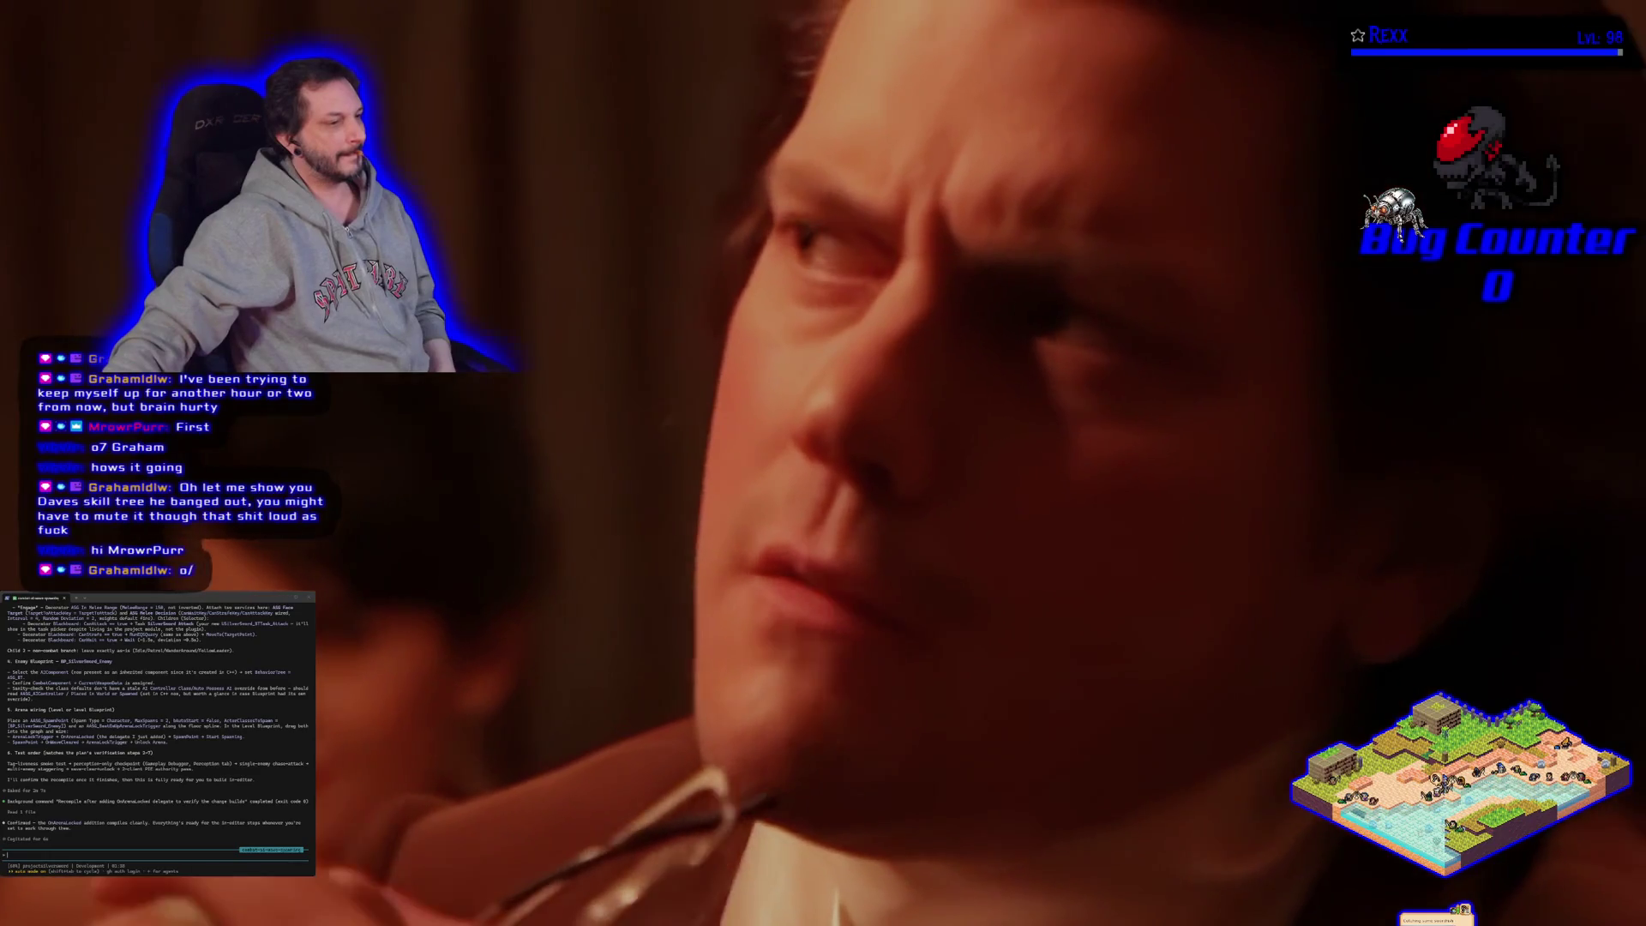
Step: Exit the Trevor Moore video's fullscreen, minimize the browser and bring the Rider code editor forward
mouse_move(558, 509)
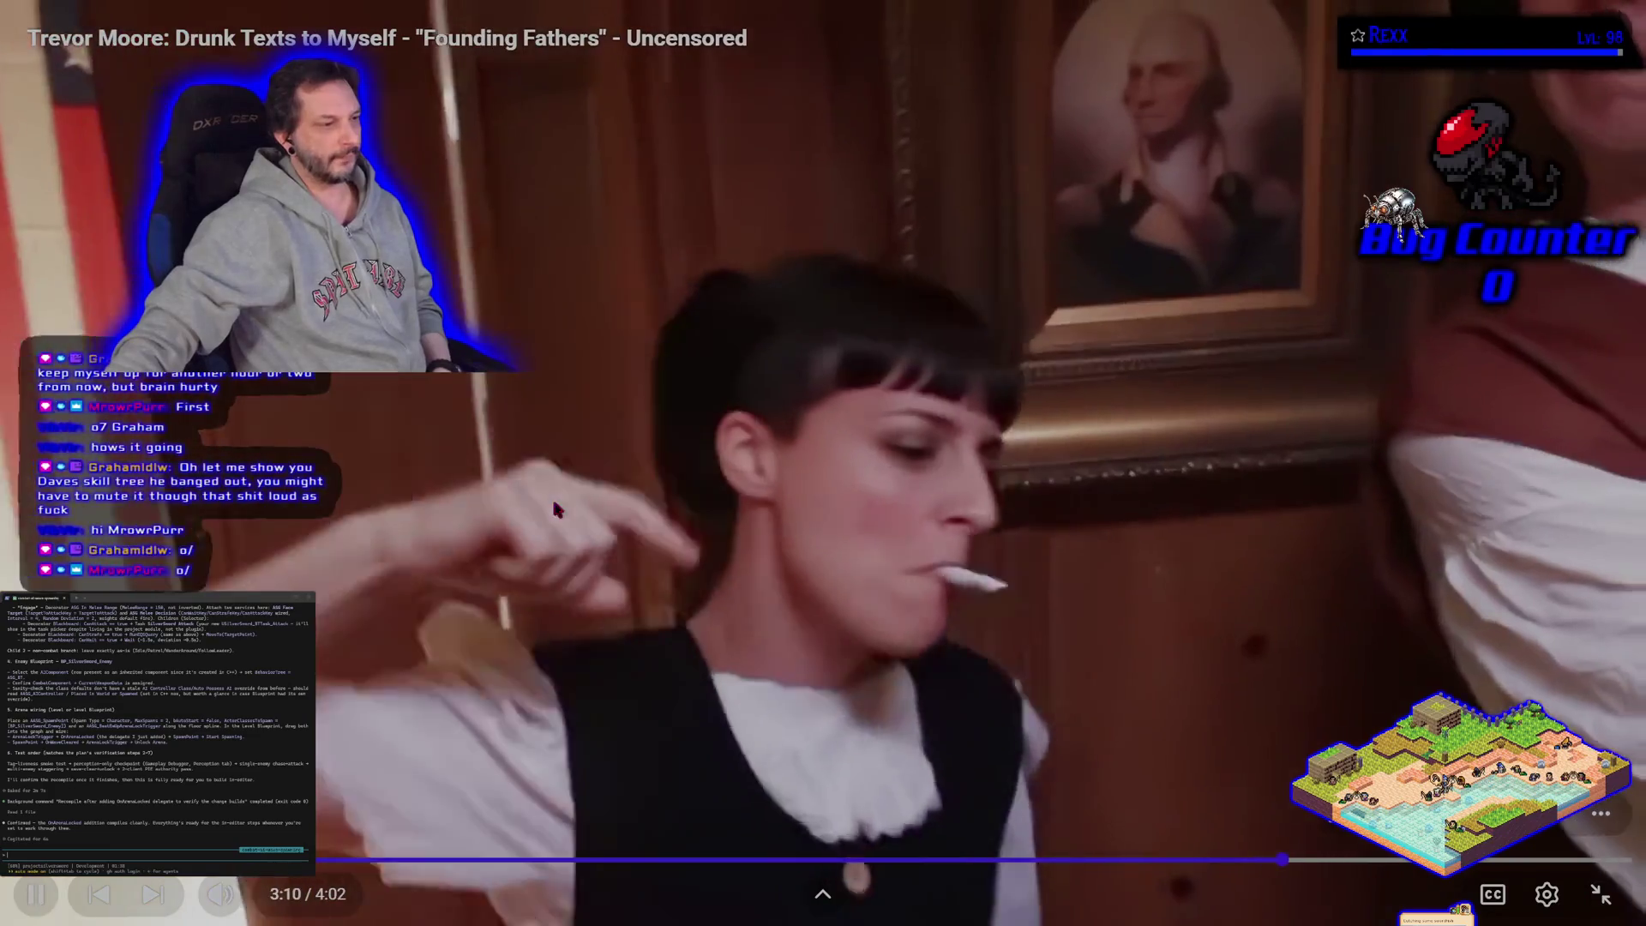
key(Escape)
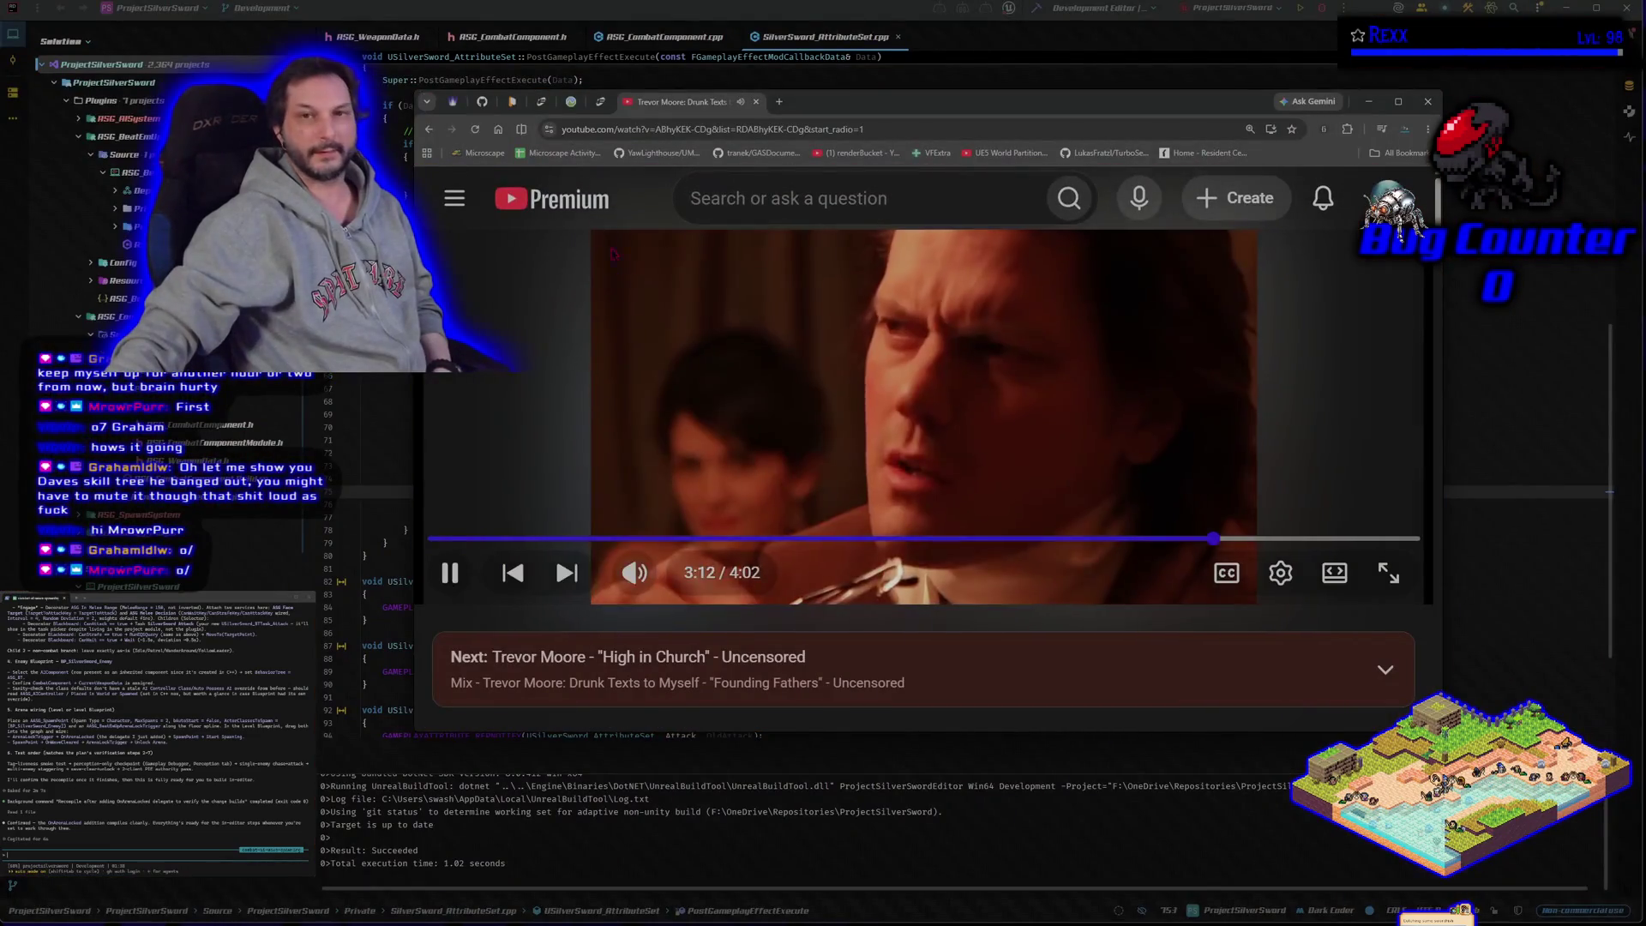
click(1369, 101)
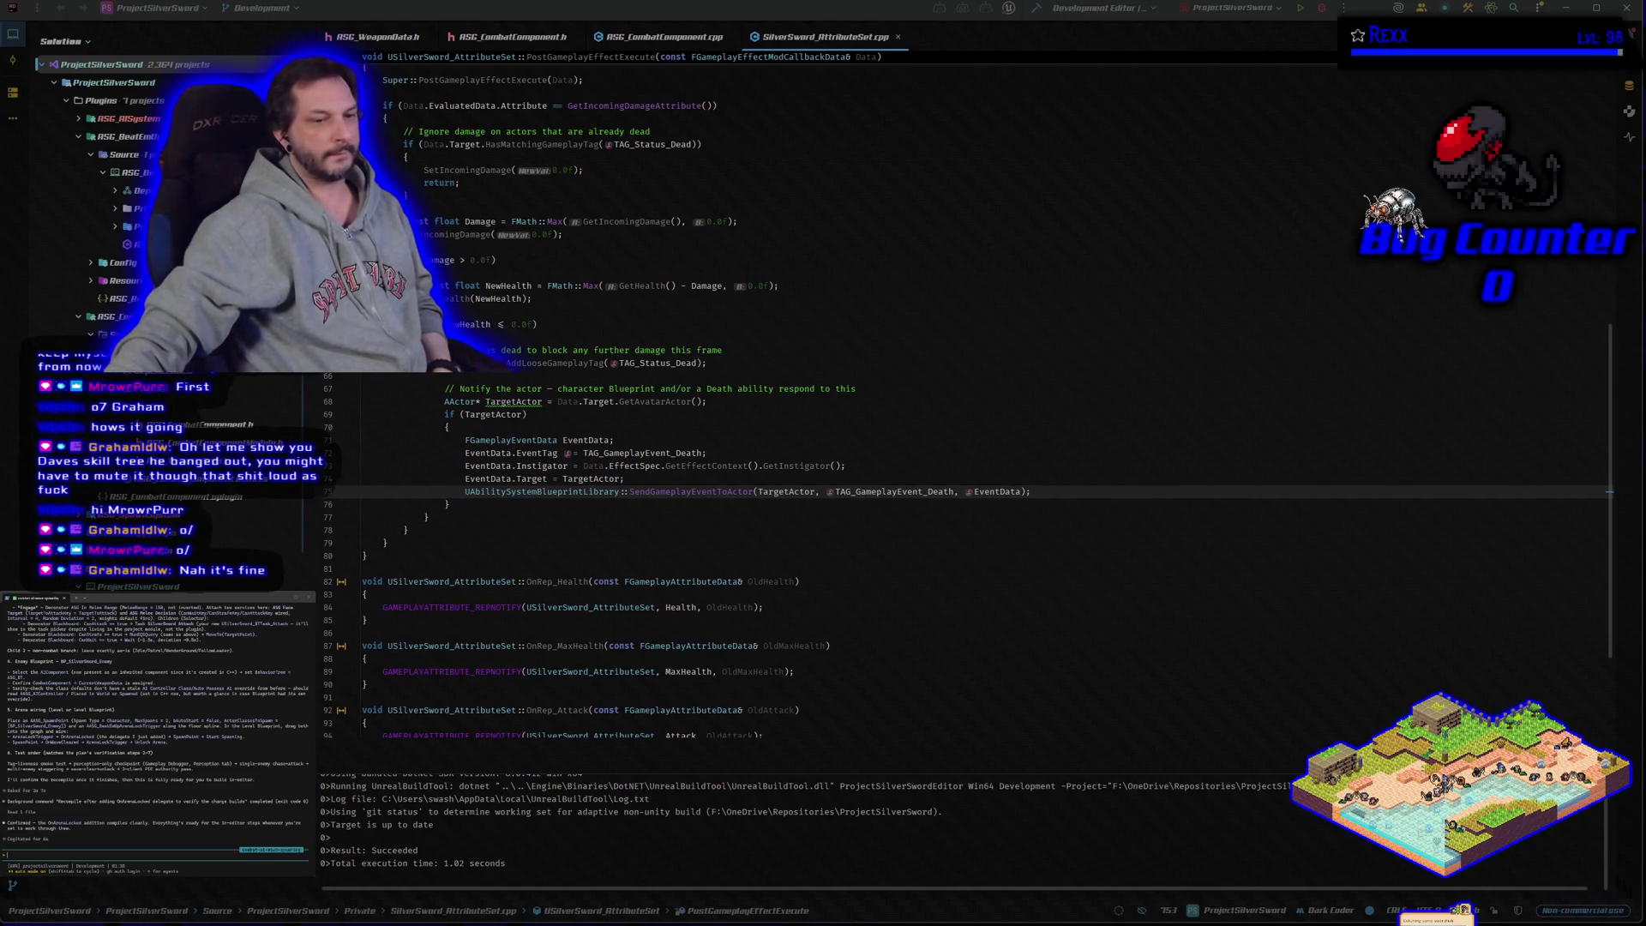
click(631, 118)
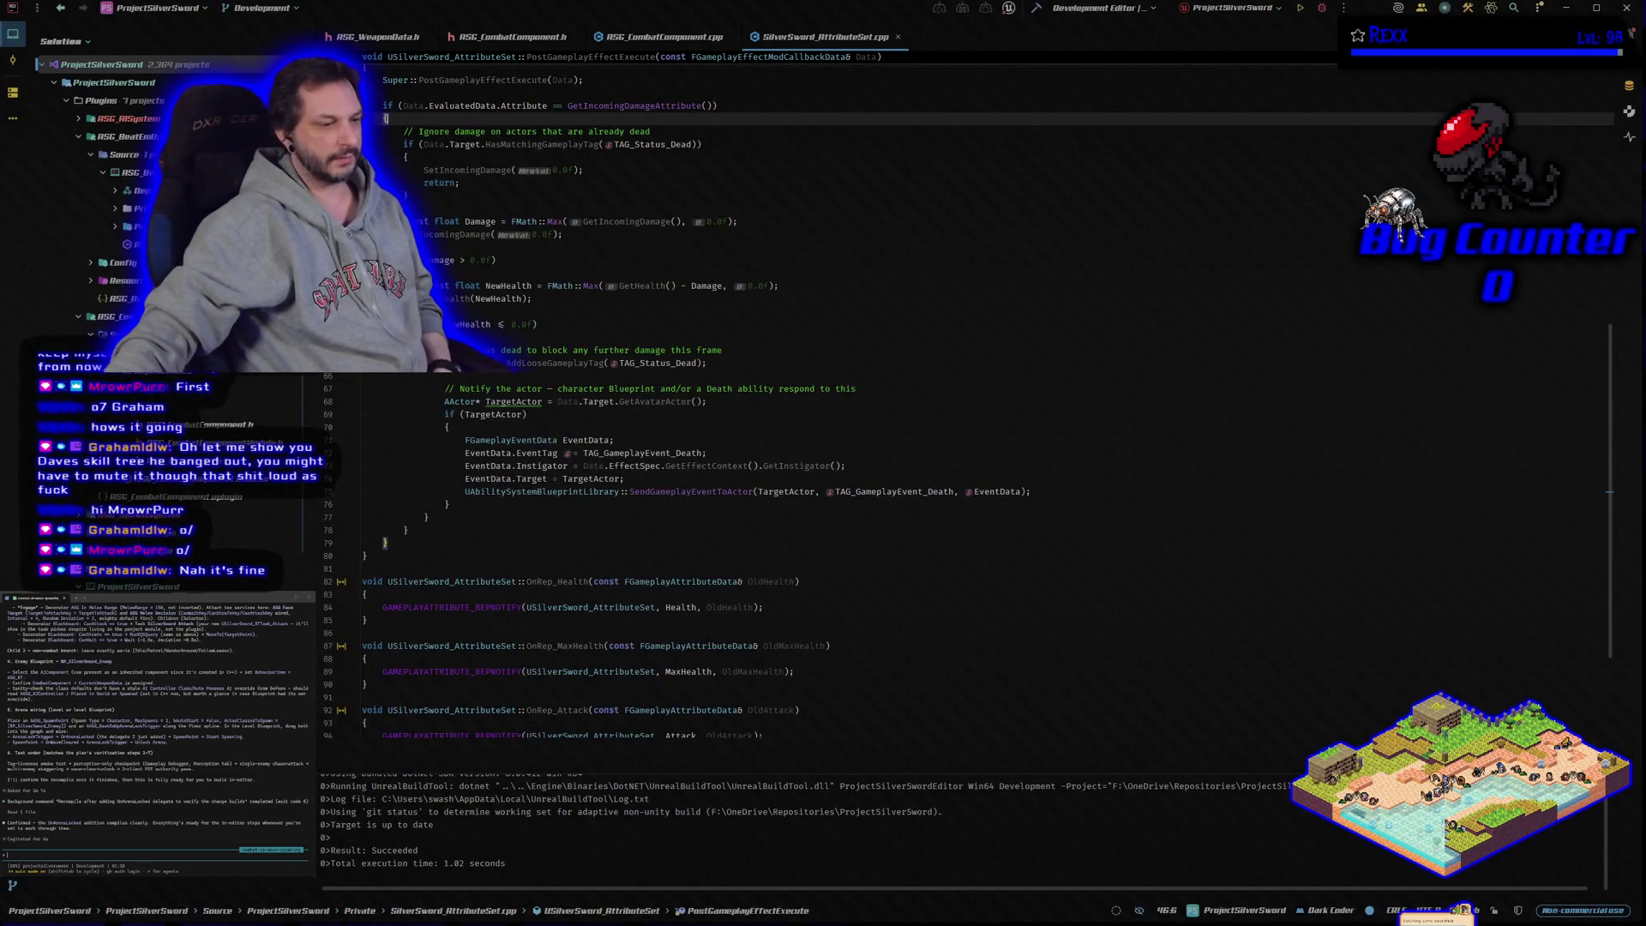
Step: Search YouTube for 'riot', play Hollywood Undead - Riot, then switch to the Silicon Colony tab
key(alt+Tab)
click(619, 134)
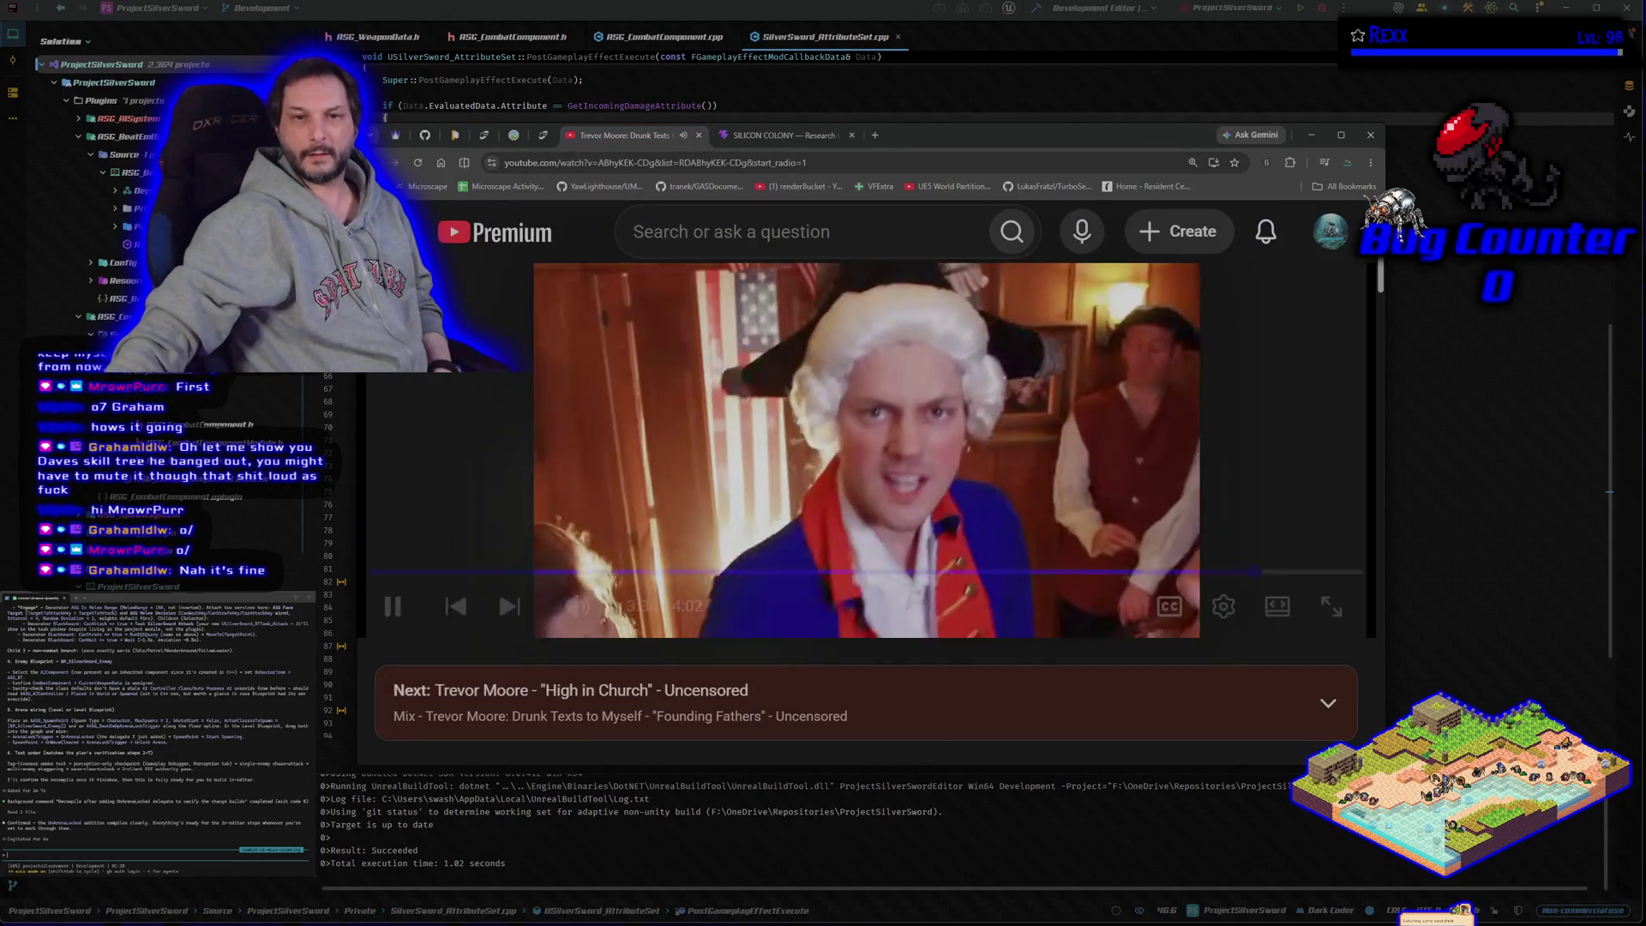
click(498, 245)
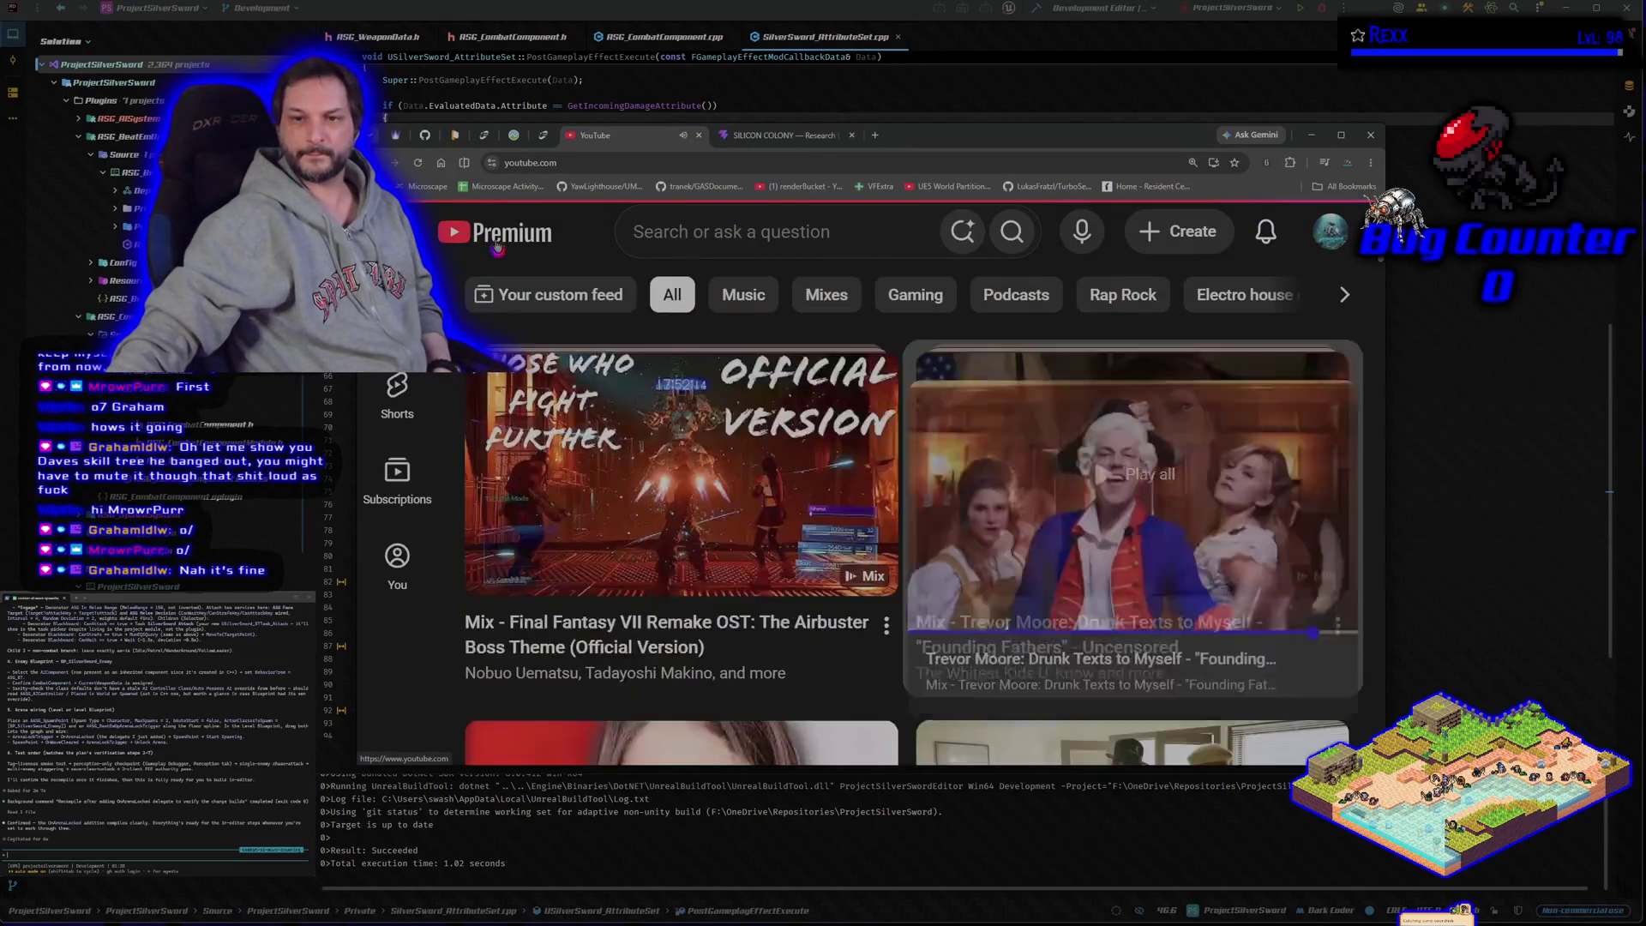
click(677, 232)
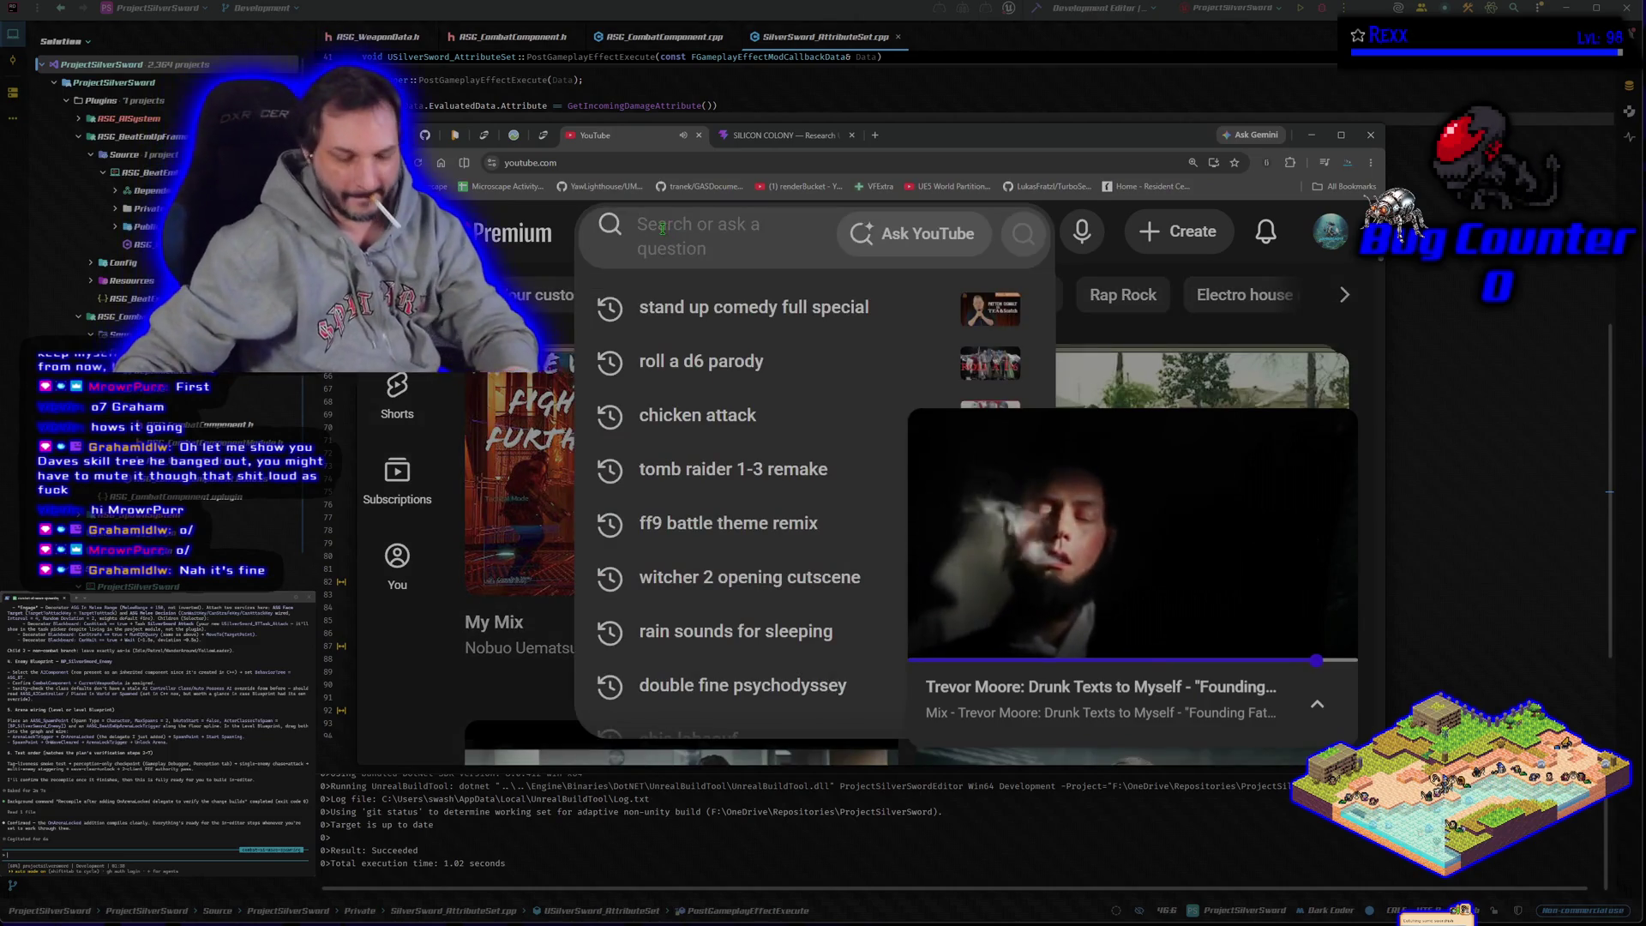
text(riot)
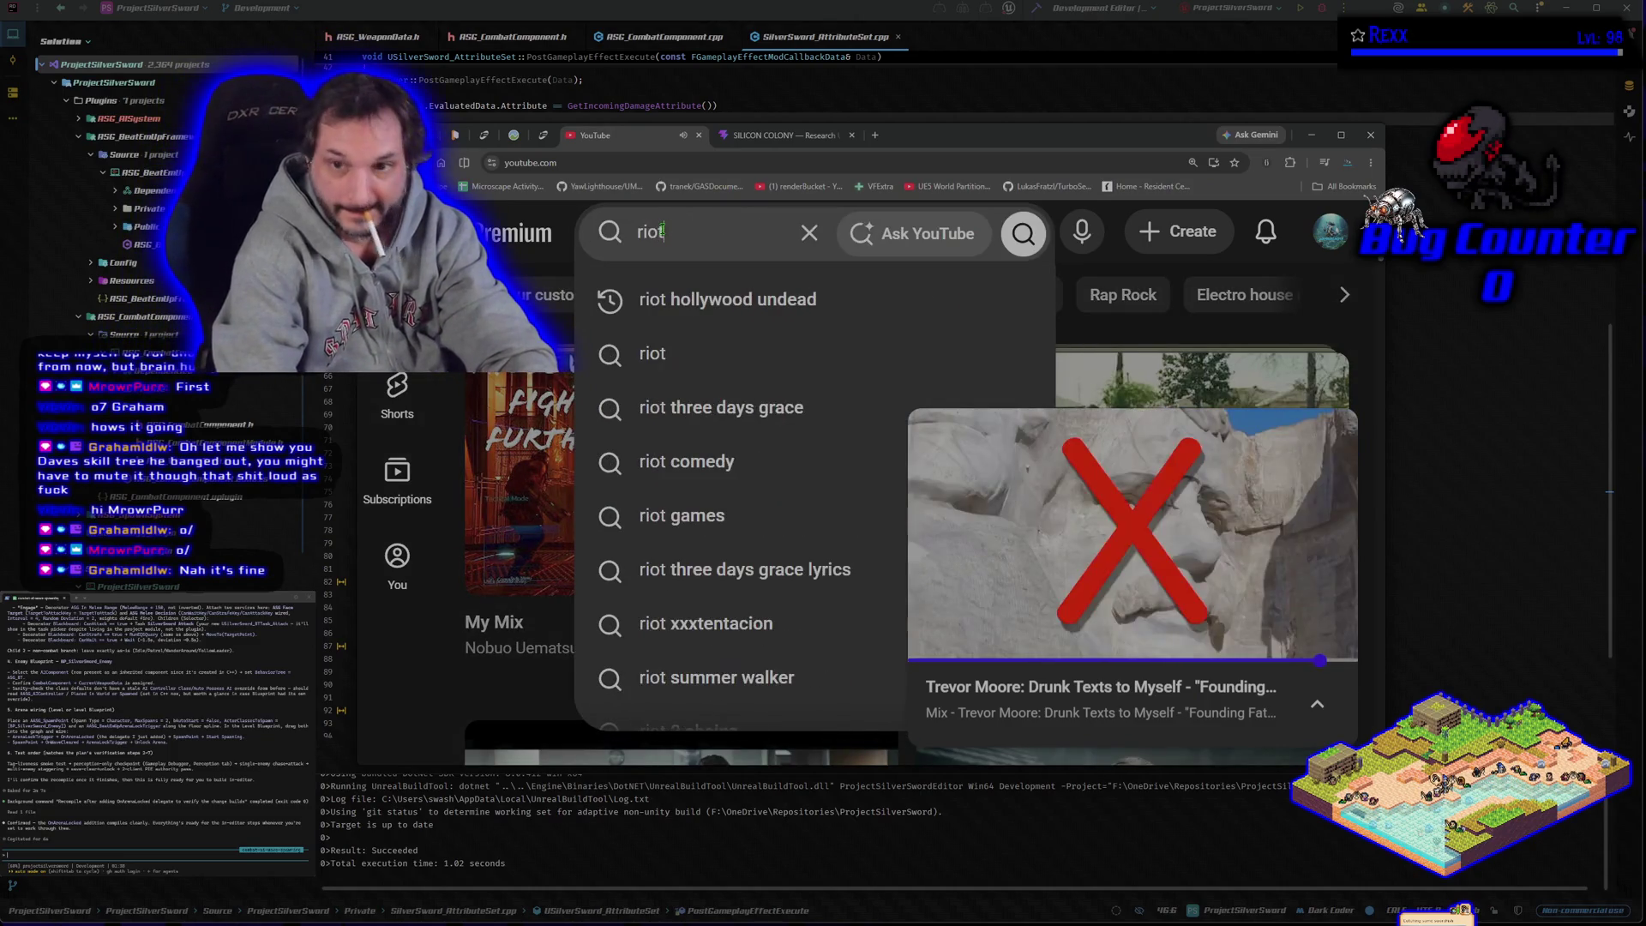
click(728, 300)
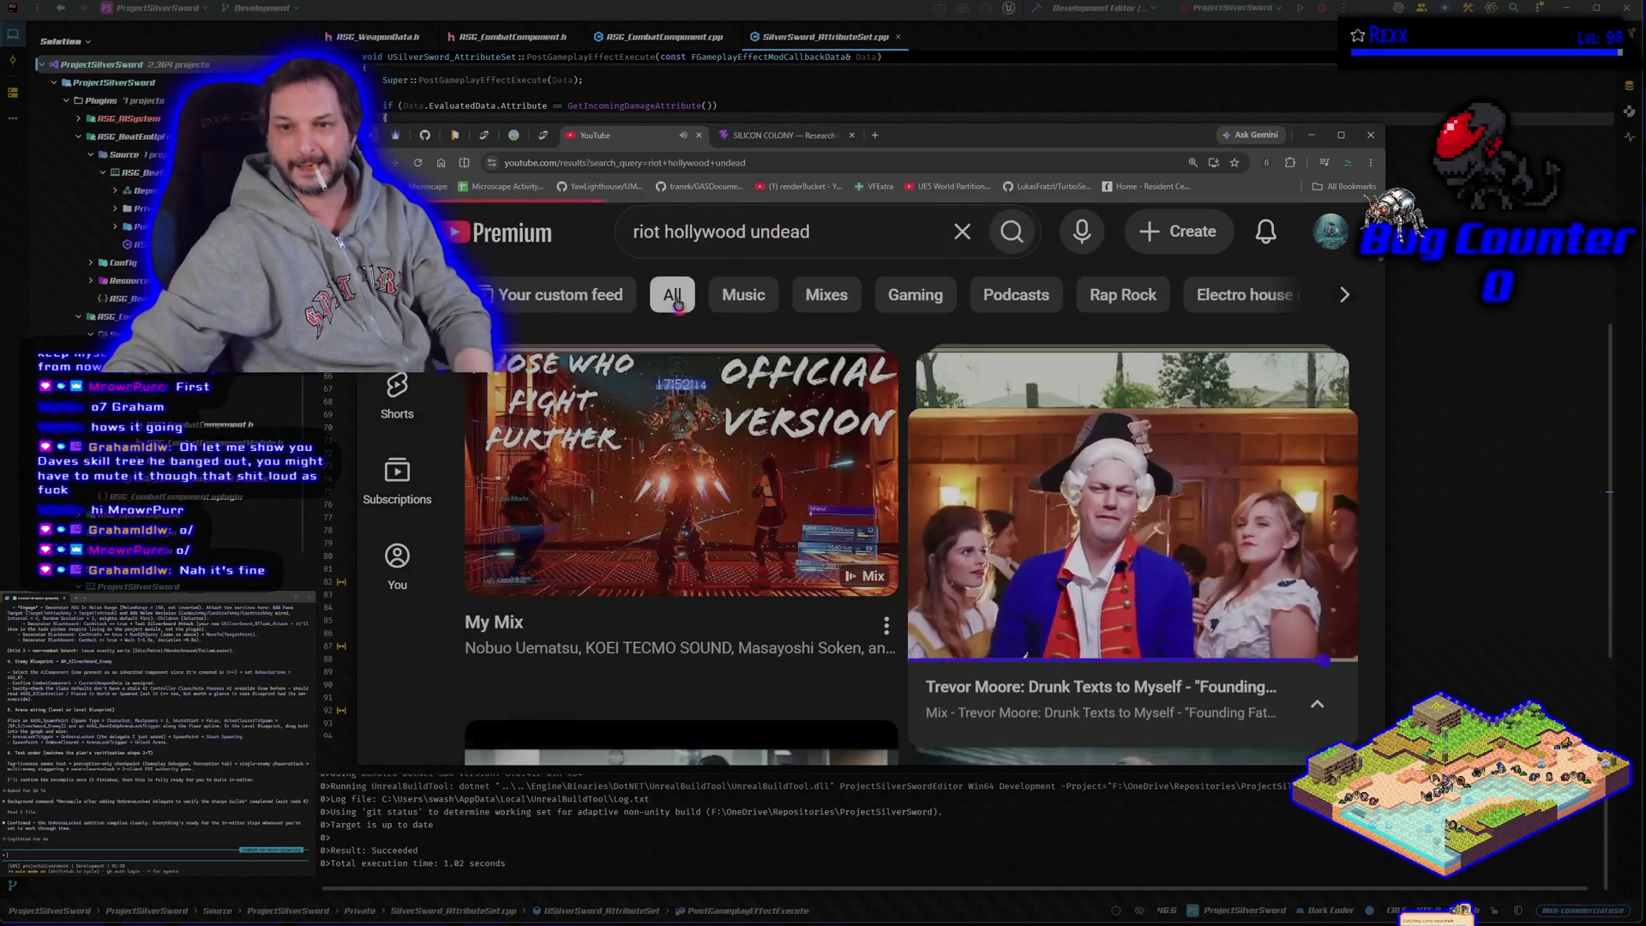
click(714, 388)
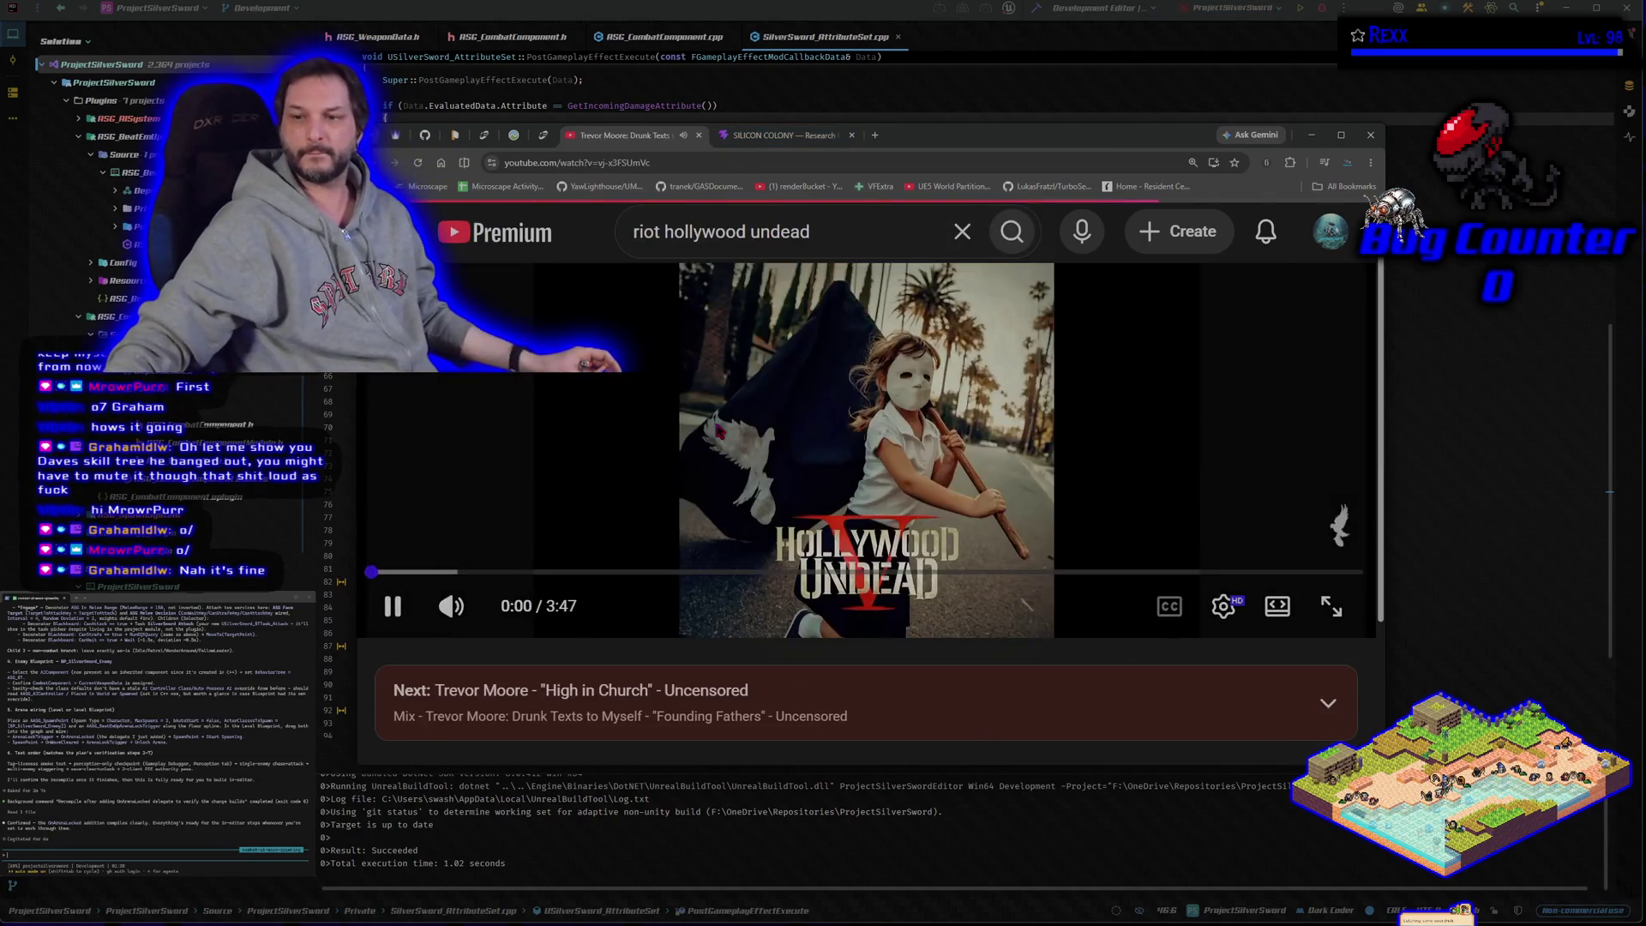
click(793, 139)
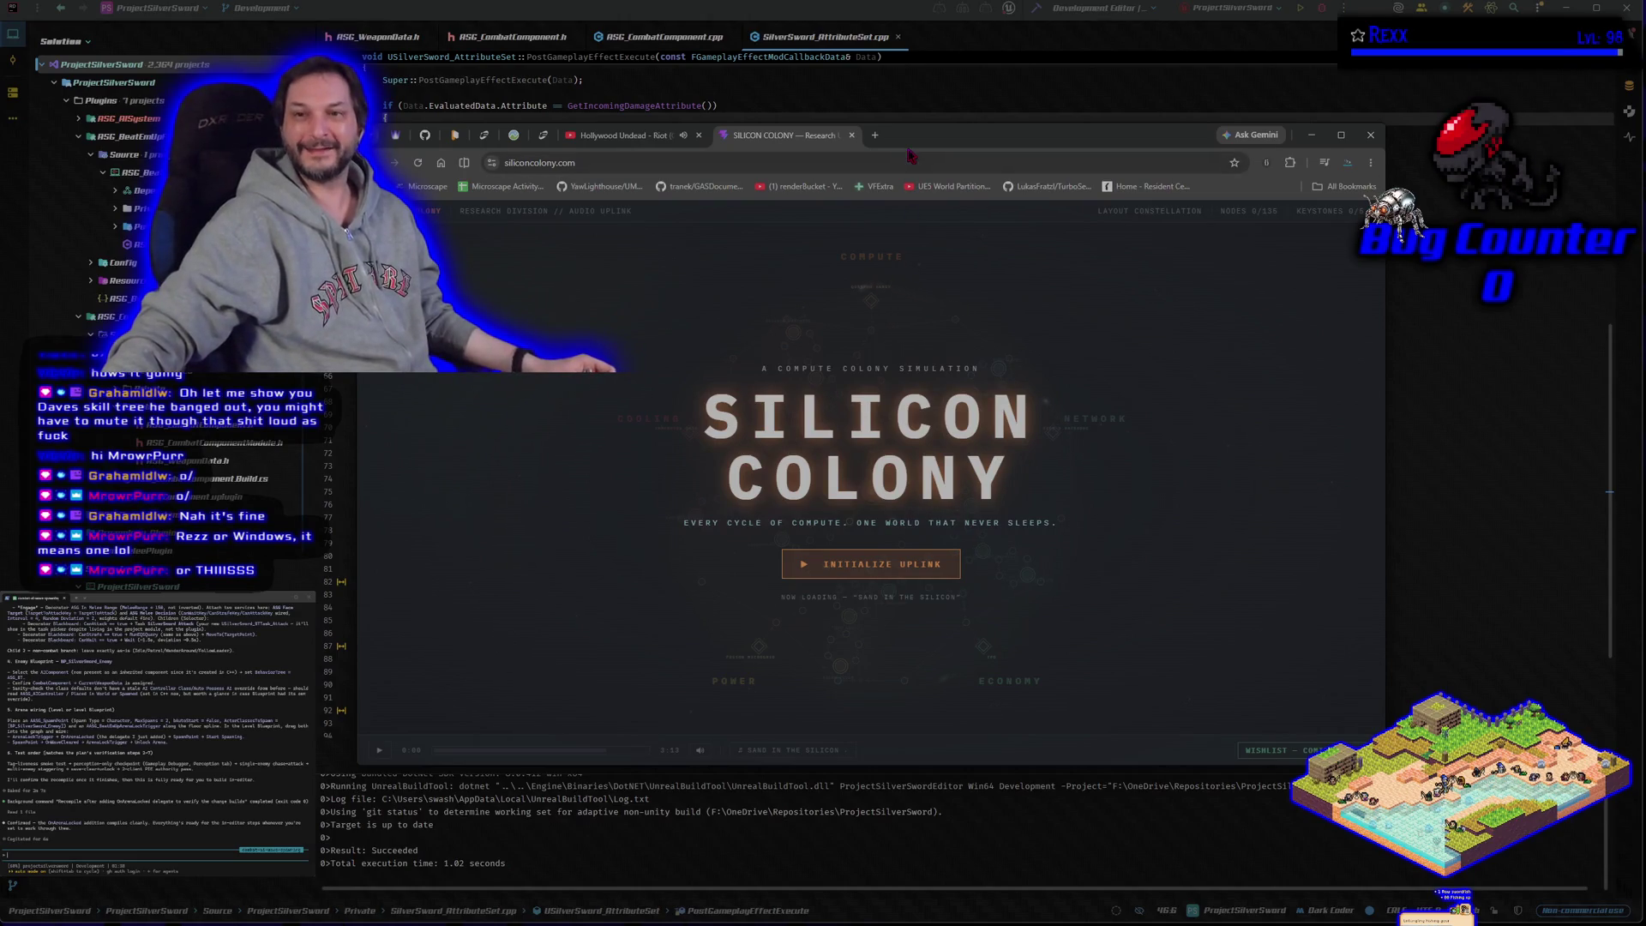
drag(929, 142, 948, 154)
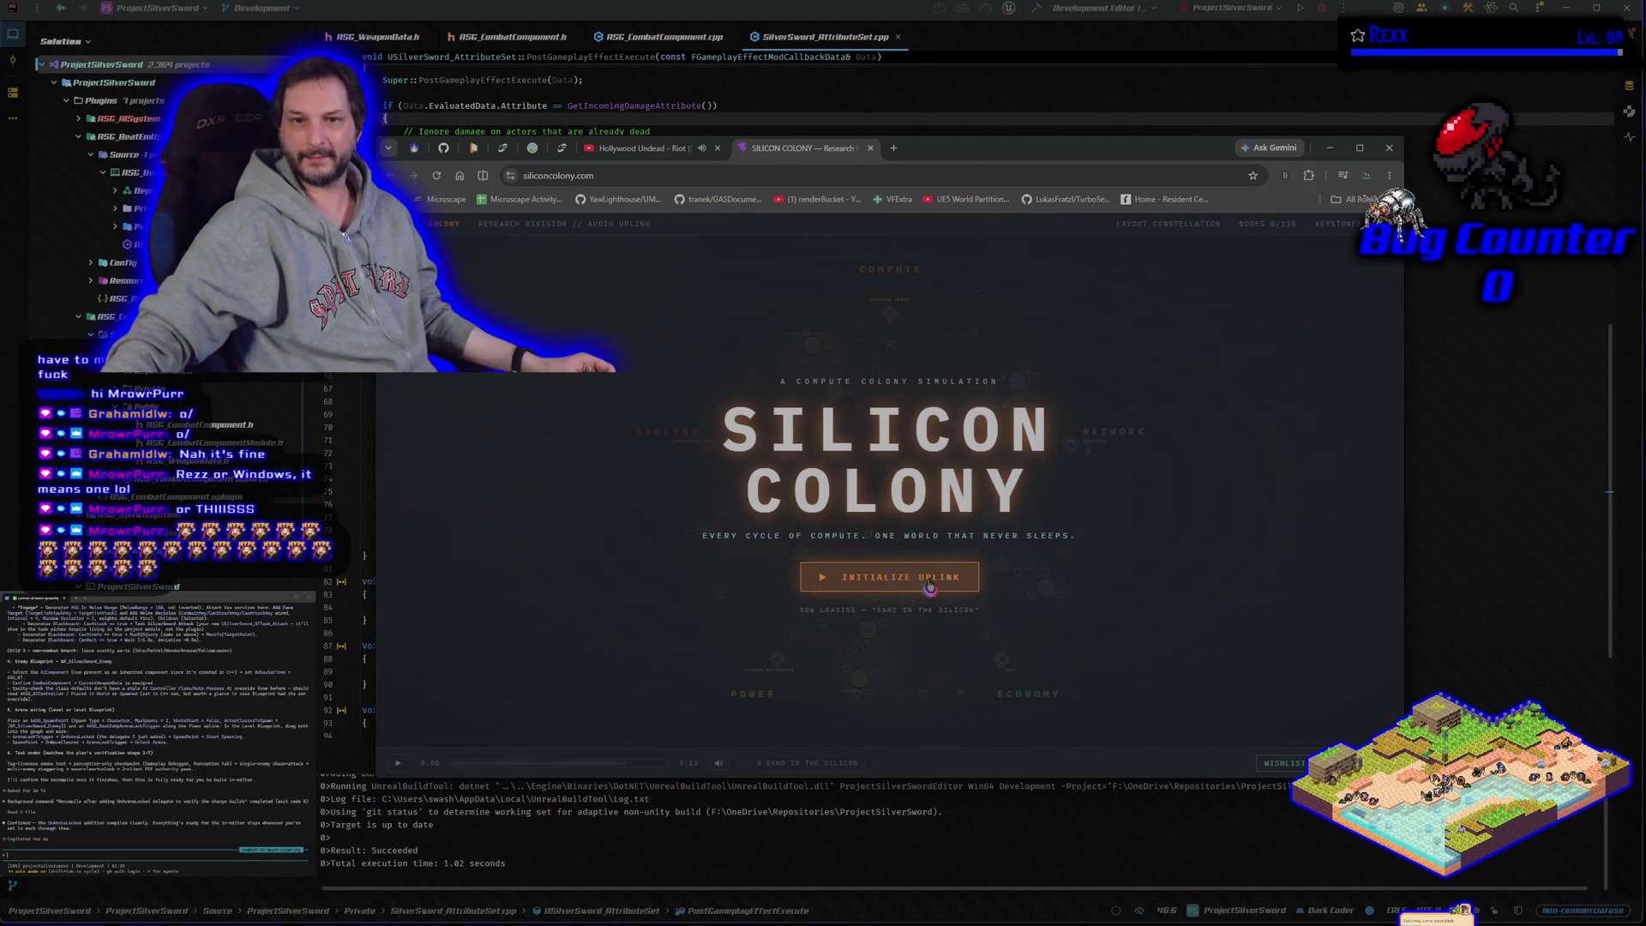
Step: Leave the Silicon Colony title screen with Initialize Uplink to reveal the constellation map
click(930, 586)
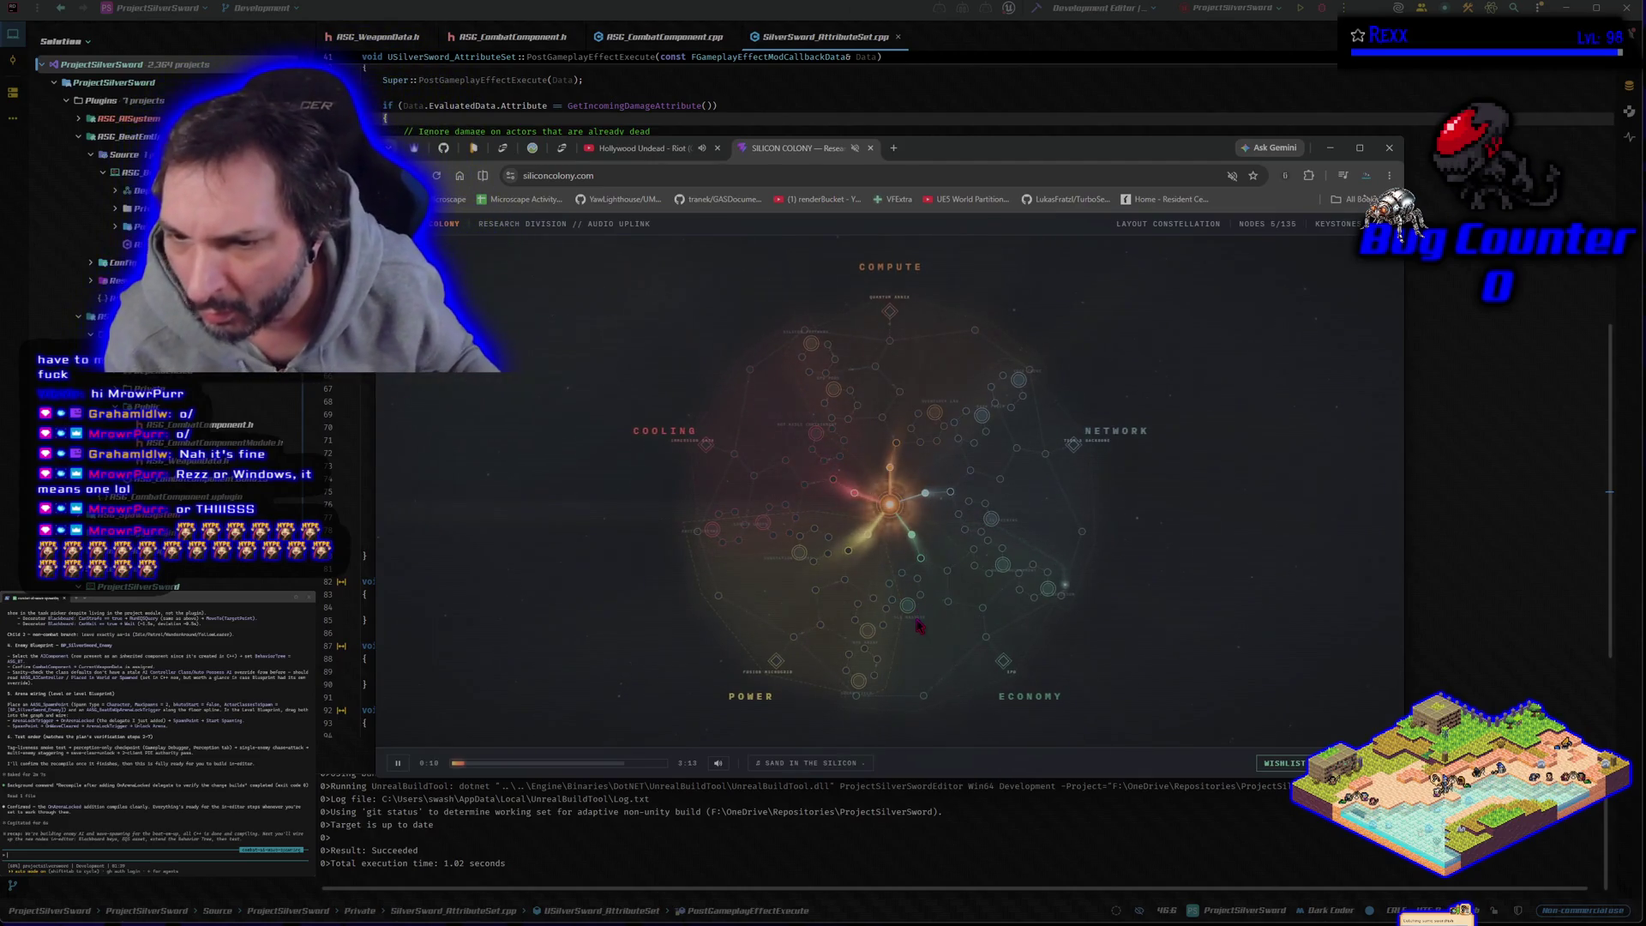
Step: Maximize the browser window so the Silicon Colony map fills the screen
click(1363, 149)
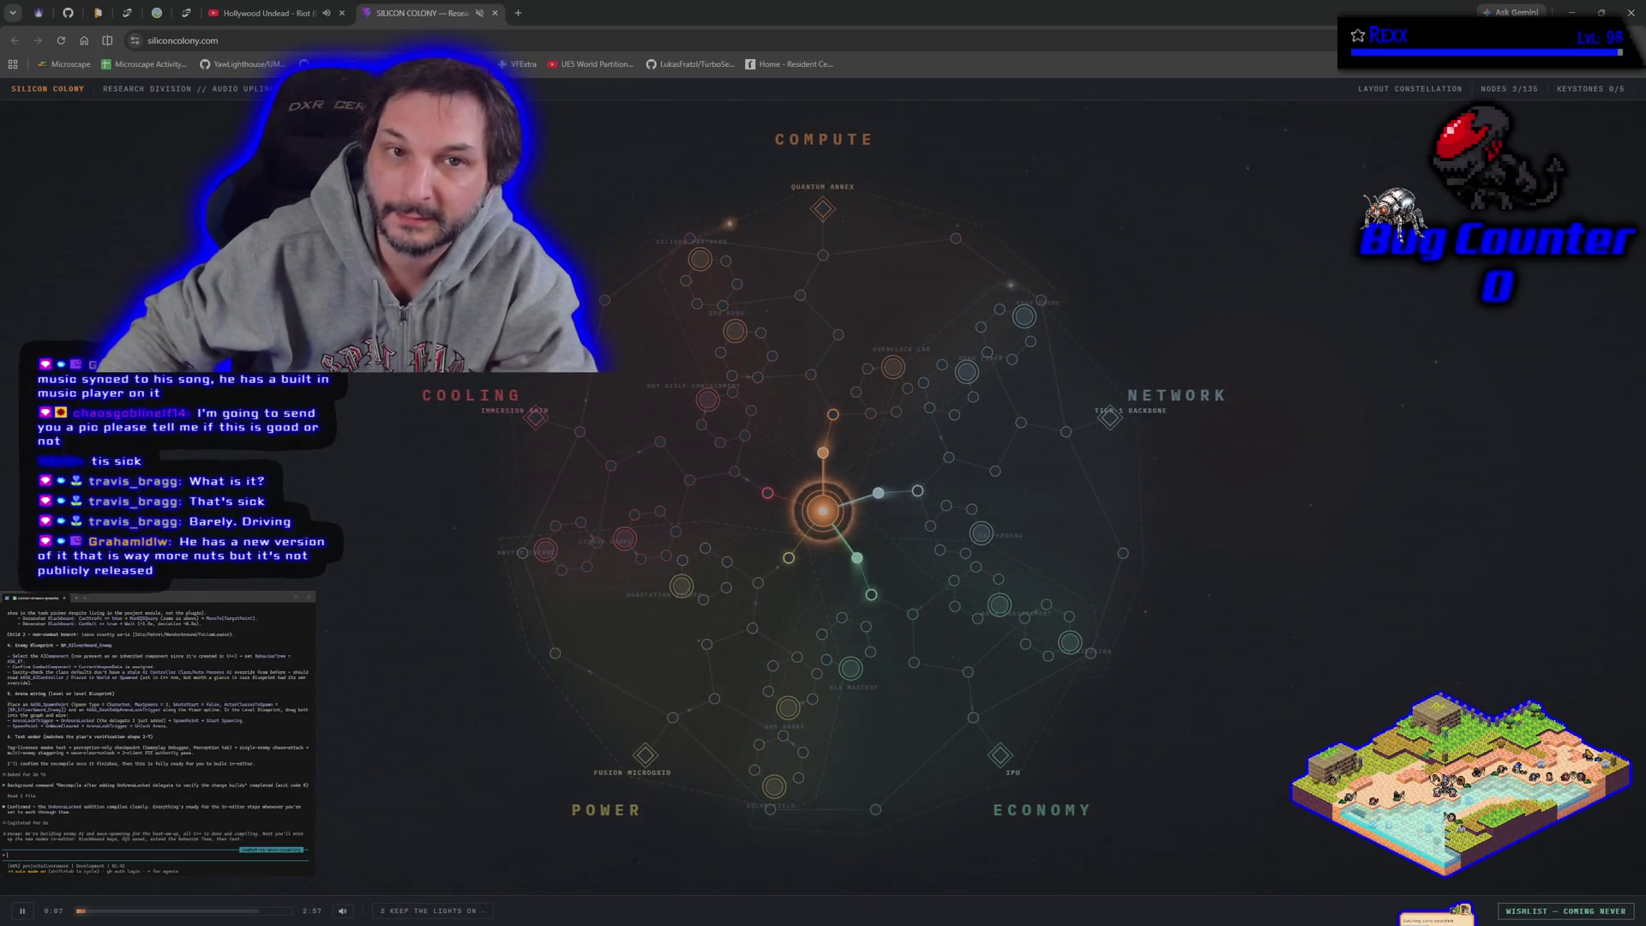
Step: Close the Silicon Colony tab, play the Machine Gun Kelly end-screen video, and return to Rider
click(496, 14)
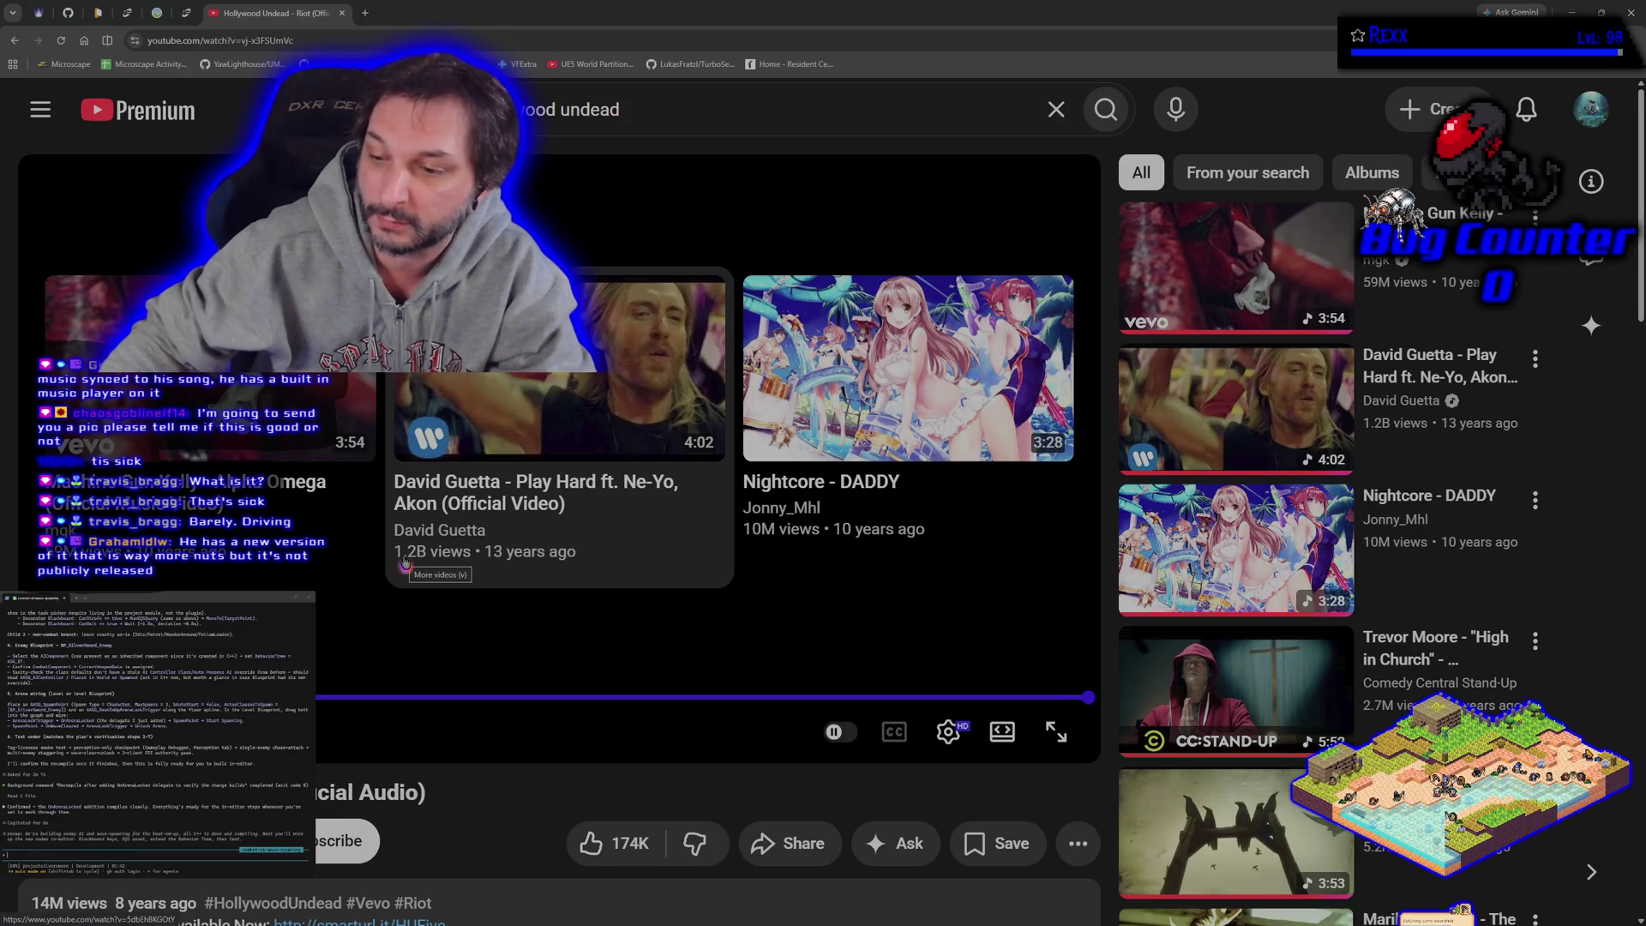
click(271, 396)
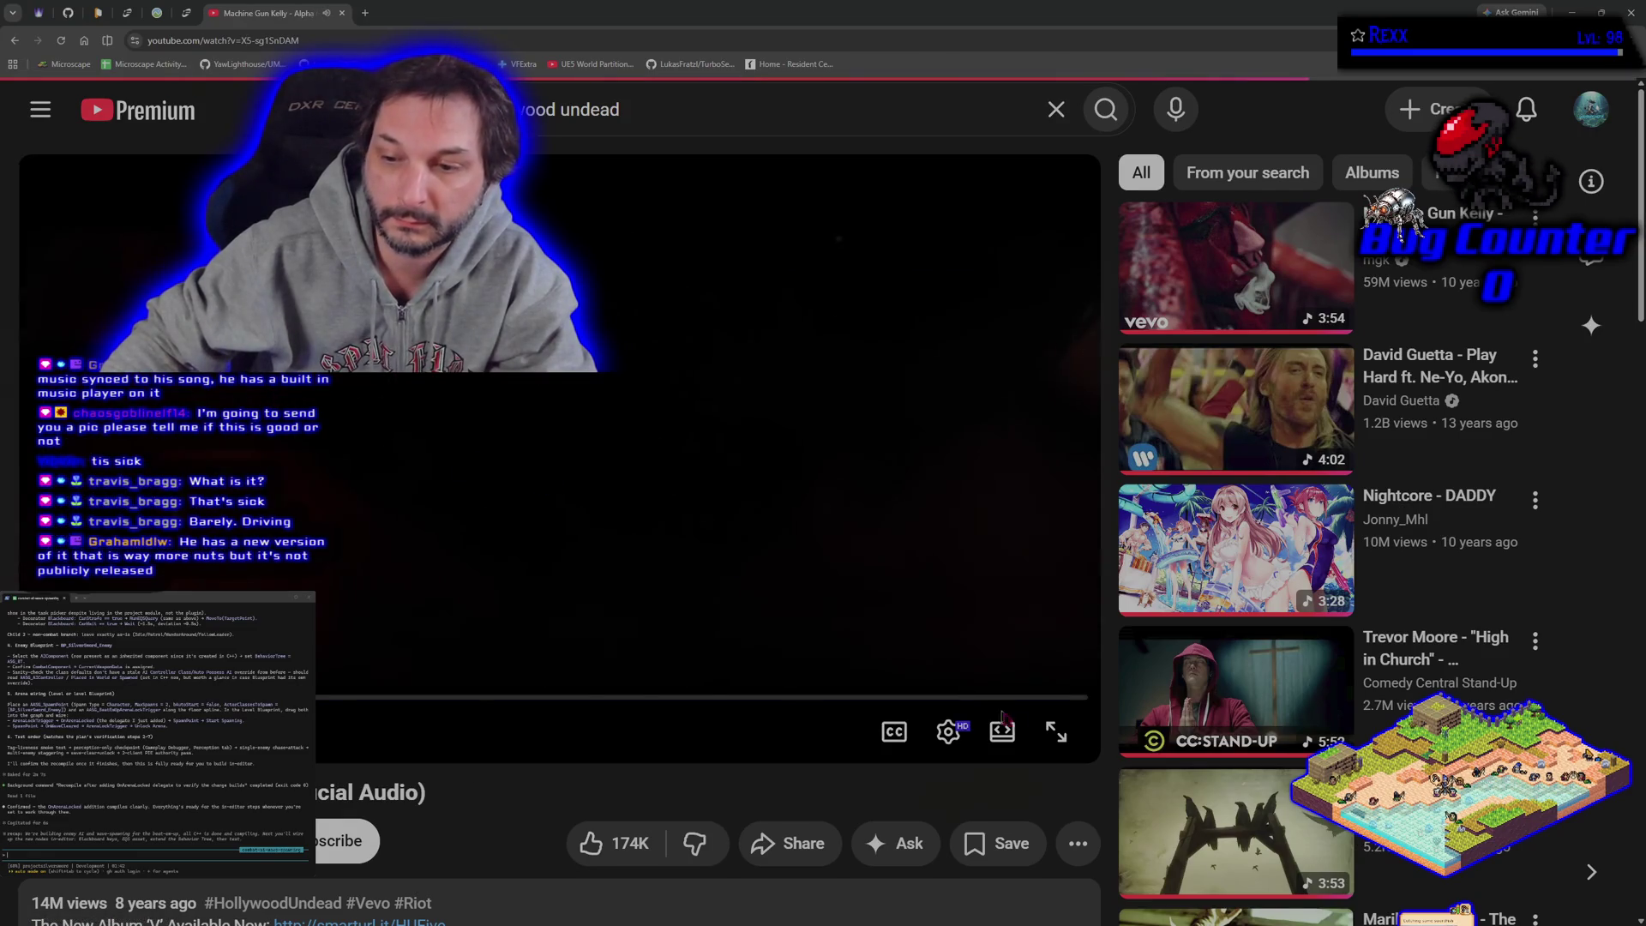
key(alt+Tab)
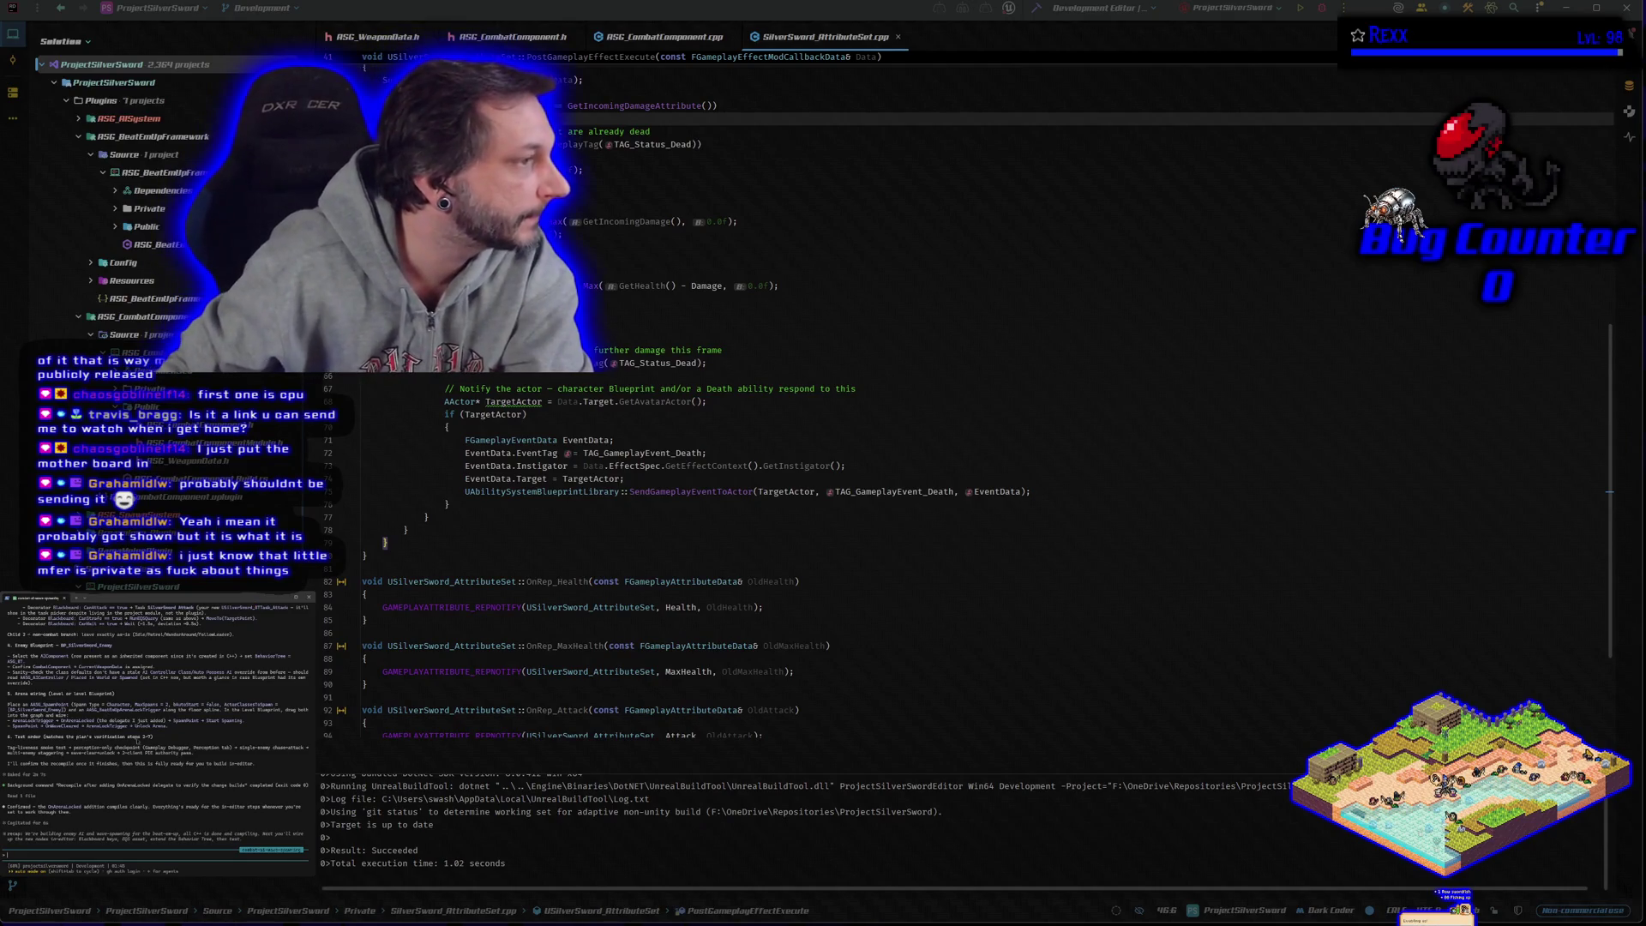
Step: Review the assistant's plan in the terminal, then rebuild ProjectSilverSword
scroll(154, 729, up, 5)
scroll(154, 776, up, 15)
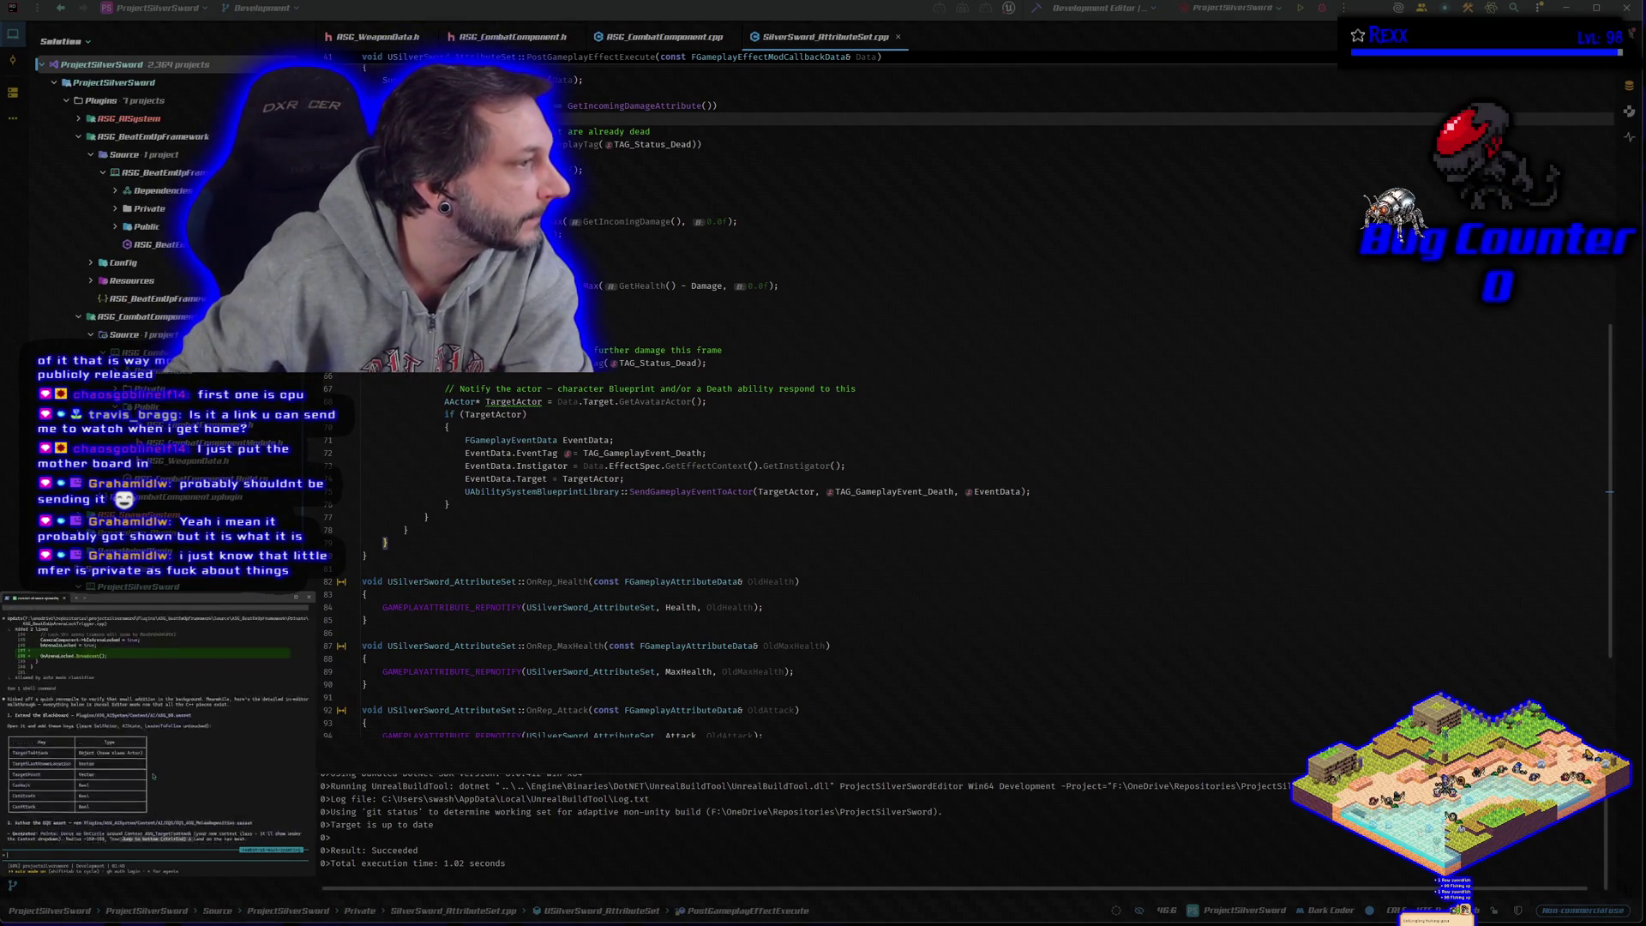
scroll(153, 776, up, 5)
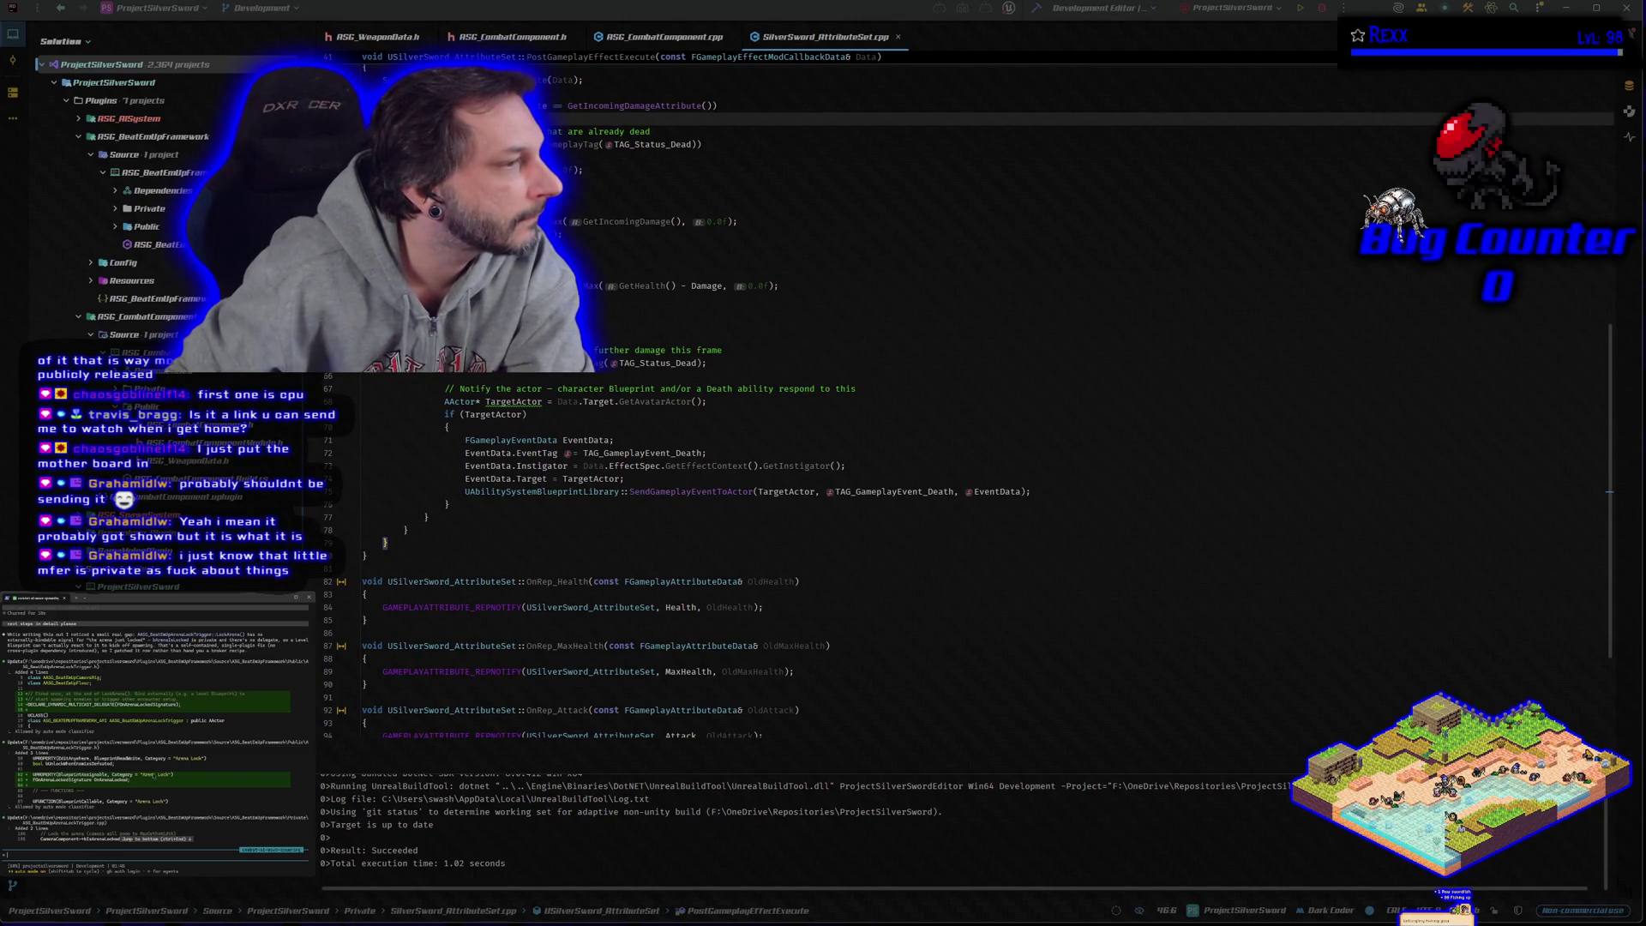
scroll(153, 776, down, 2)
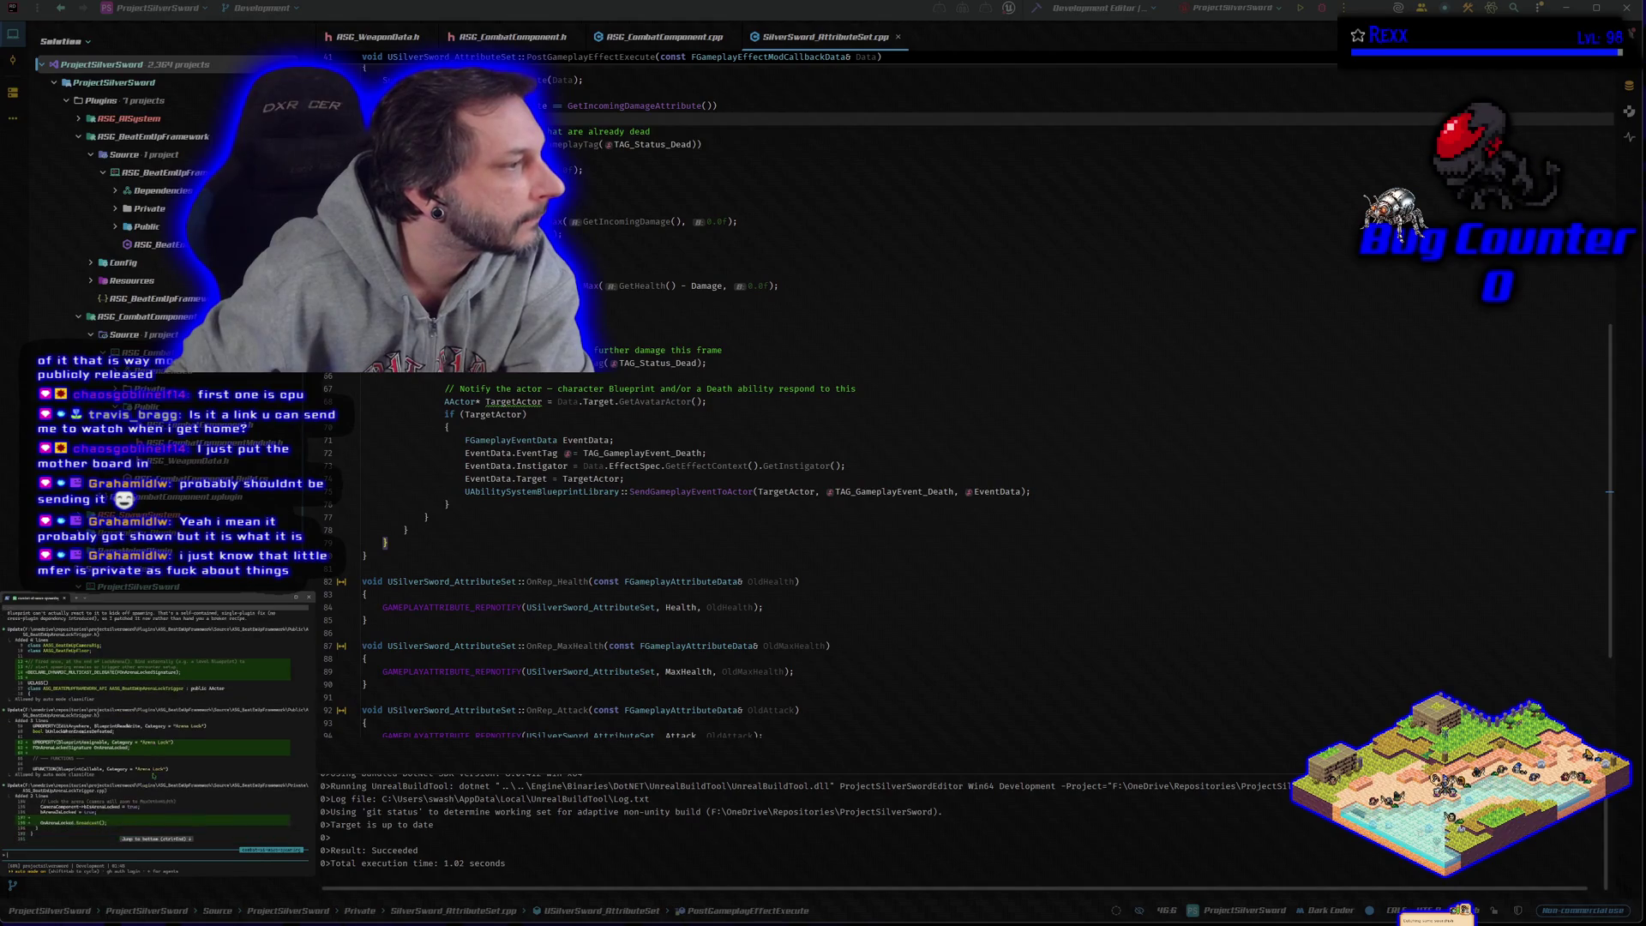
scroll(154, 775, down, 3)
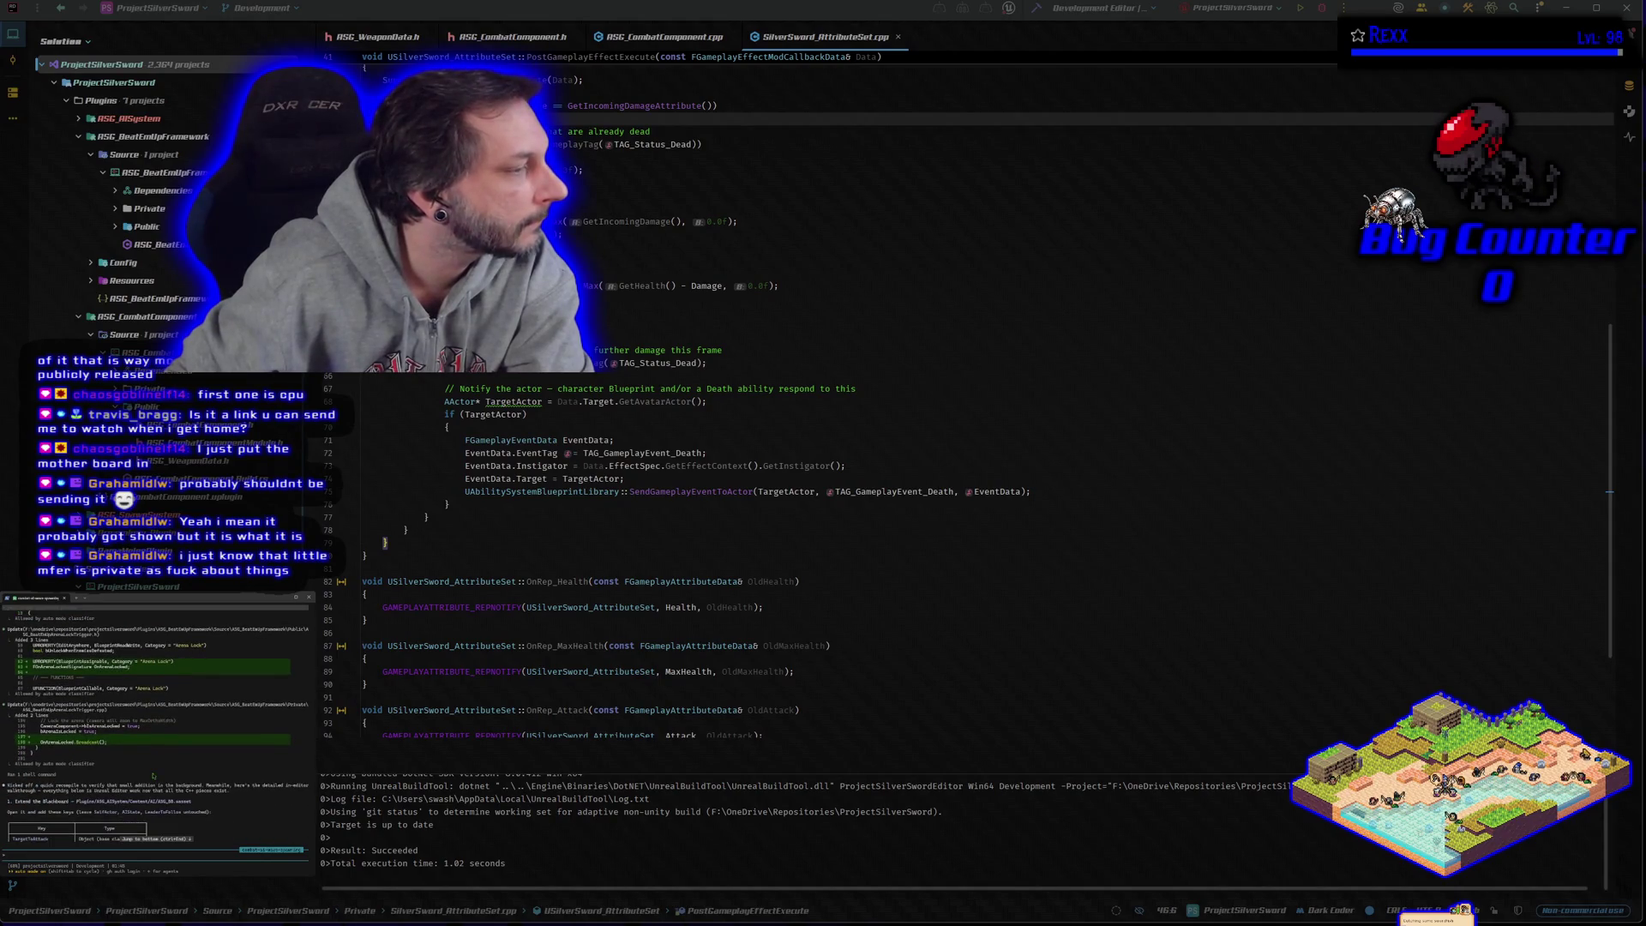
scroll(153, 776, down, 3)
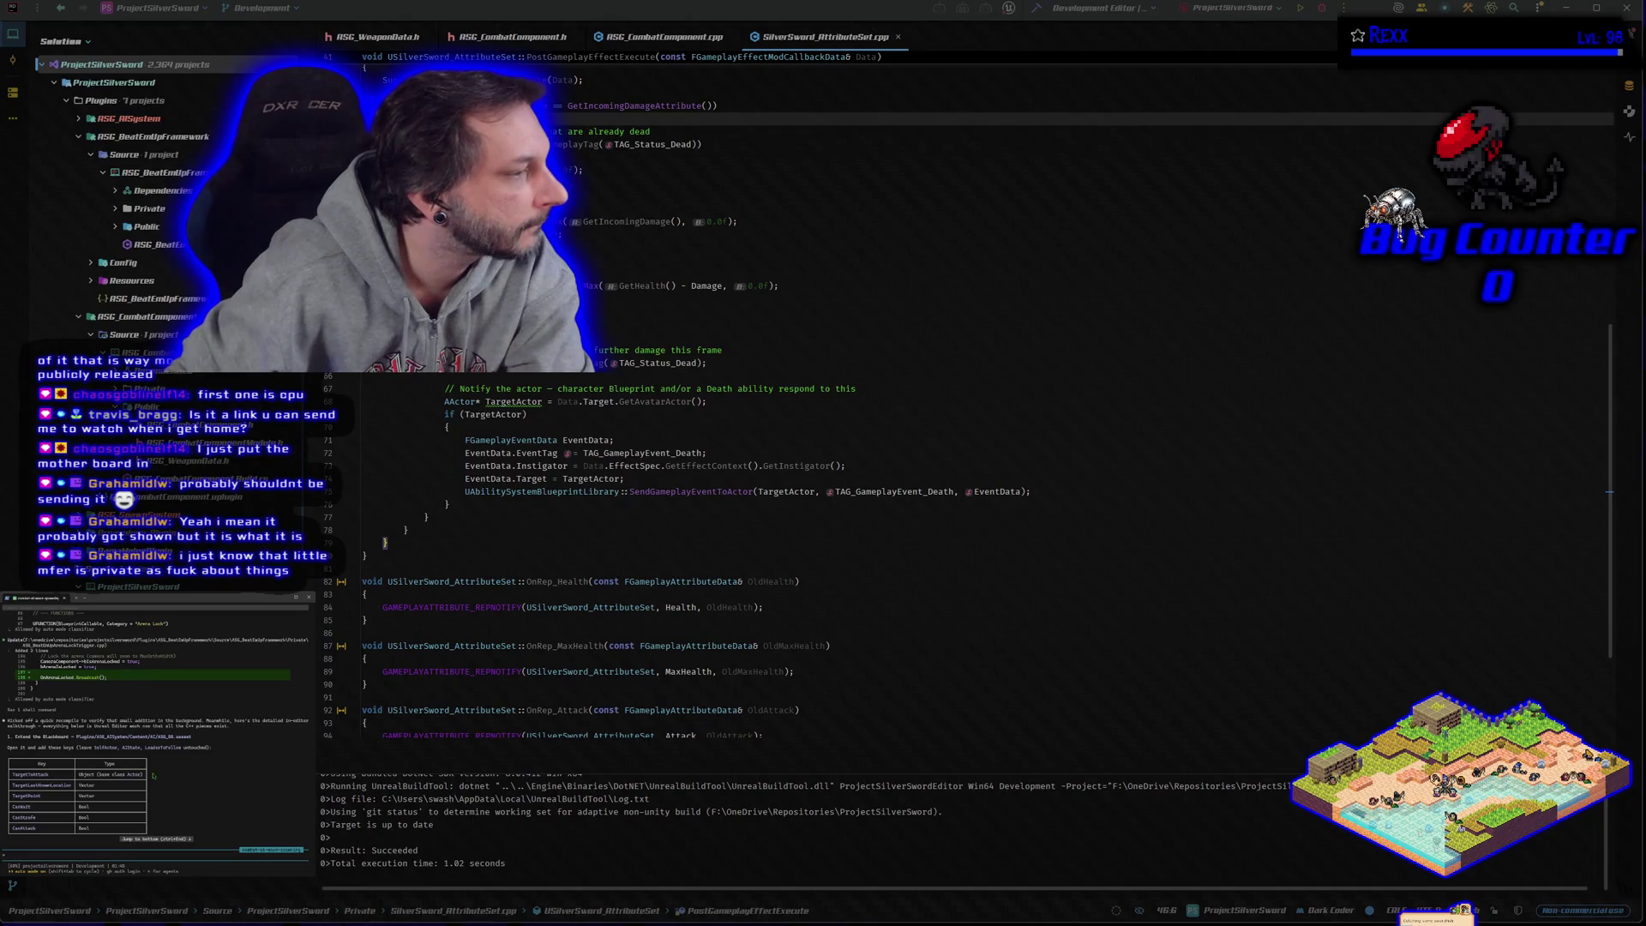
scroll(153, 776, down, 1)
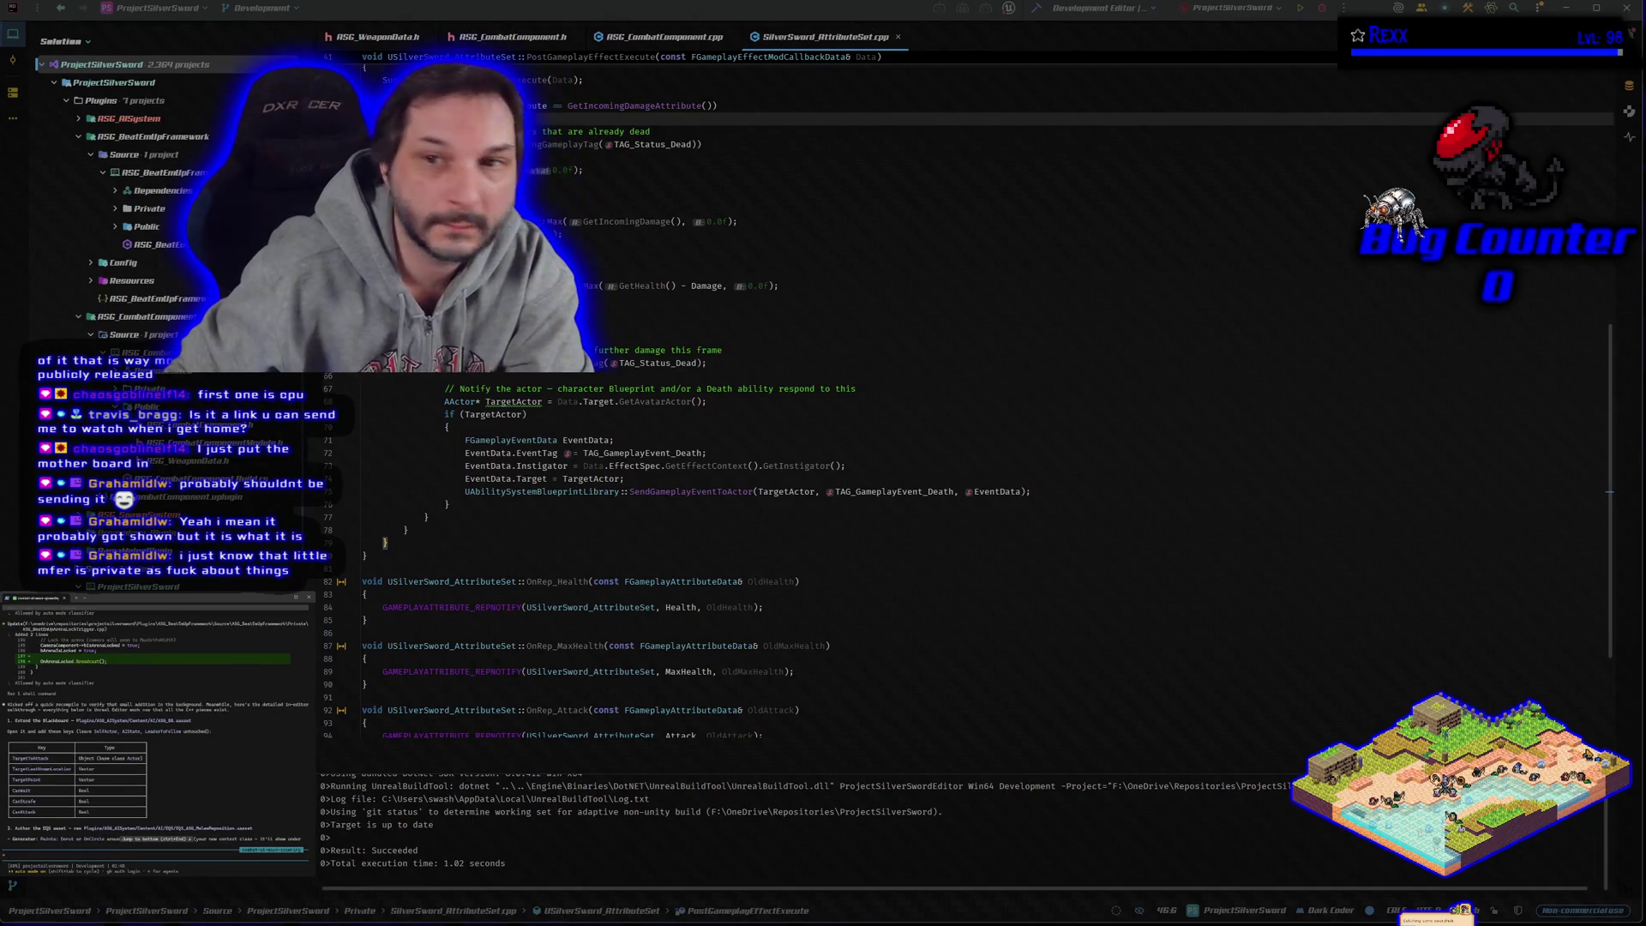
click(1037, 9)
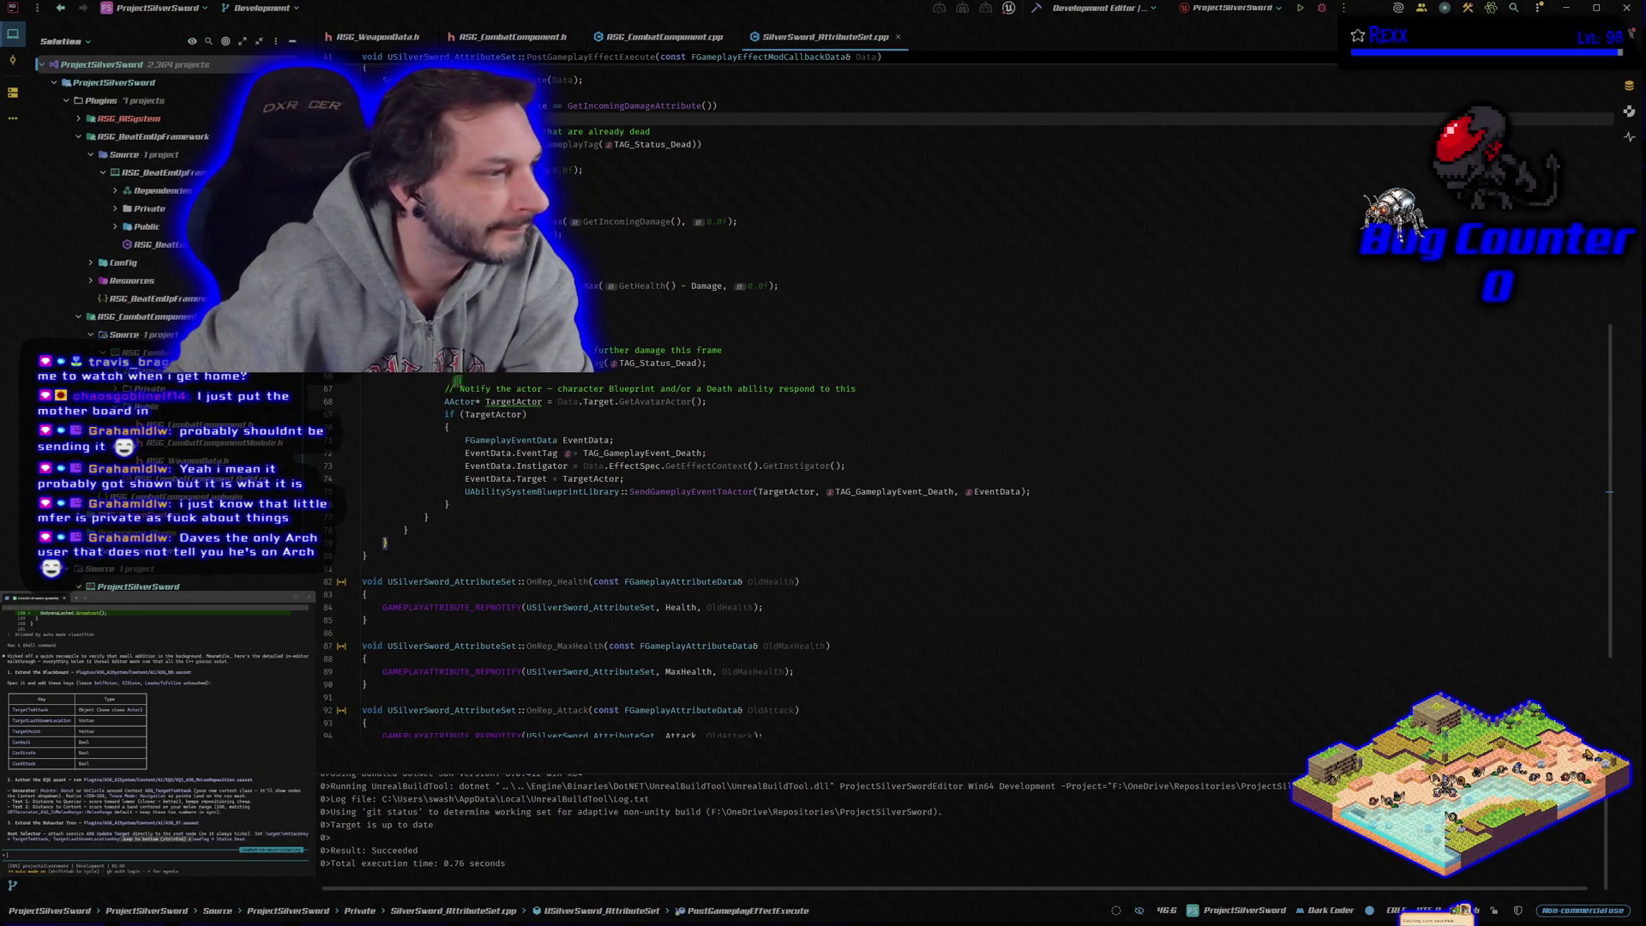
Step: Launch the project in Unreal Editor with debugging and fly the camera toward the crates
click(1323, 8)
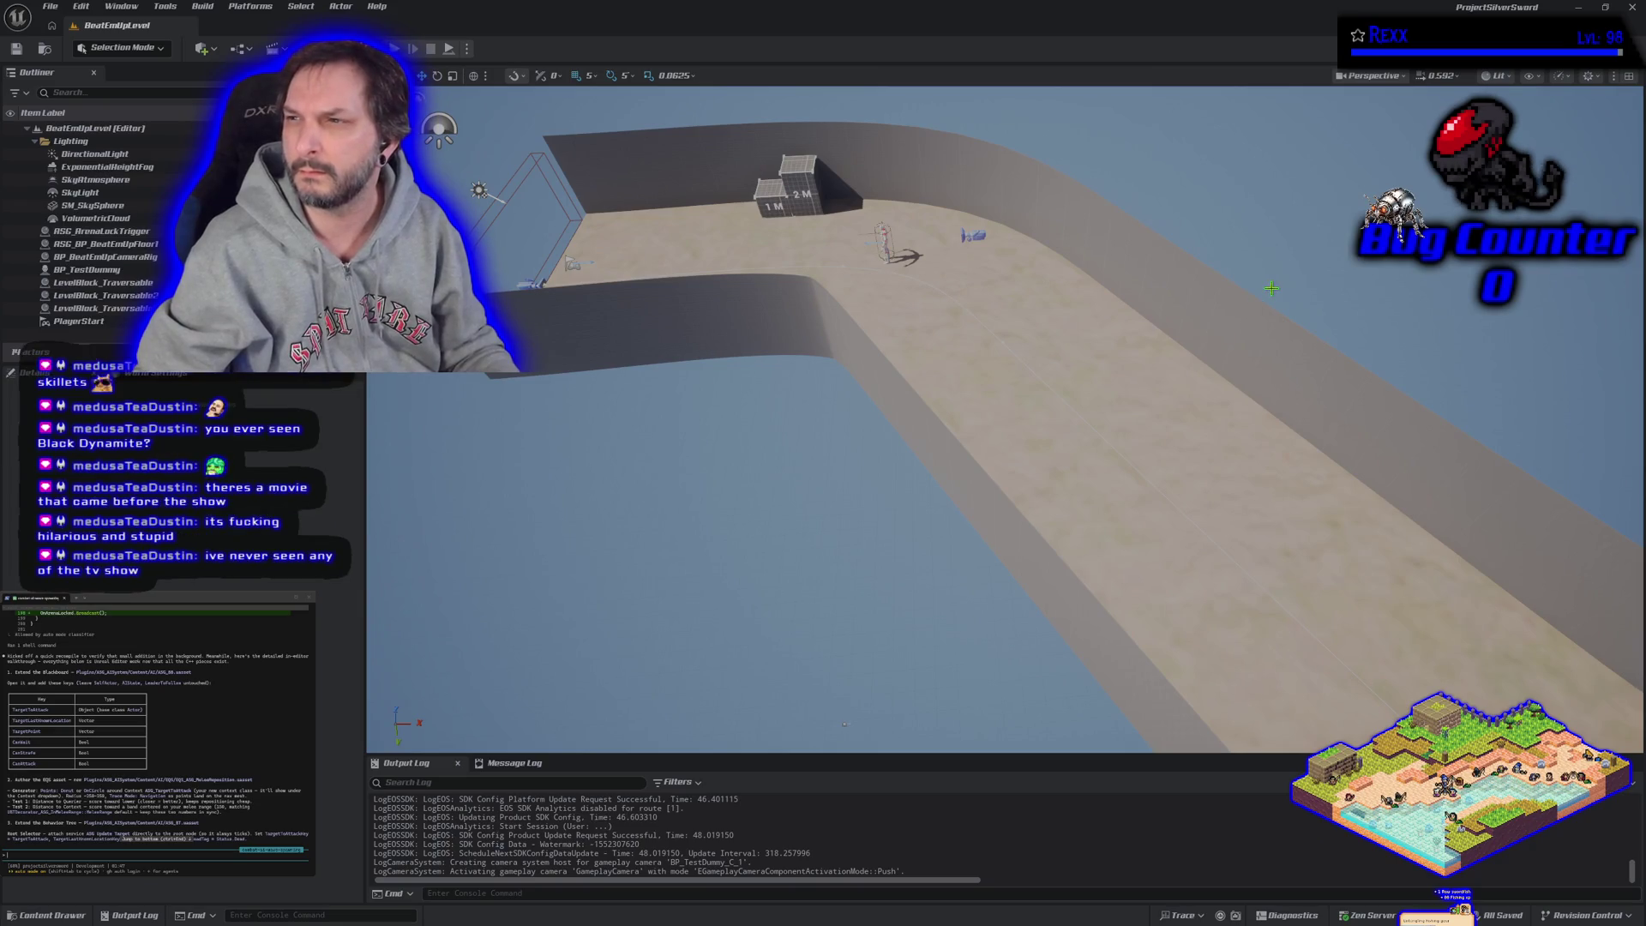
mouse_move(866, 549)
mouse_down()
mouse_move(814, 488)
mouse_move(868, 535)
mouse_up()
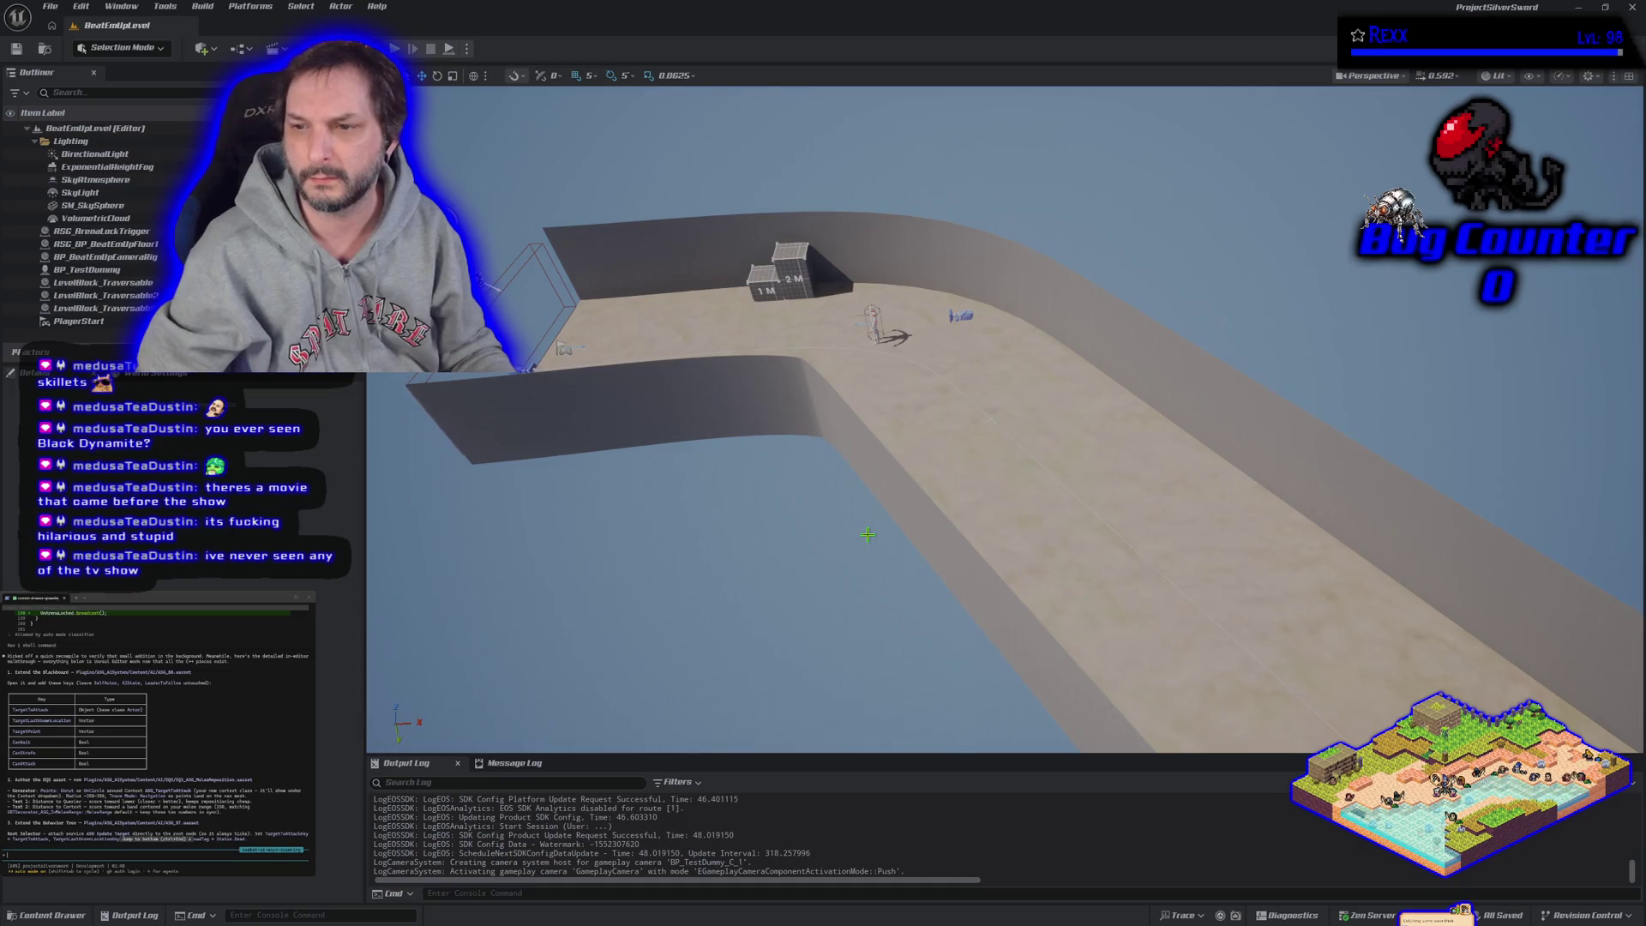
Step: Open M_MS_BeatEmUpFloor_Master from the content browser and bring up its material graph
click(53, 914)
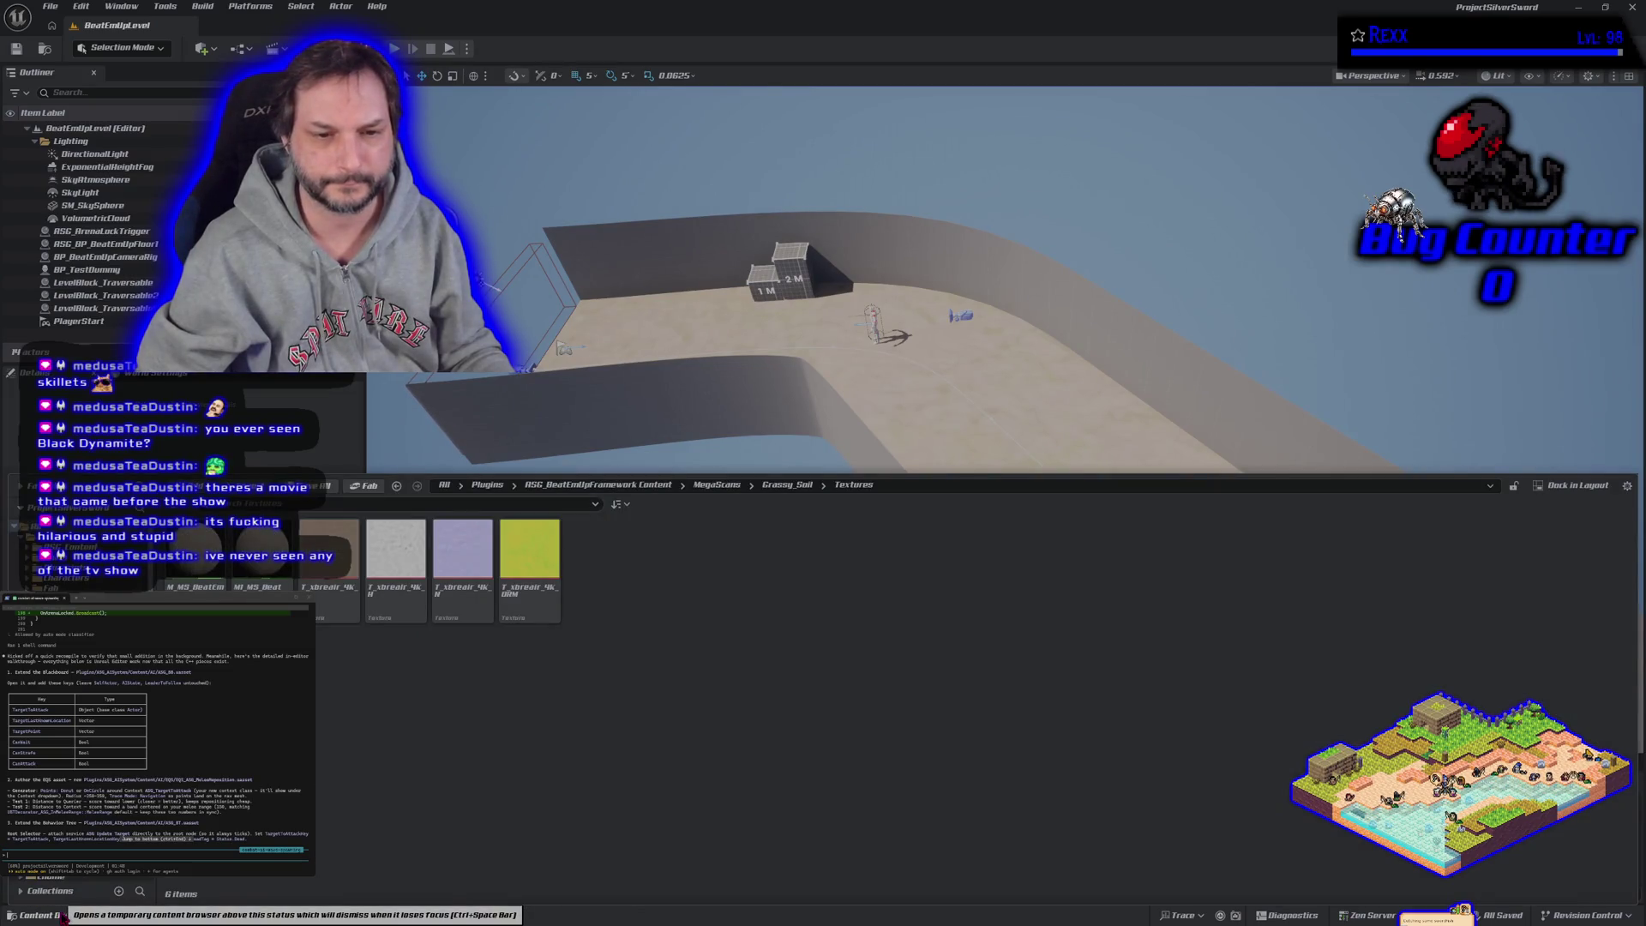
double_click(196, 553)
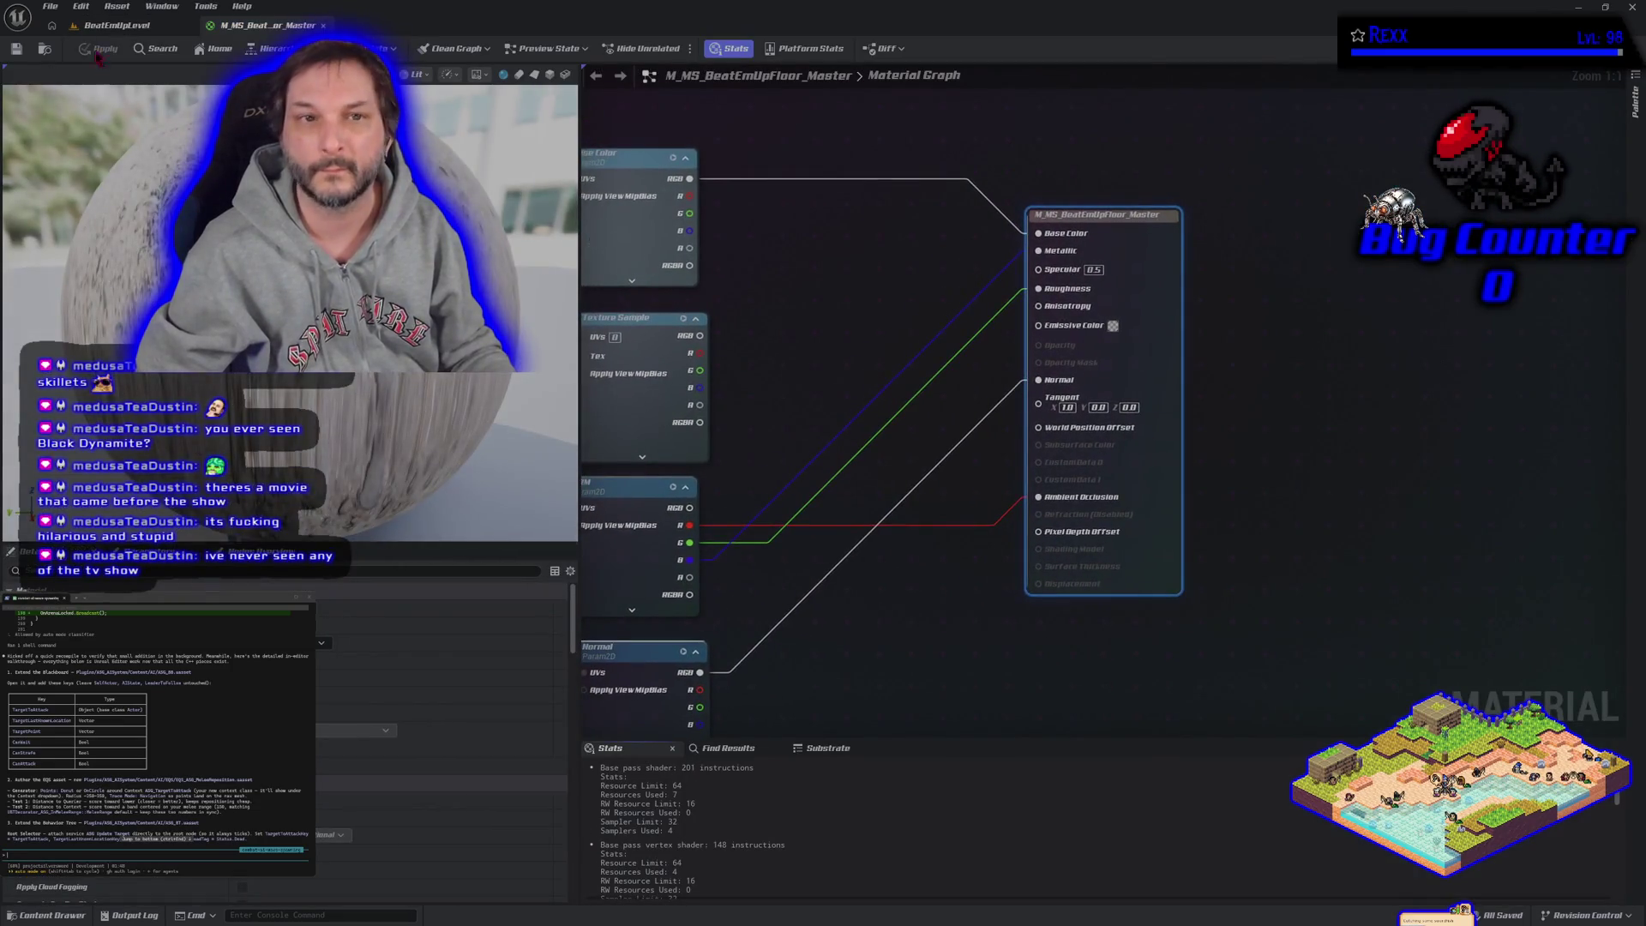
click(107, 25)
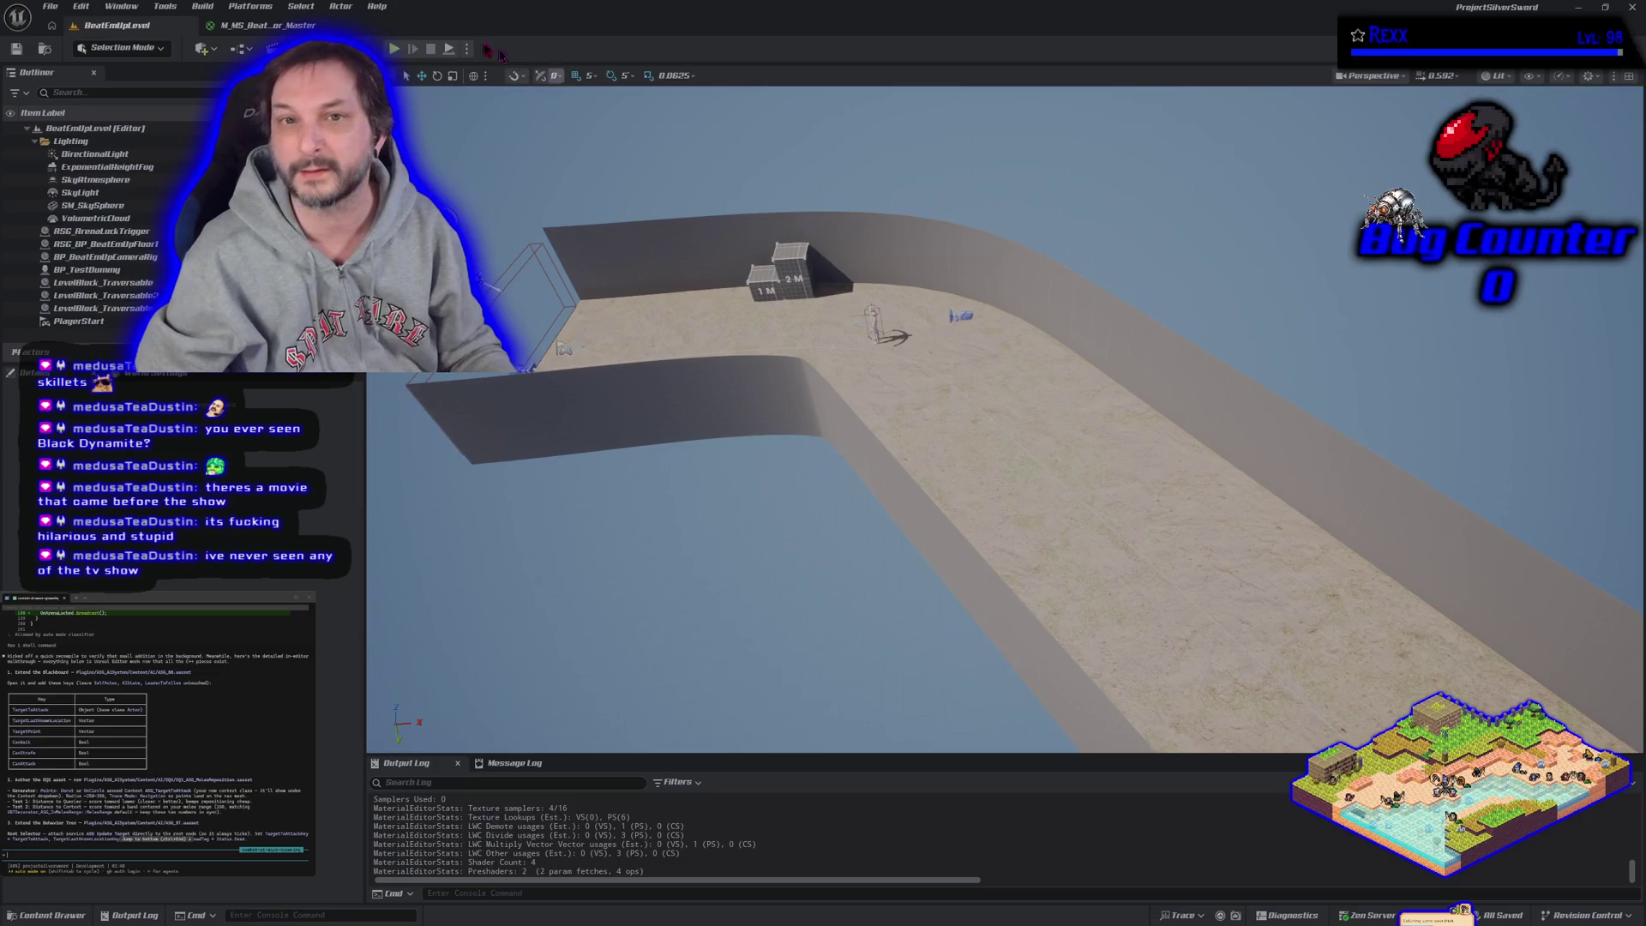
click(225, 25)
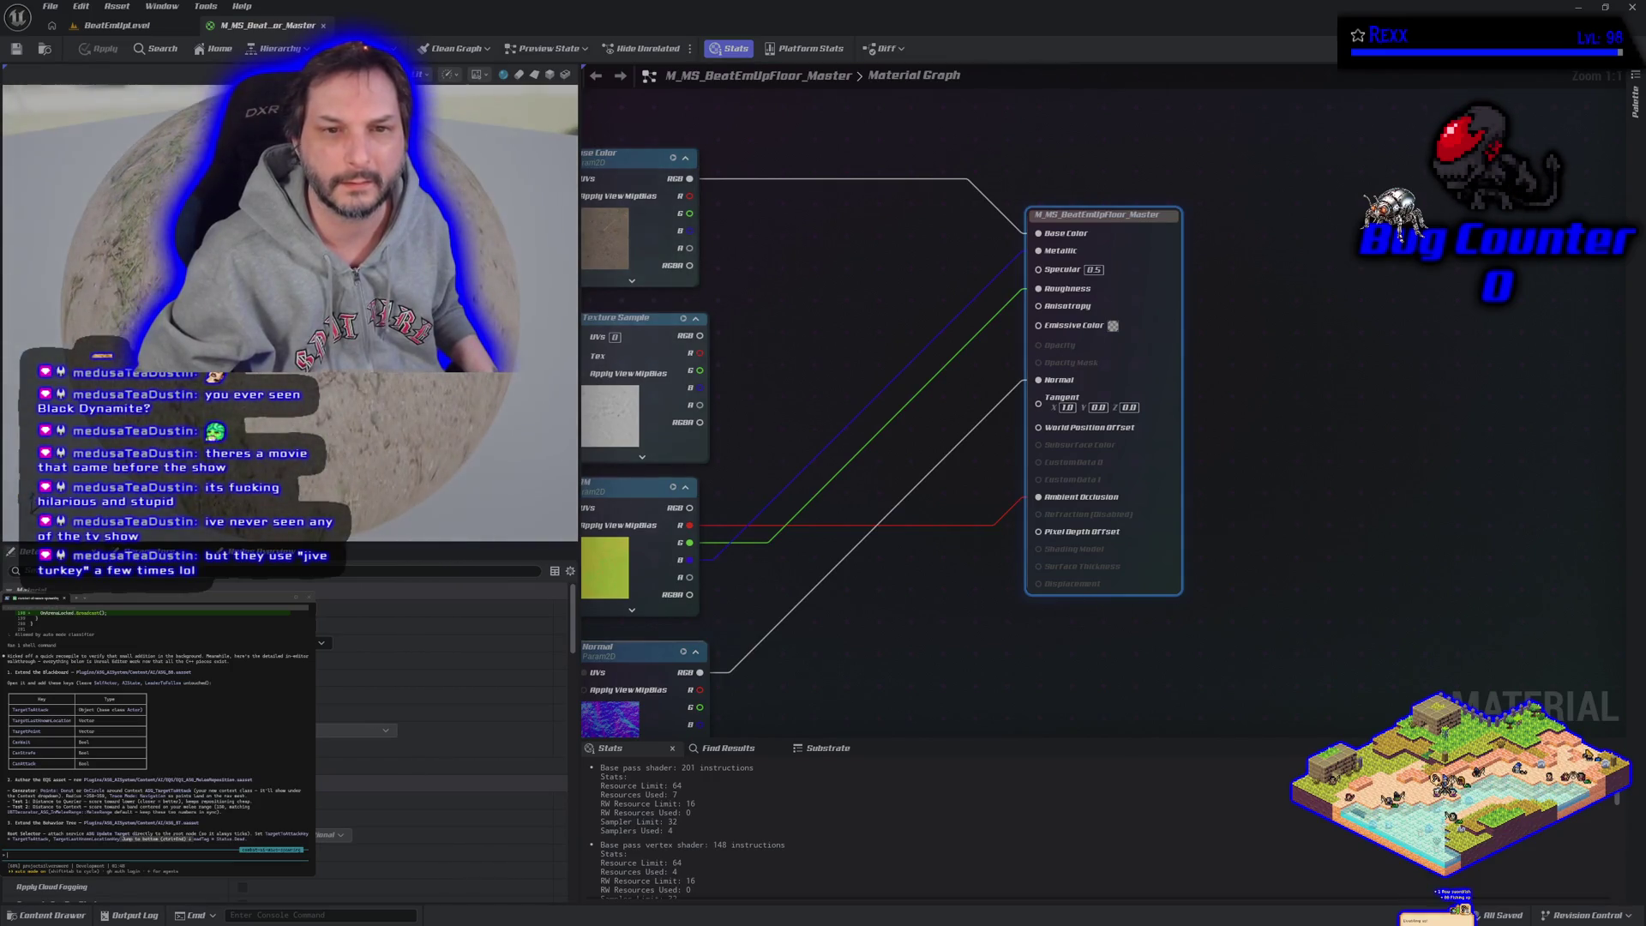
scroll(921, 460, down, 1)
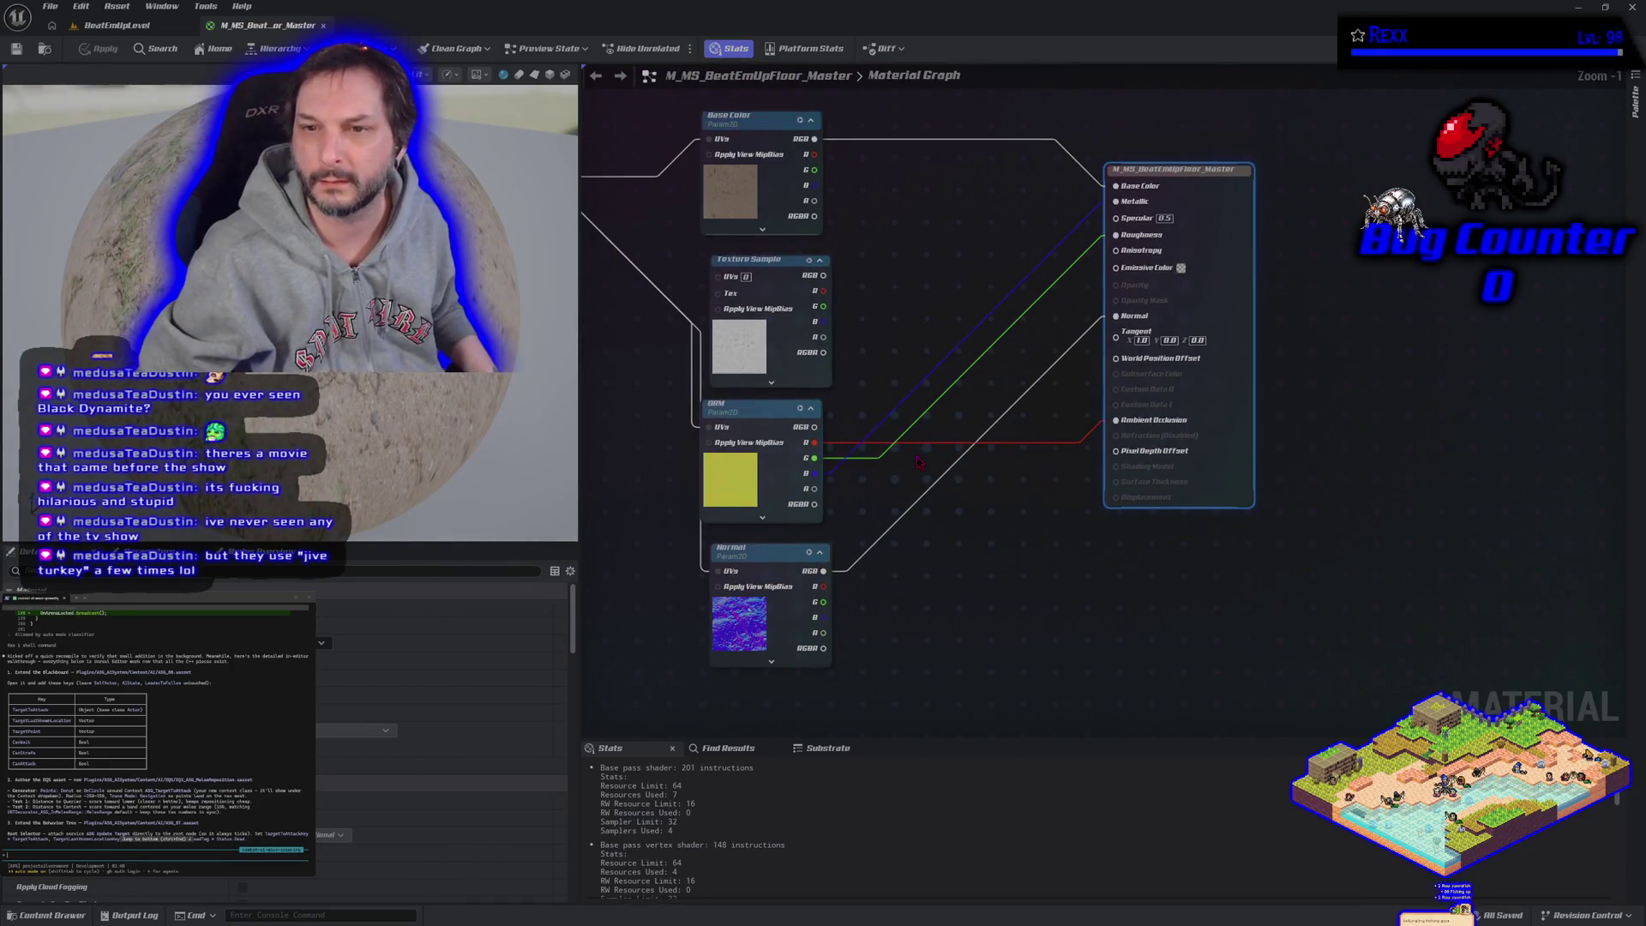
Step: Locate the Texture Sample's texture asset in the Content Drawer, then close it
click(759, 265)
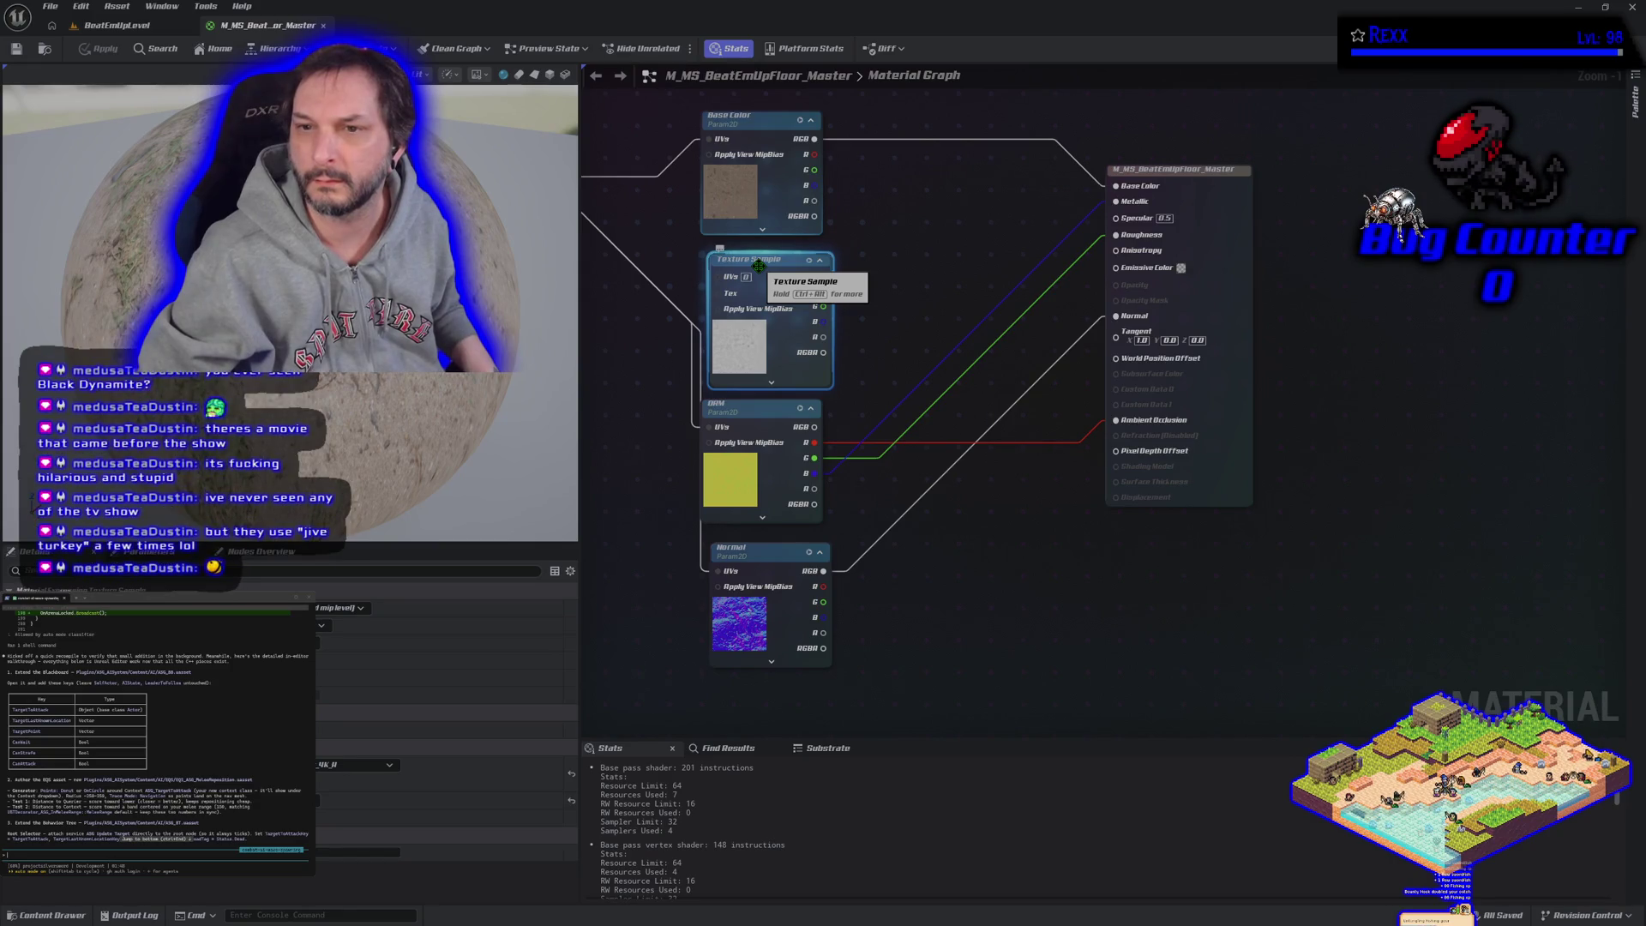
key(ctrl+b)
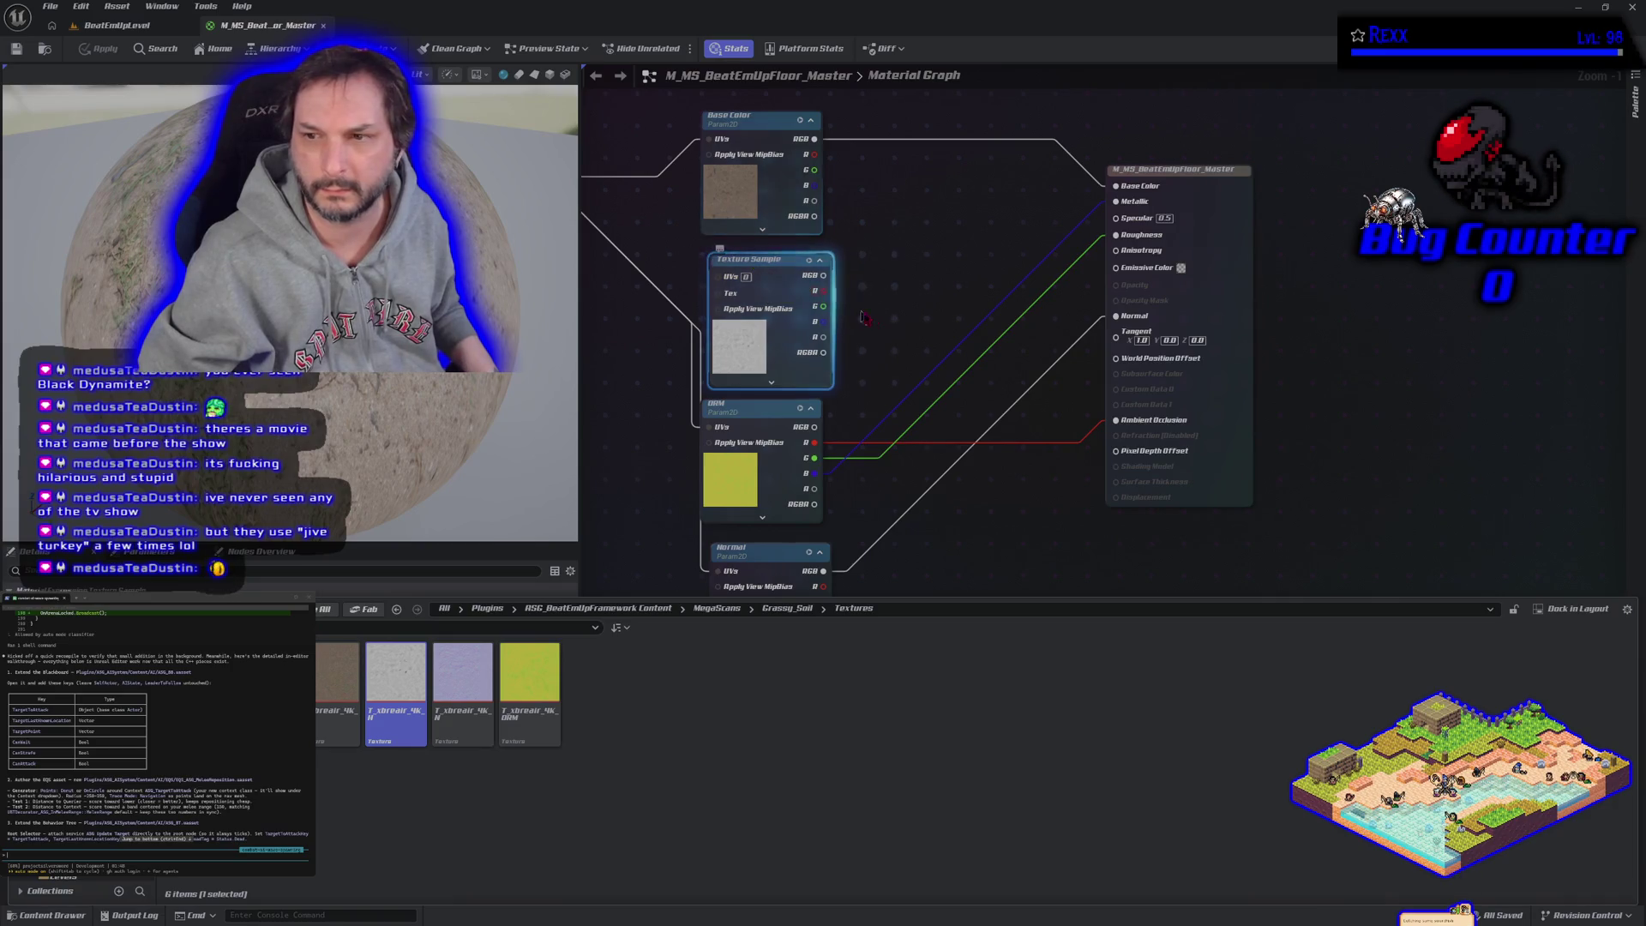
key(ctrl+space)
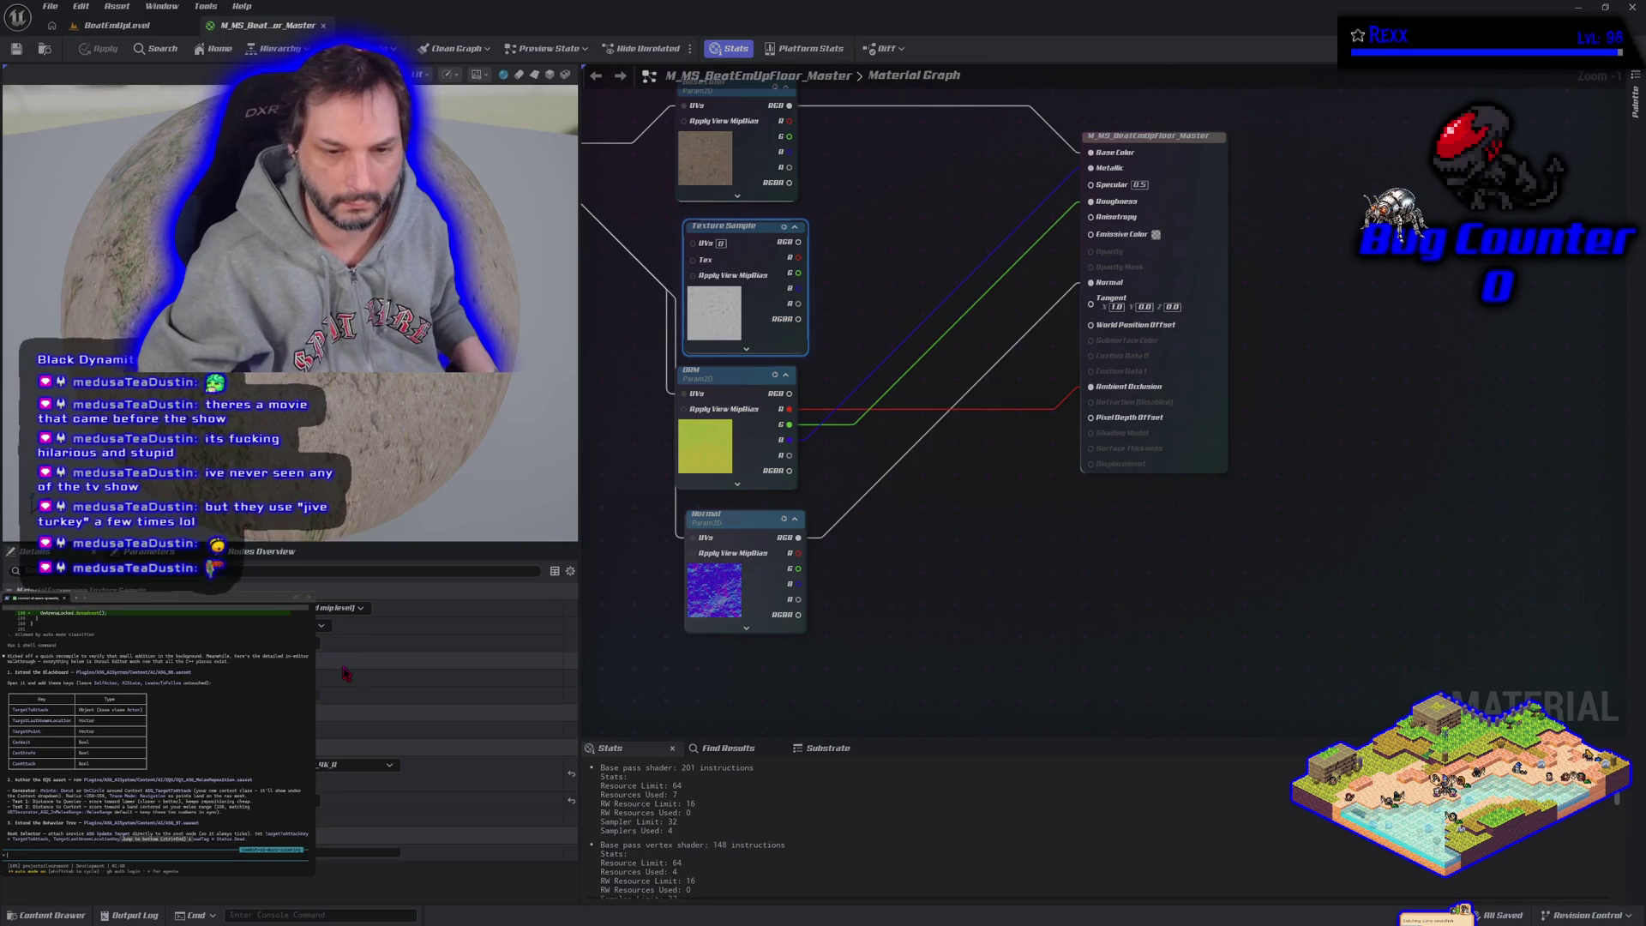
click(754, 660)
Step: Wire the Texture Sample's RGB output into Displacement and apply the material
scroll(438, 737, down, 5)
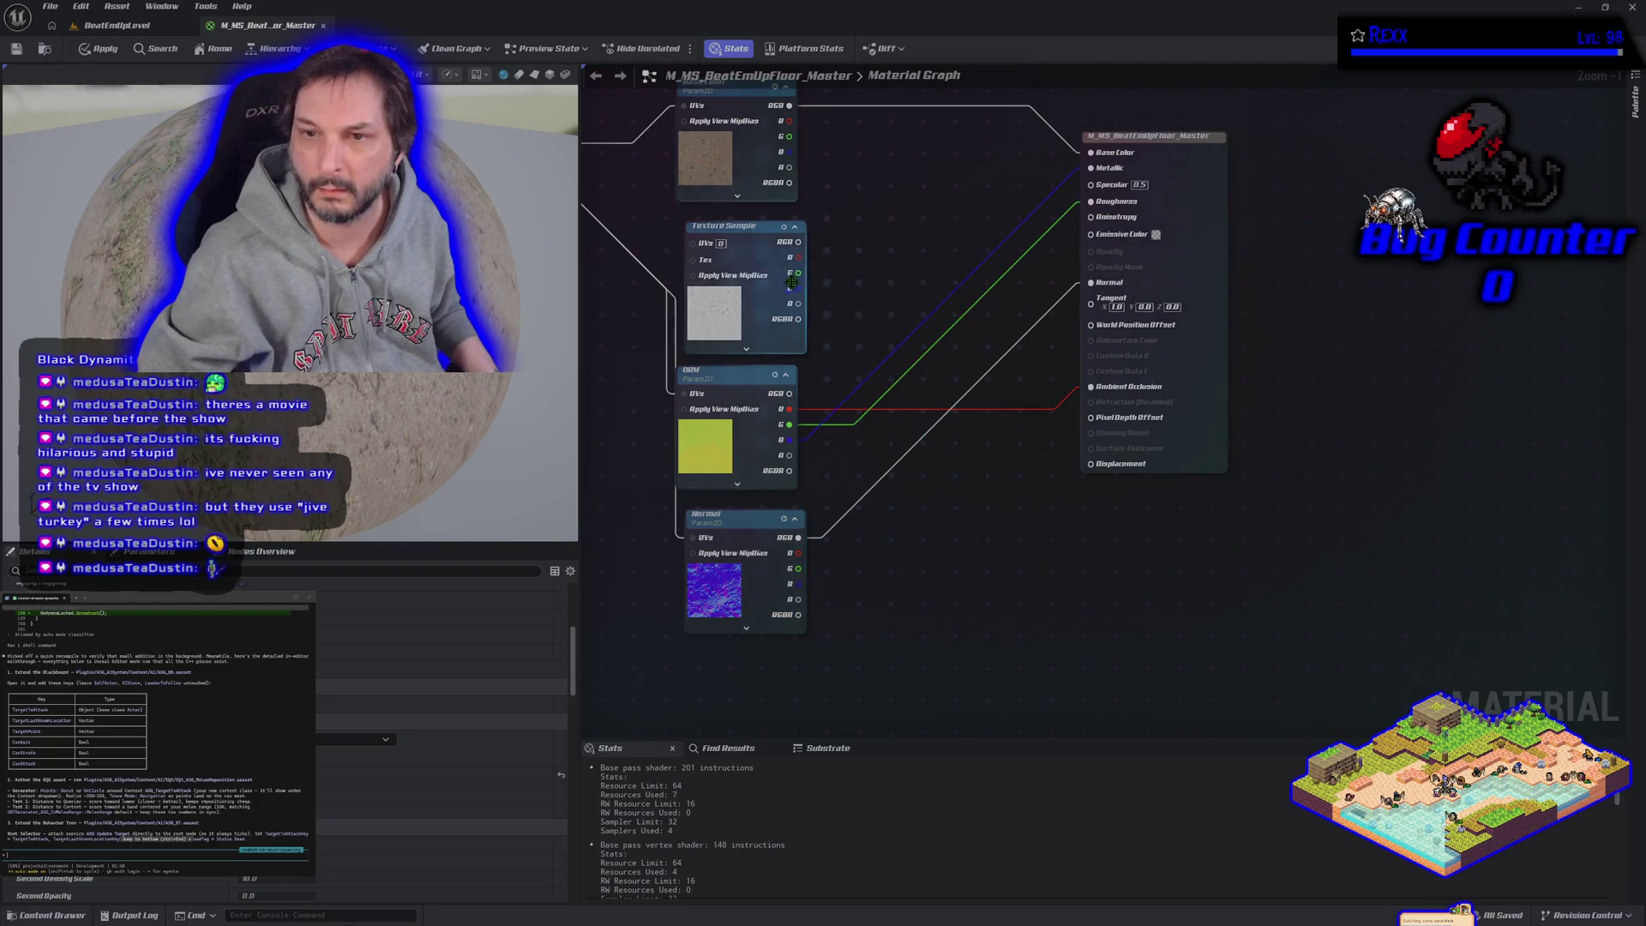
mouse_move(798, 241)
mouse_down()
mouse_move(992, 441)
mouse_move(1091, 464)
mouse_up()
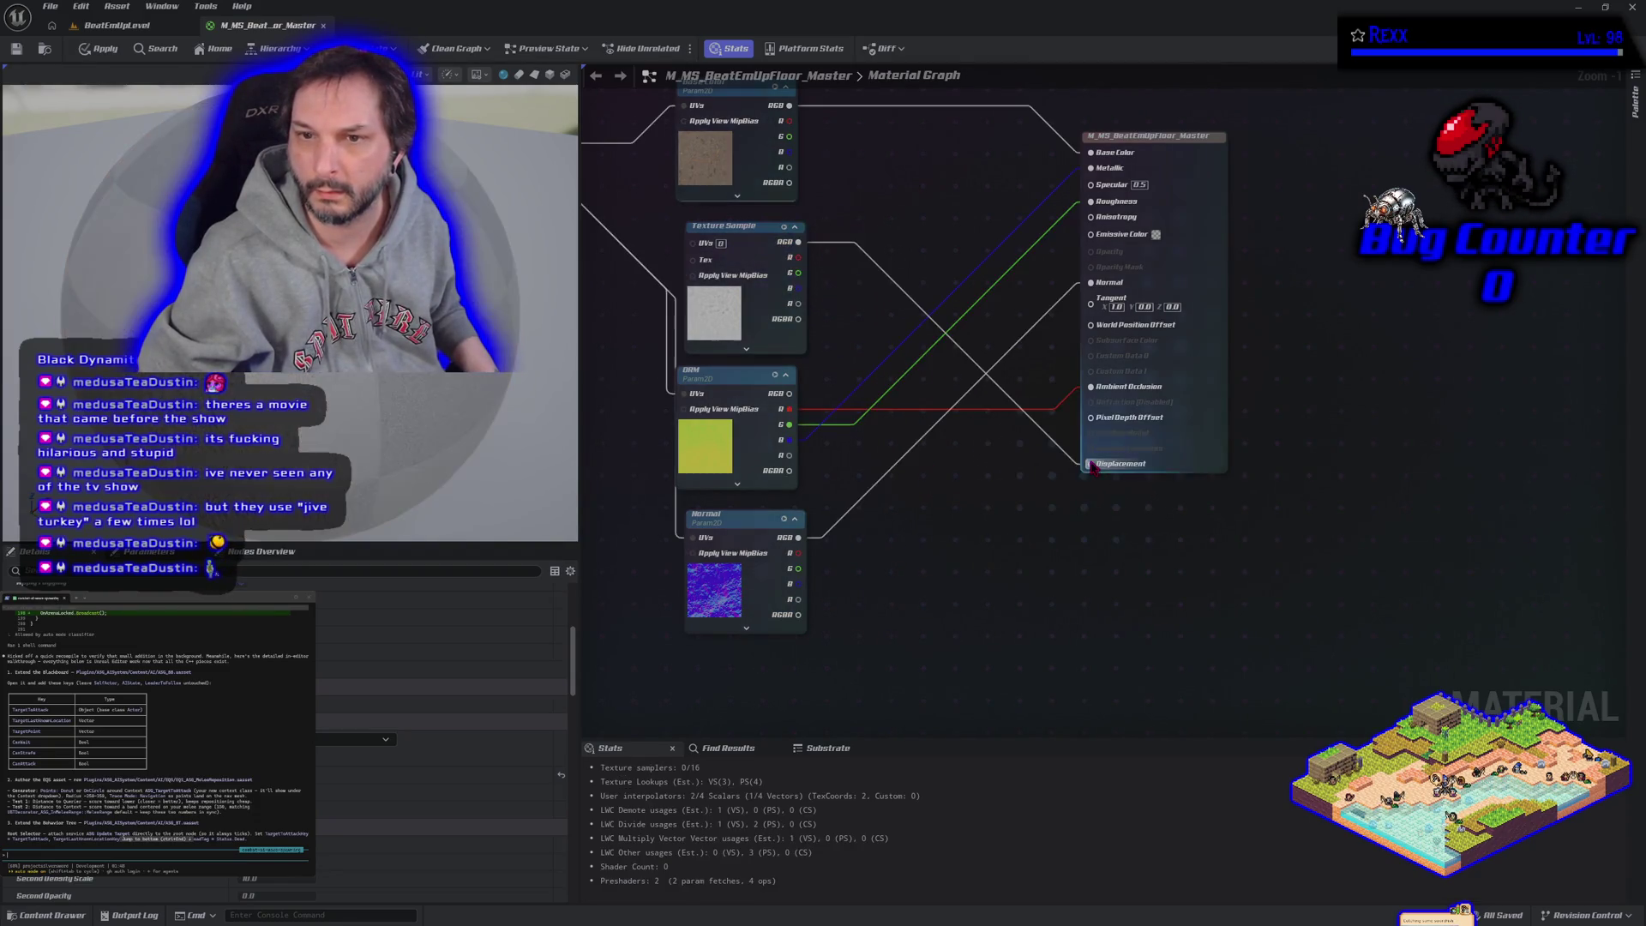
click(105, 49)
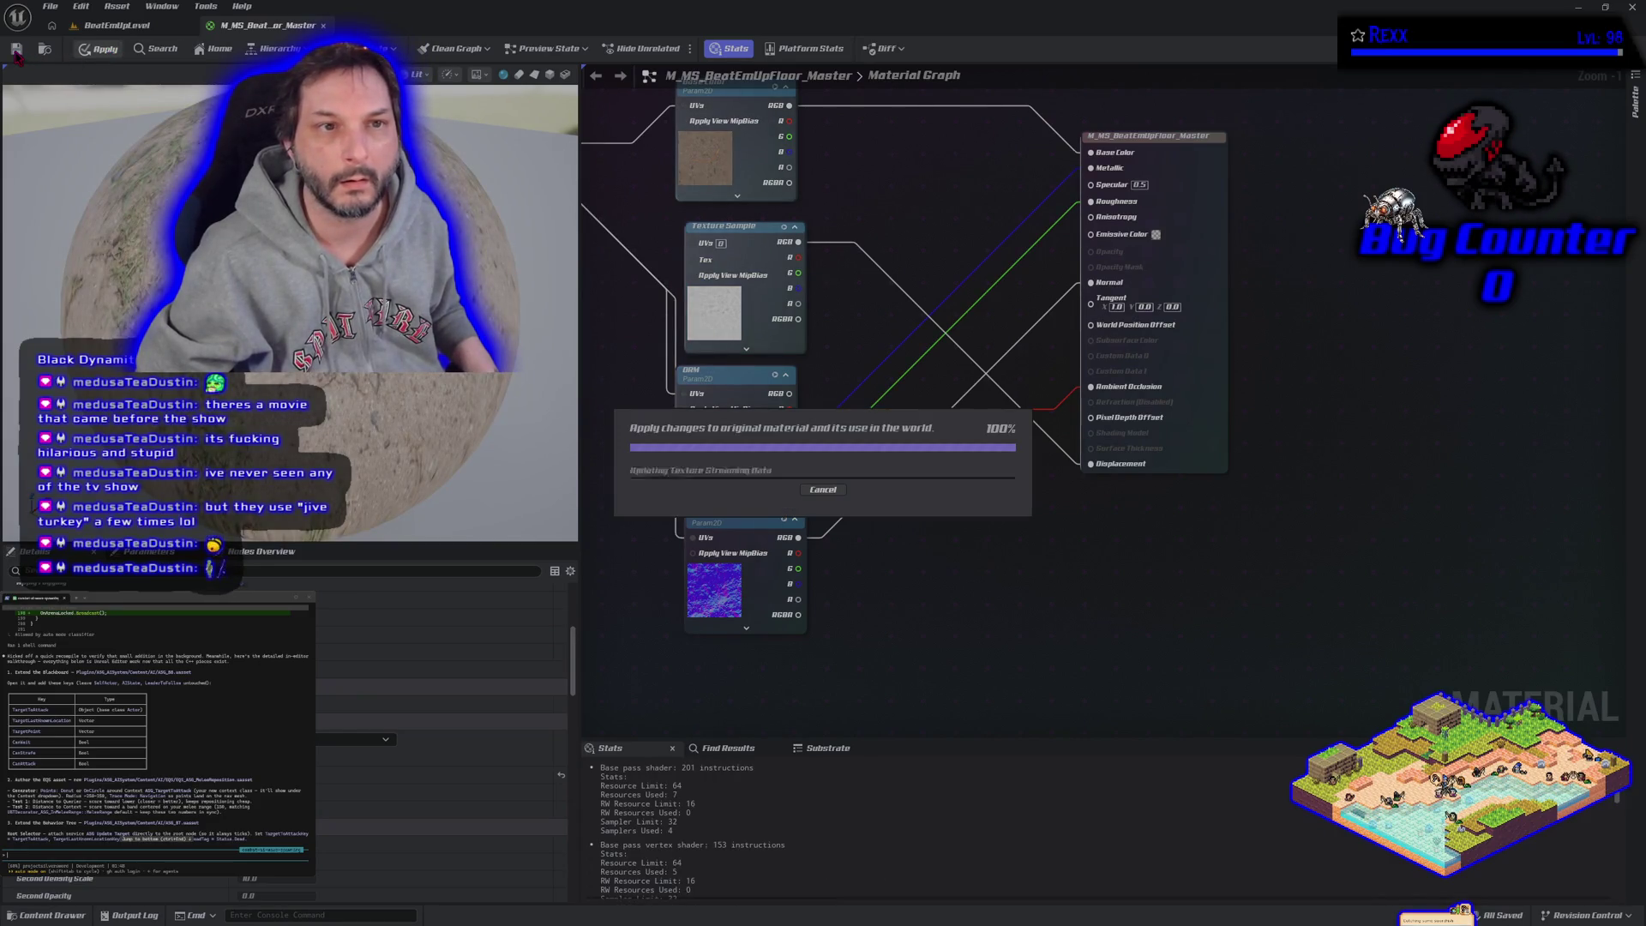
Step: Inspect the displaced sand floor up close in the level viewport
click(117, 25)
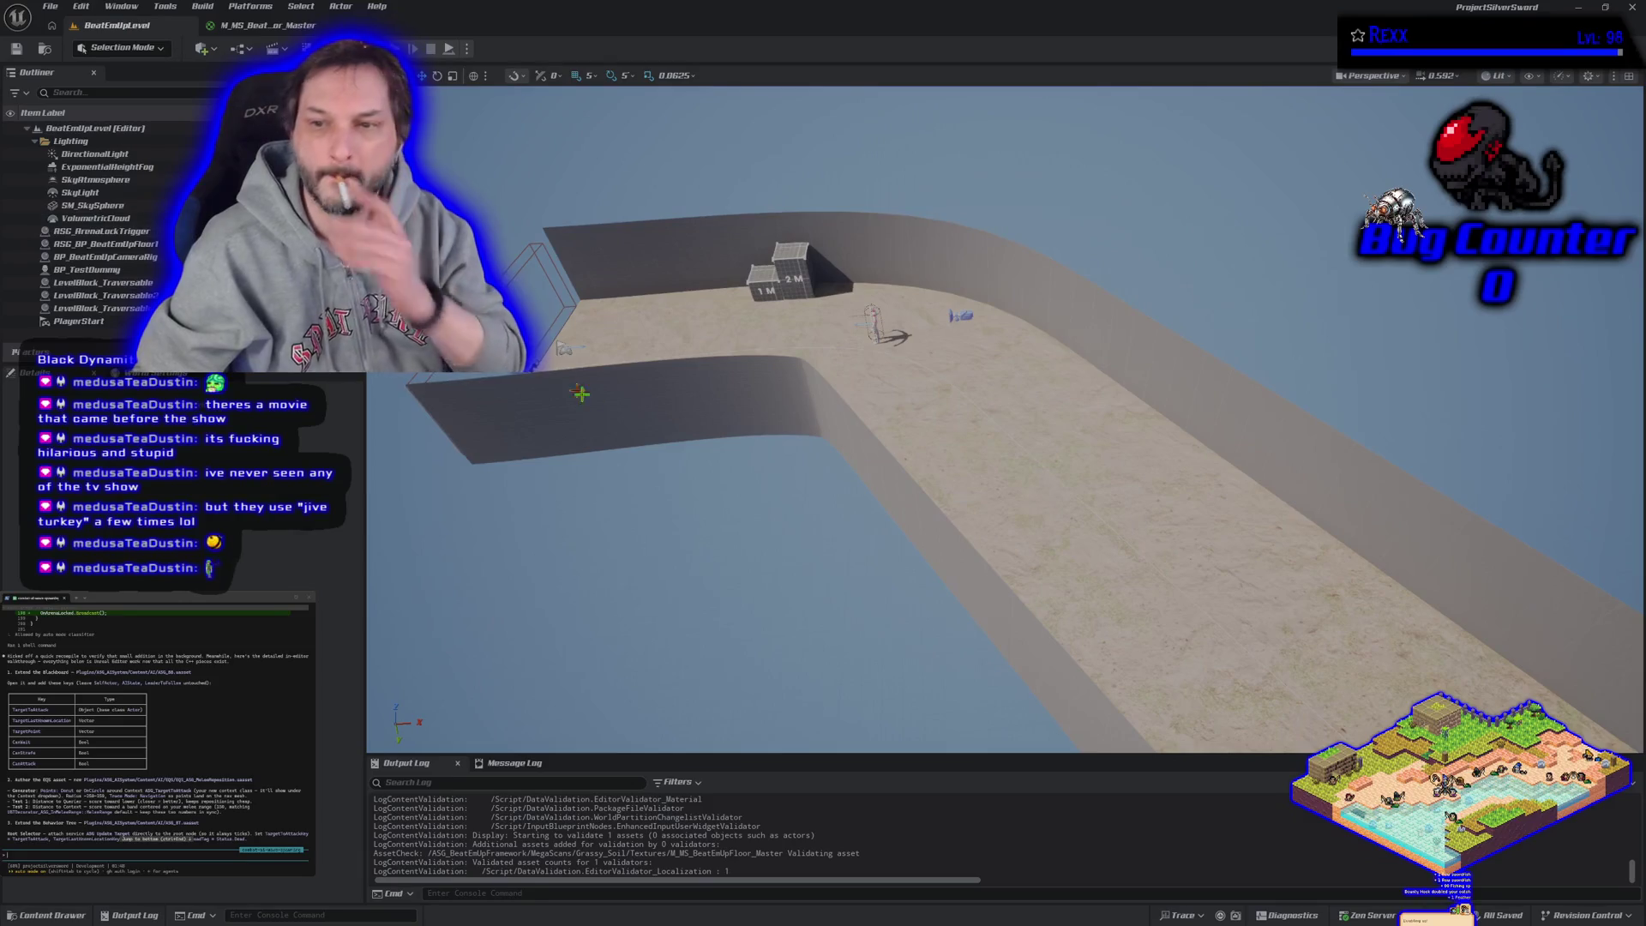
scroll(568, 385, up, 10)
drag(1005, 514, 1004, 356)
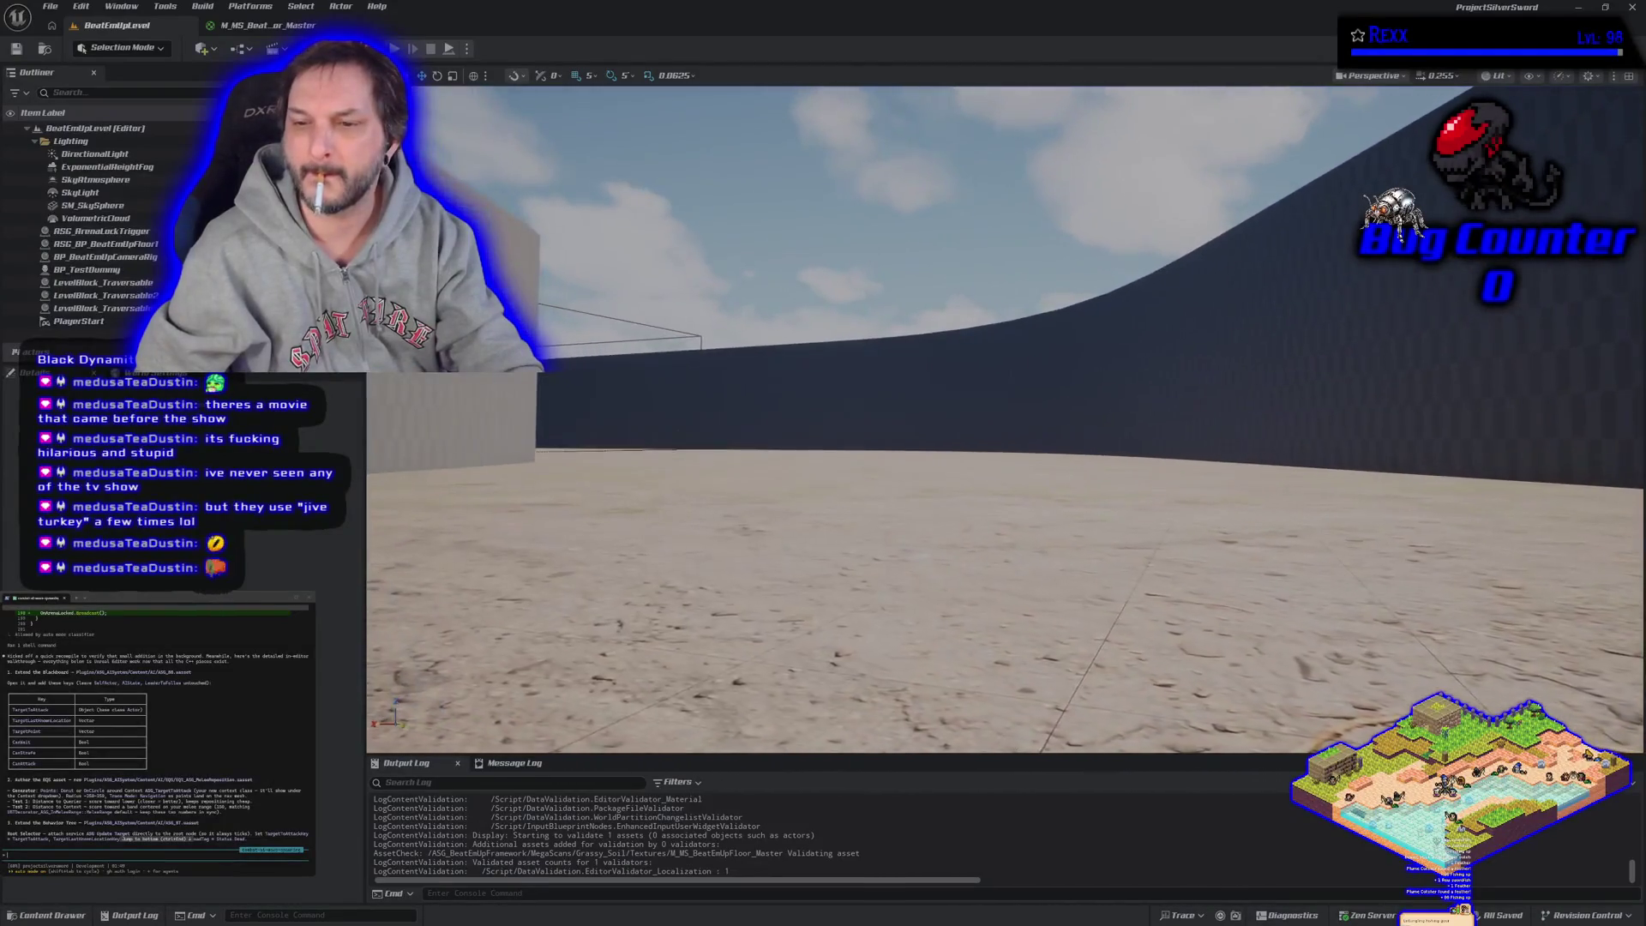
Step: Reconnect Displacement from another Texture Sample output and apply the material again
click(244, 28)
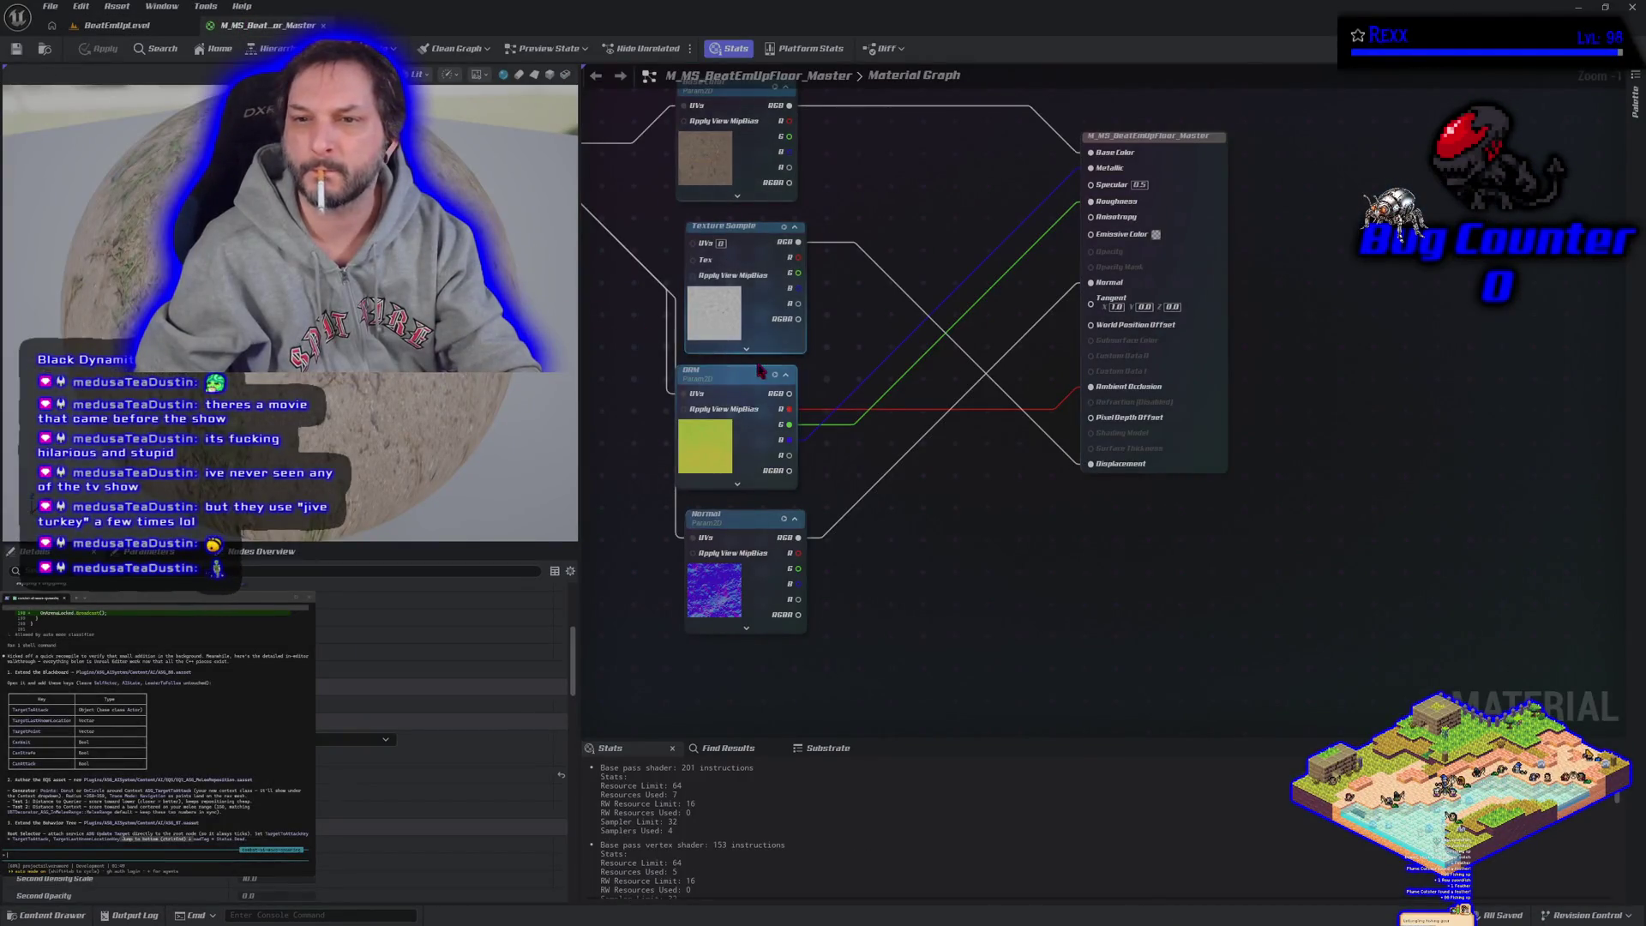
mouse_move(798, 303)
mouse_down()
mouse_move(1054, 468)
mouse_move(1091, 464)
mouse_up()
click(88, 55)
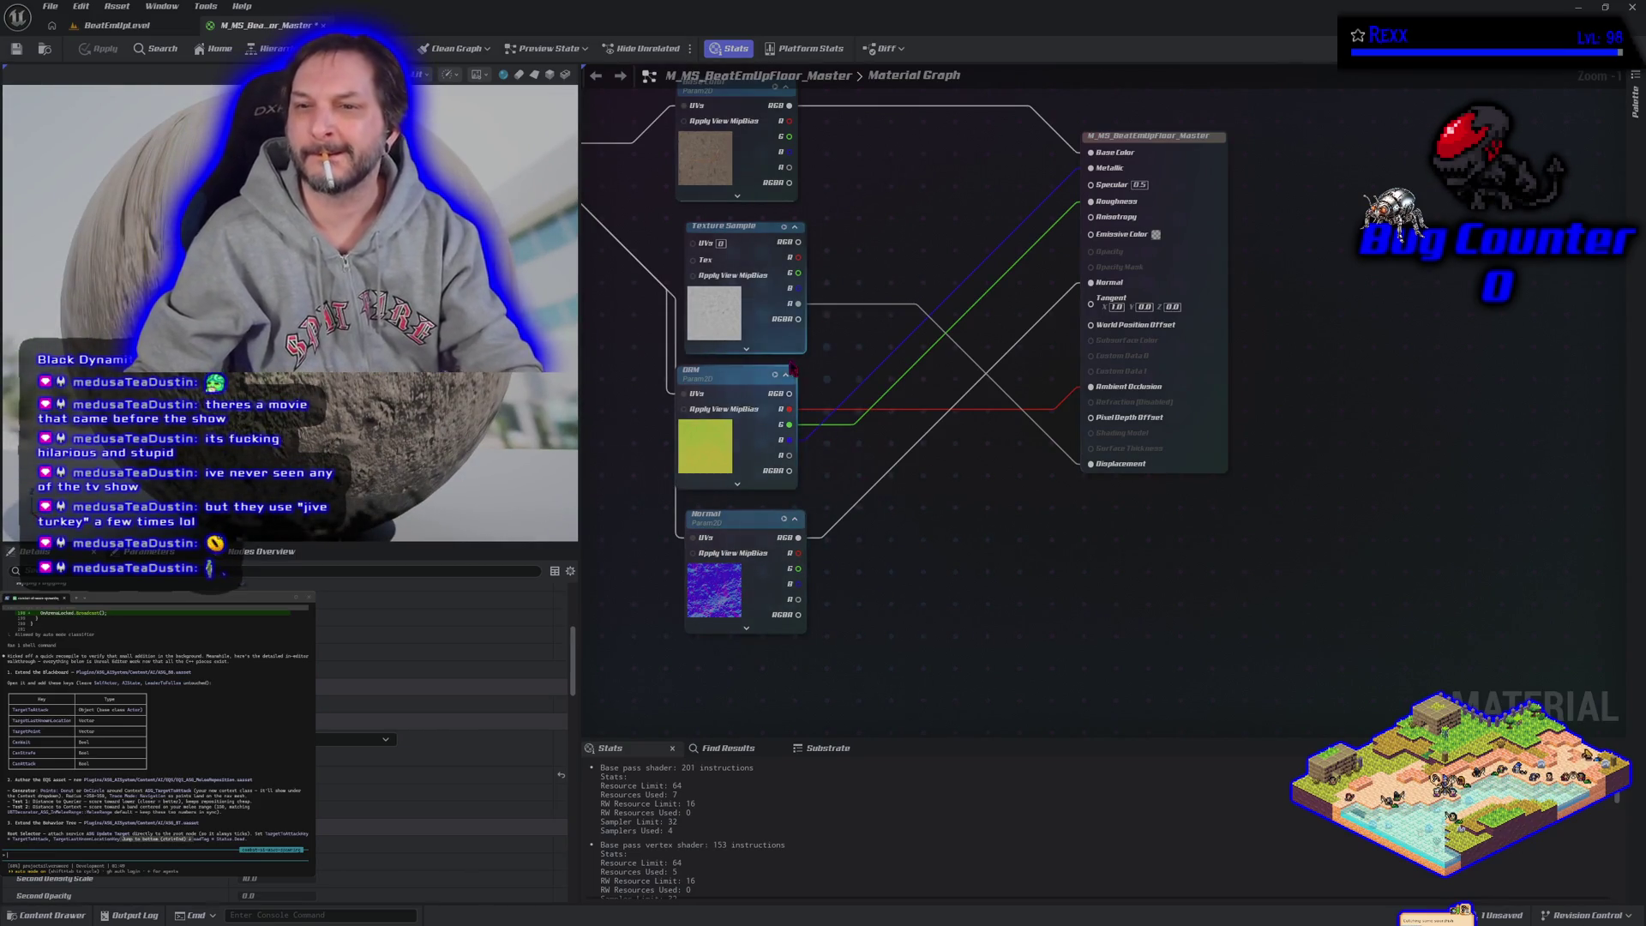
Step: Wire the Normal texture into Displacement, apply, and check the floor in the level viewport
mouse_move(798, 304)
mouse_down()
mouse_move(857, 322)
mouse_move(791, 248)
mouse_up()
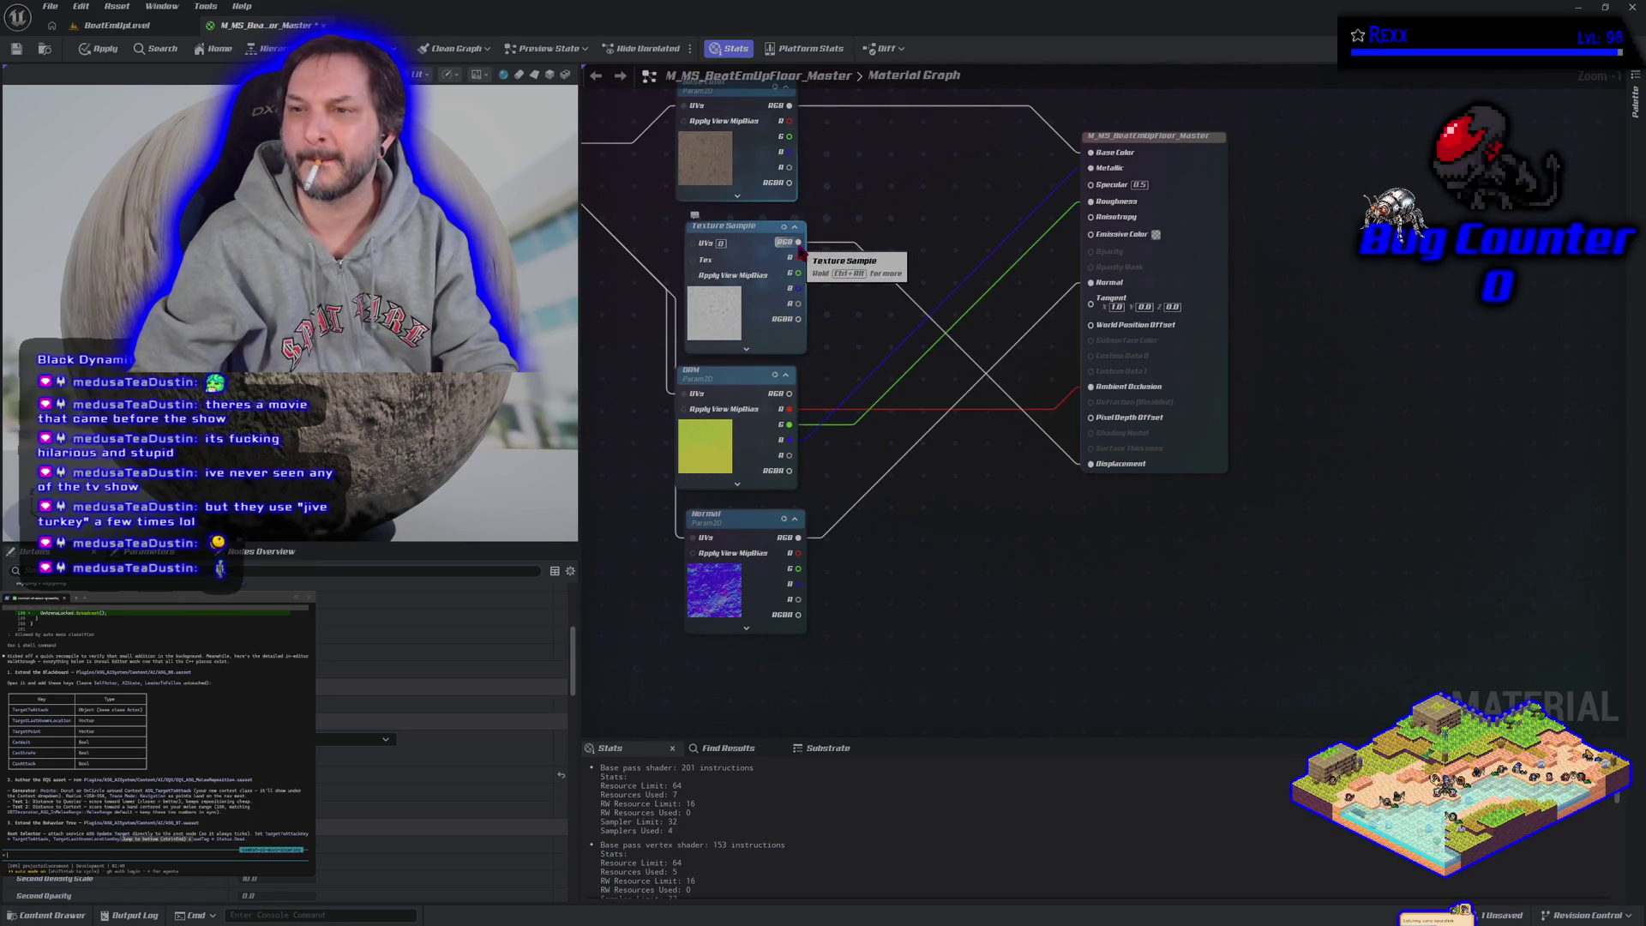
drag(797, 242, 804, 257)
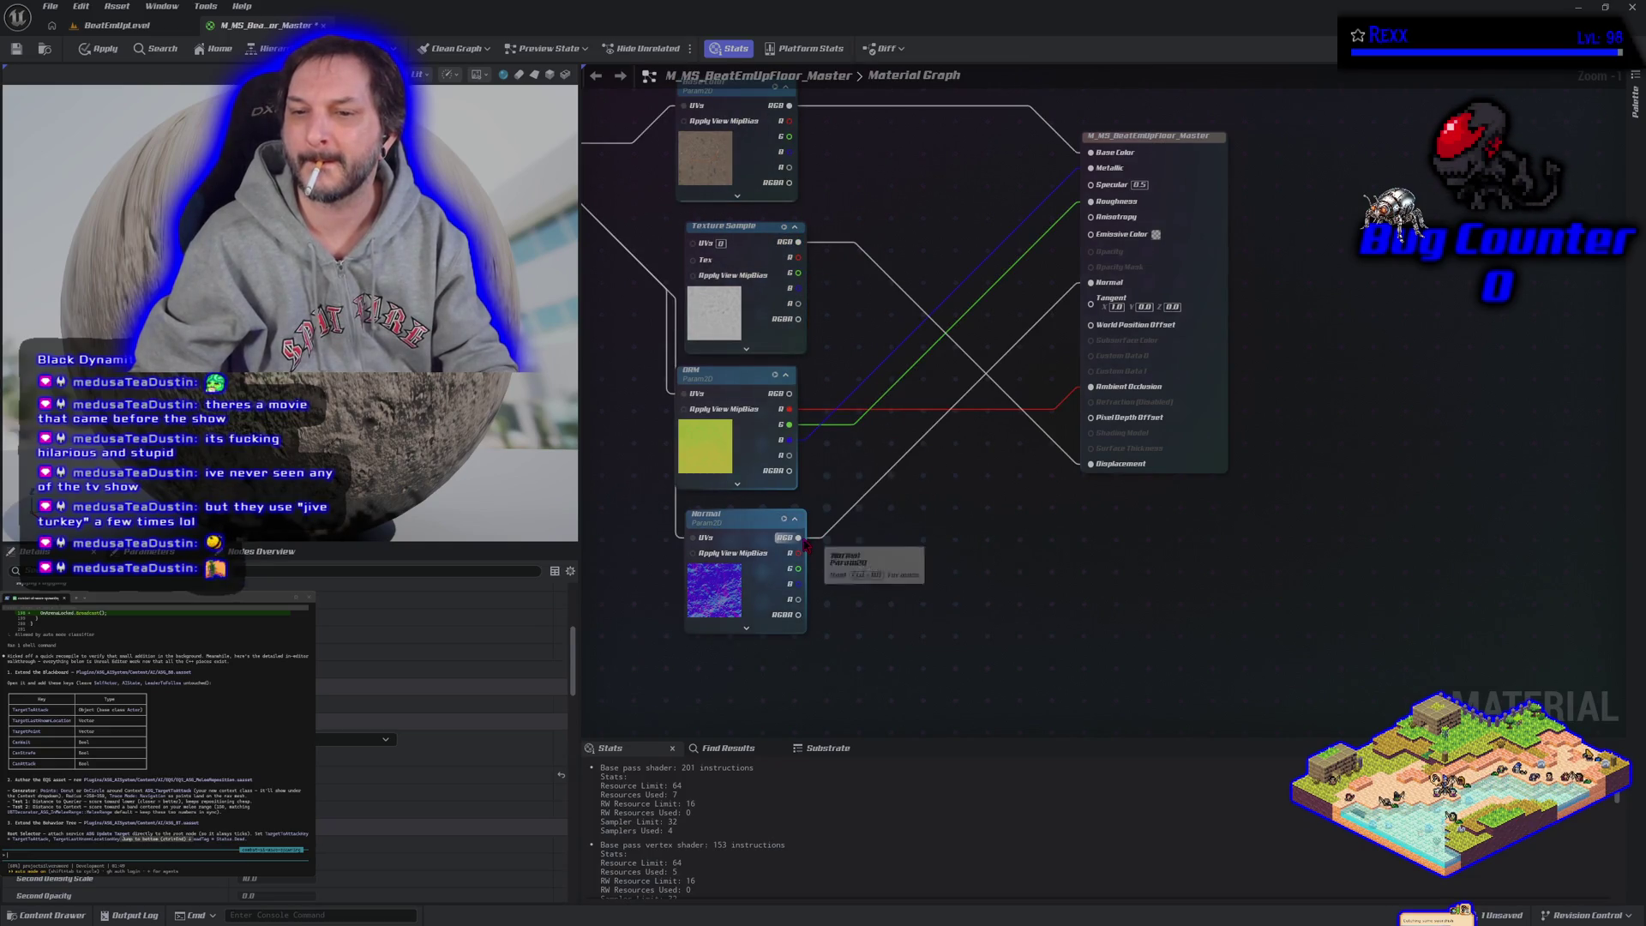
mouse_move(798, 599)
mouse_down()
mouse_move(957, 540)
mouse_move(1070, 420)
mouse_move(1072, 474)
mouse_move(1090, 463)
mouse_up()
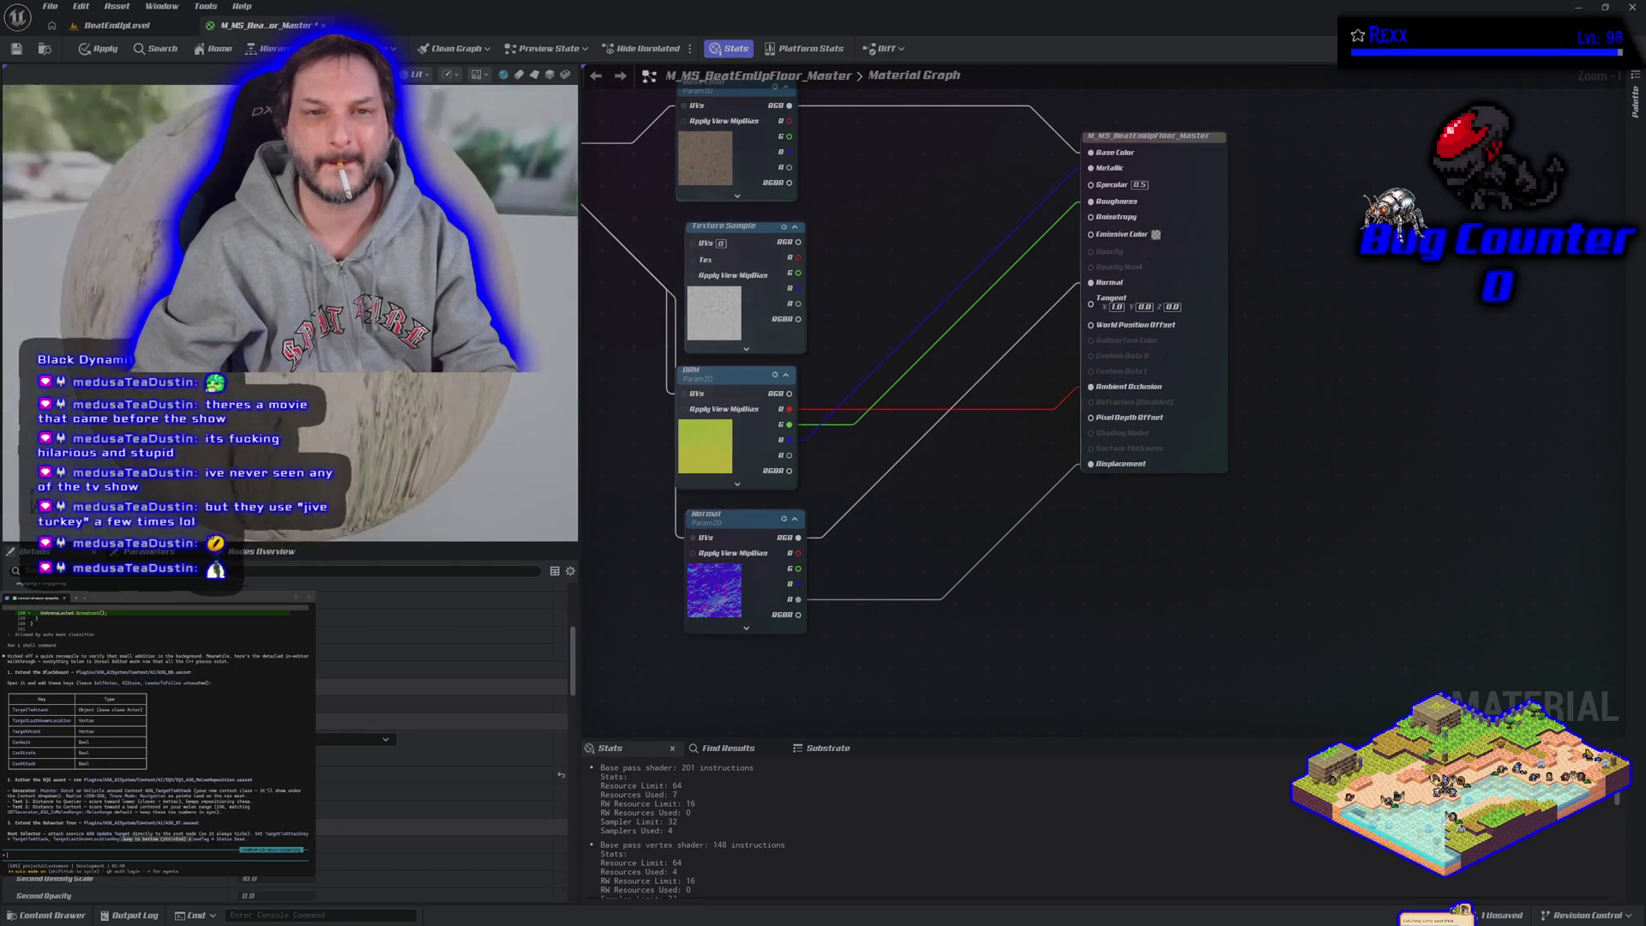
click(100, 53)
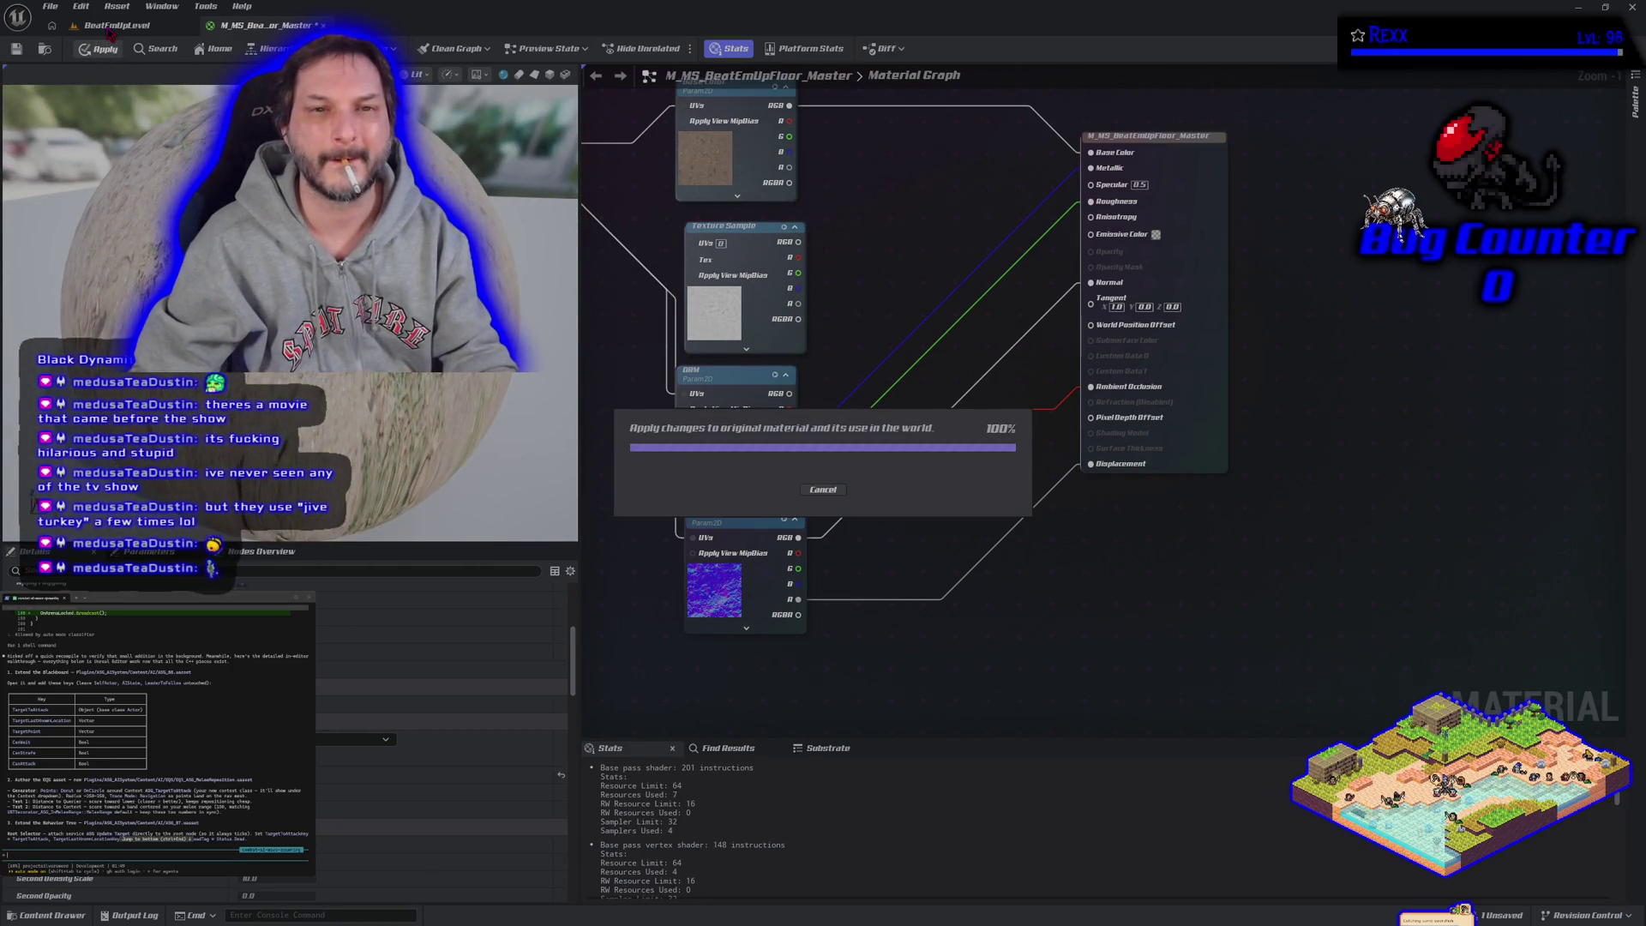
click(113, 26)
drag(610, 491, 611, 583)
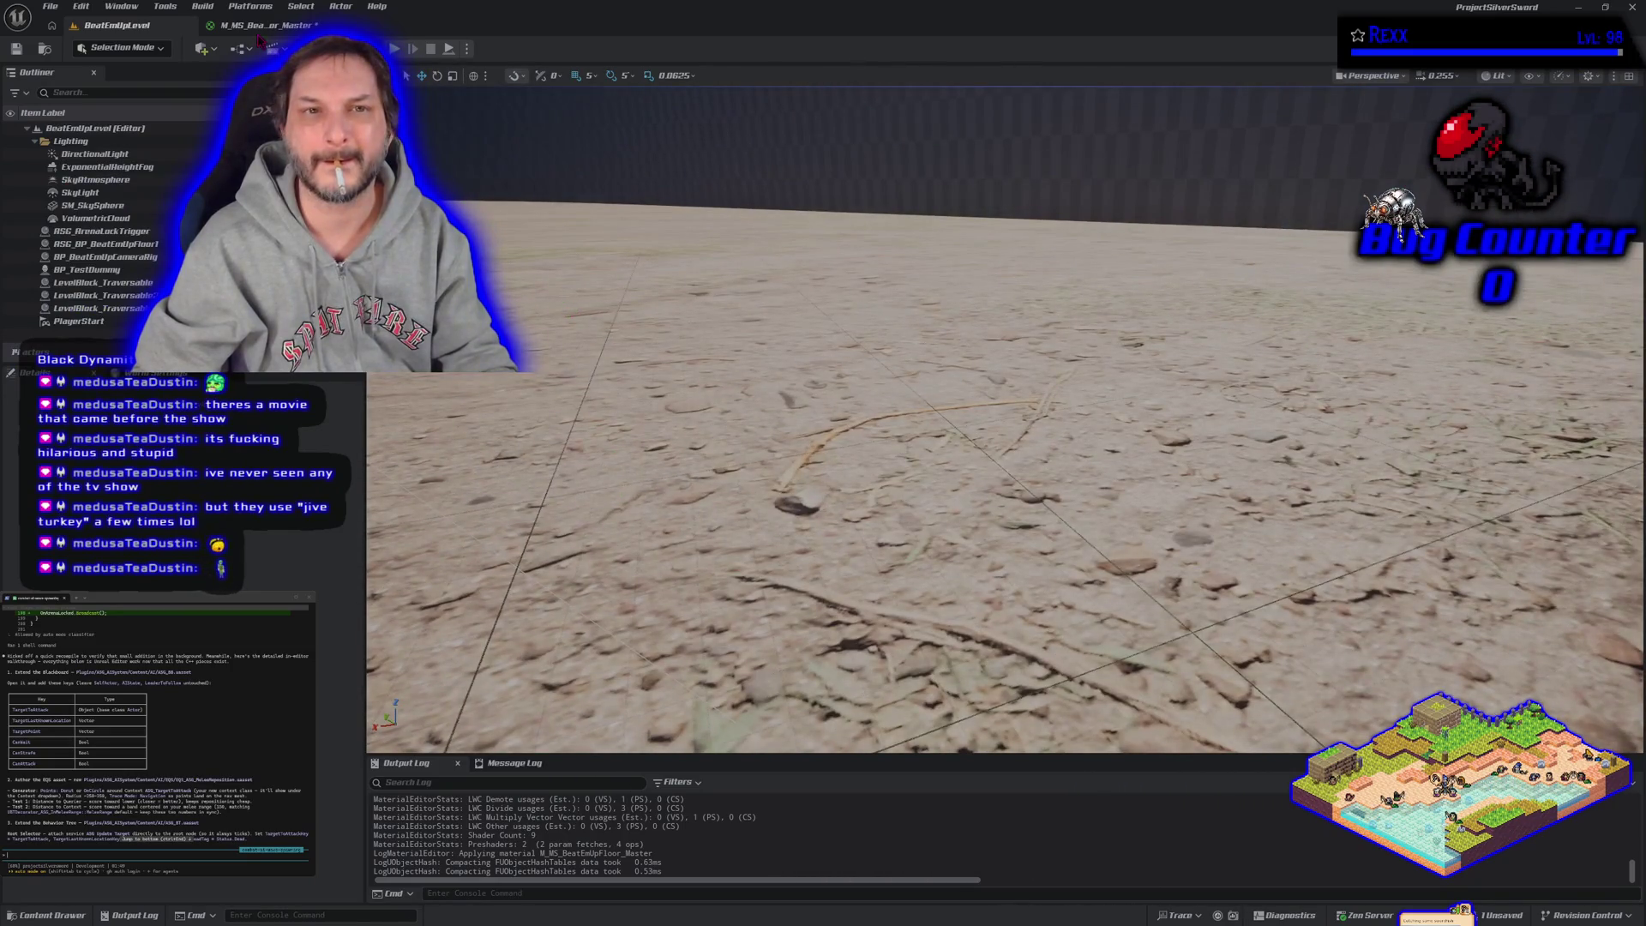
Step: Break the Normal-to-Displacement wire and drag a new connection from the Texture Sample's RGB
click(257, 26)
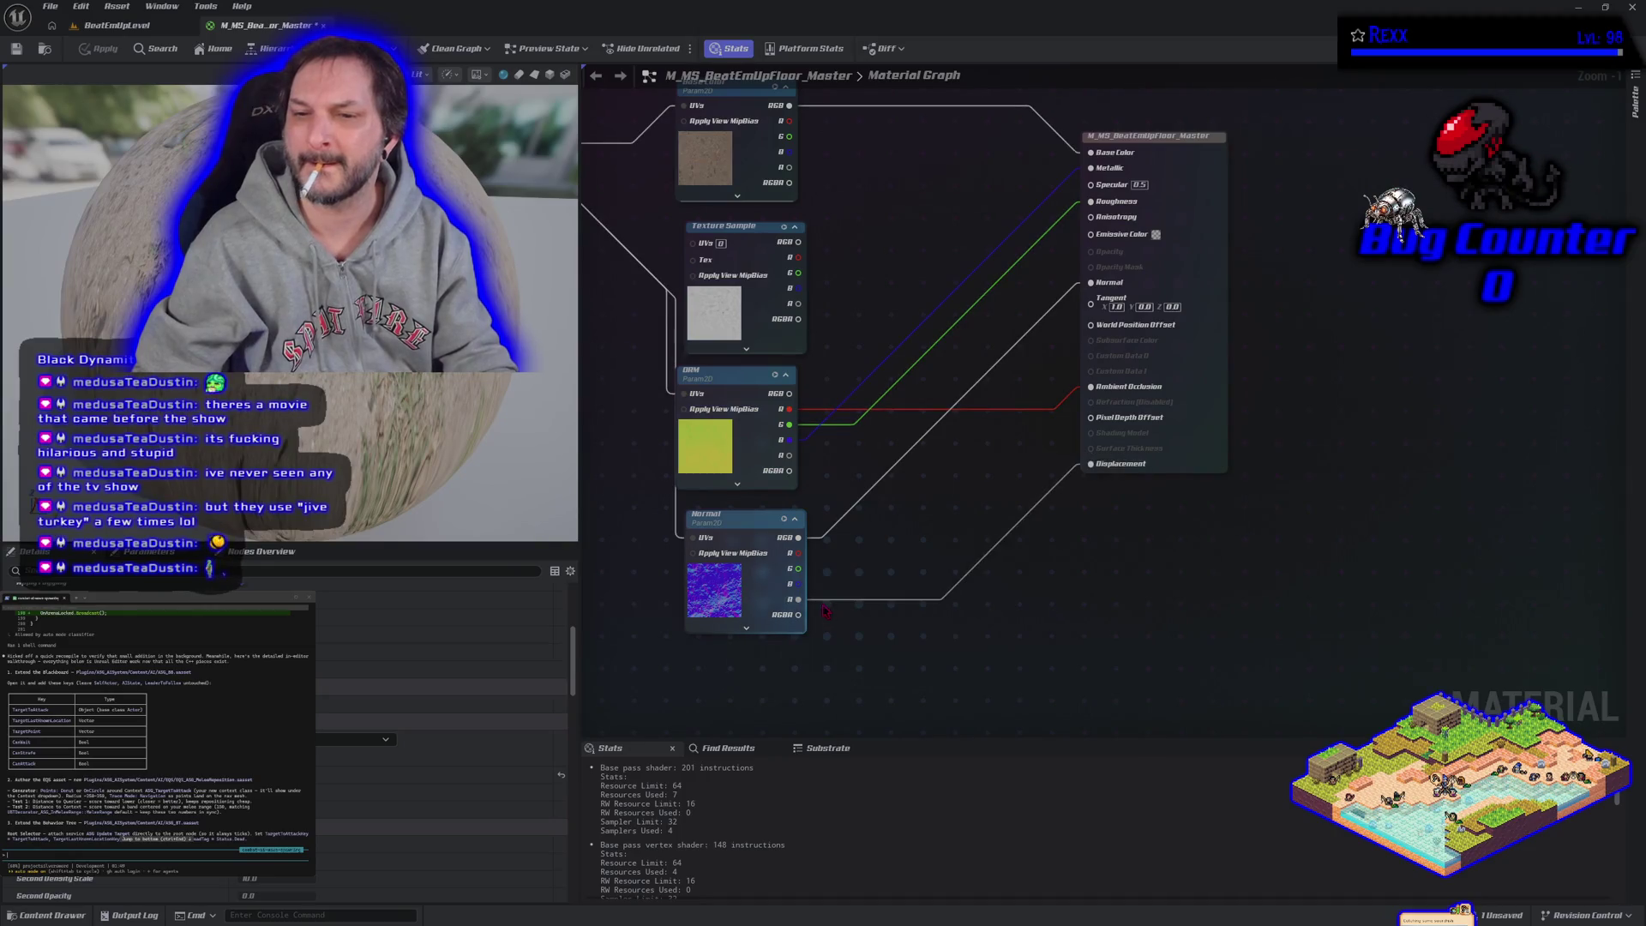
alt+click(797, 599)
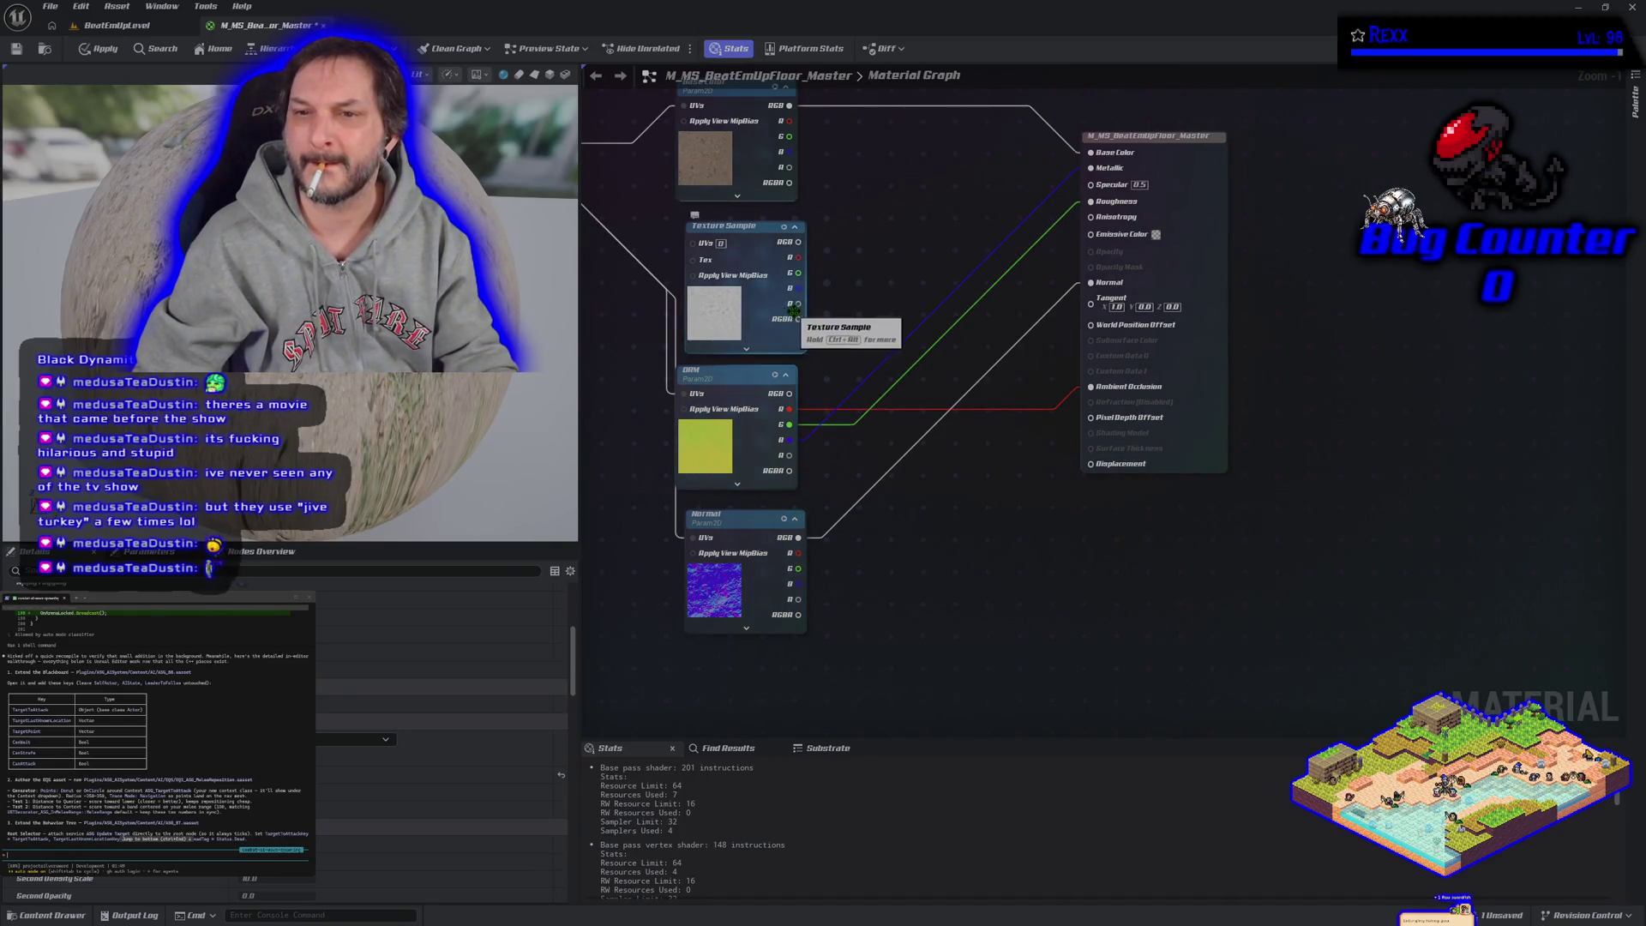
drag(783, 246, 858, 374)
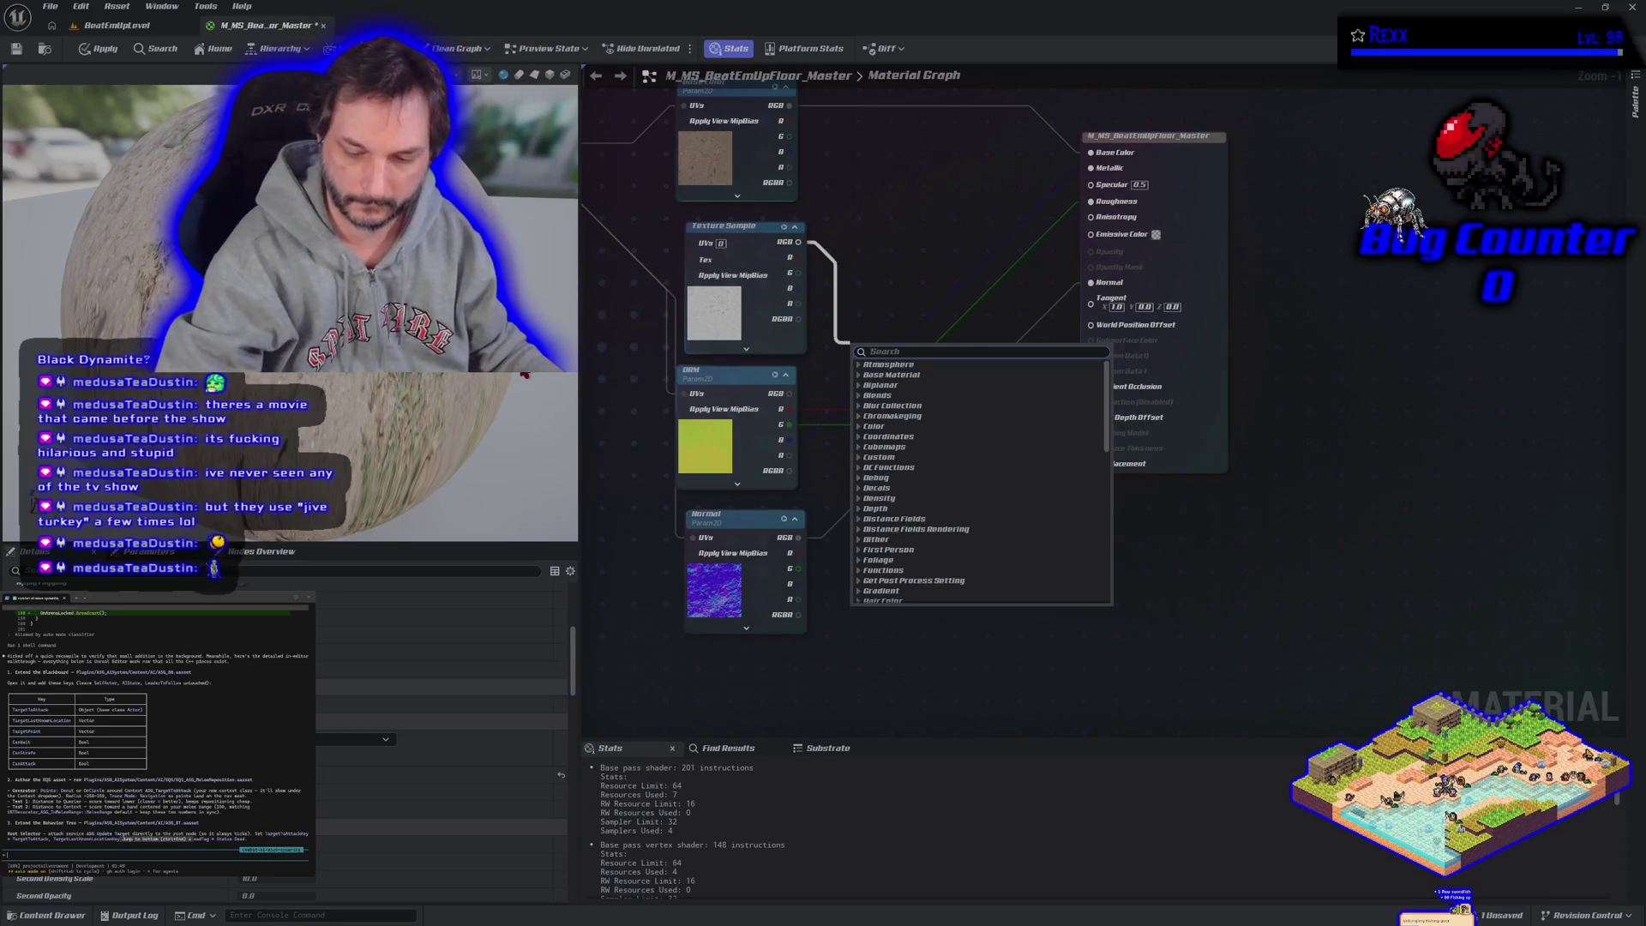
Step: Route RGB through a Multiply node (B = 10) into Displacement, then delete it and re-drag RGB
text(multiply)
key(Return)
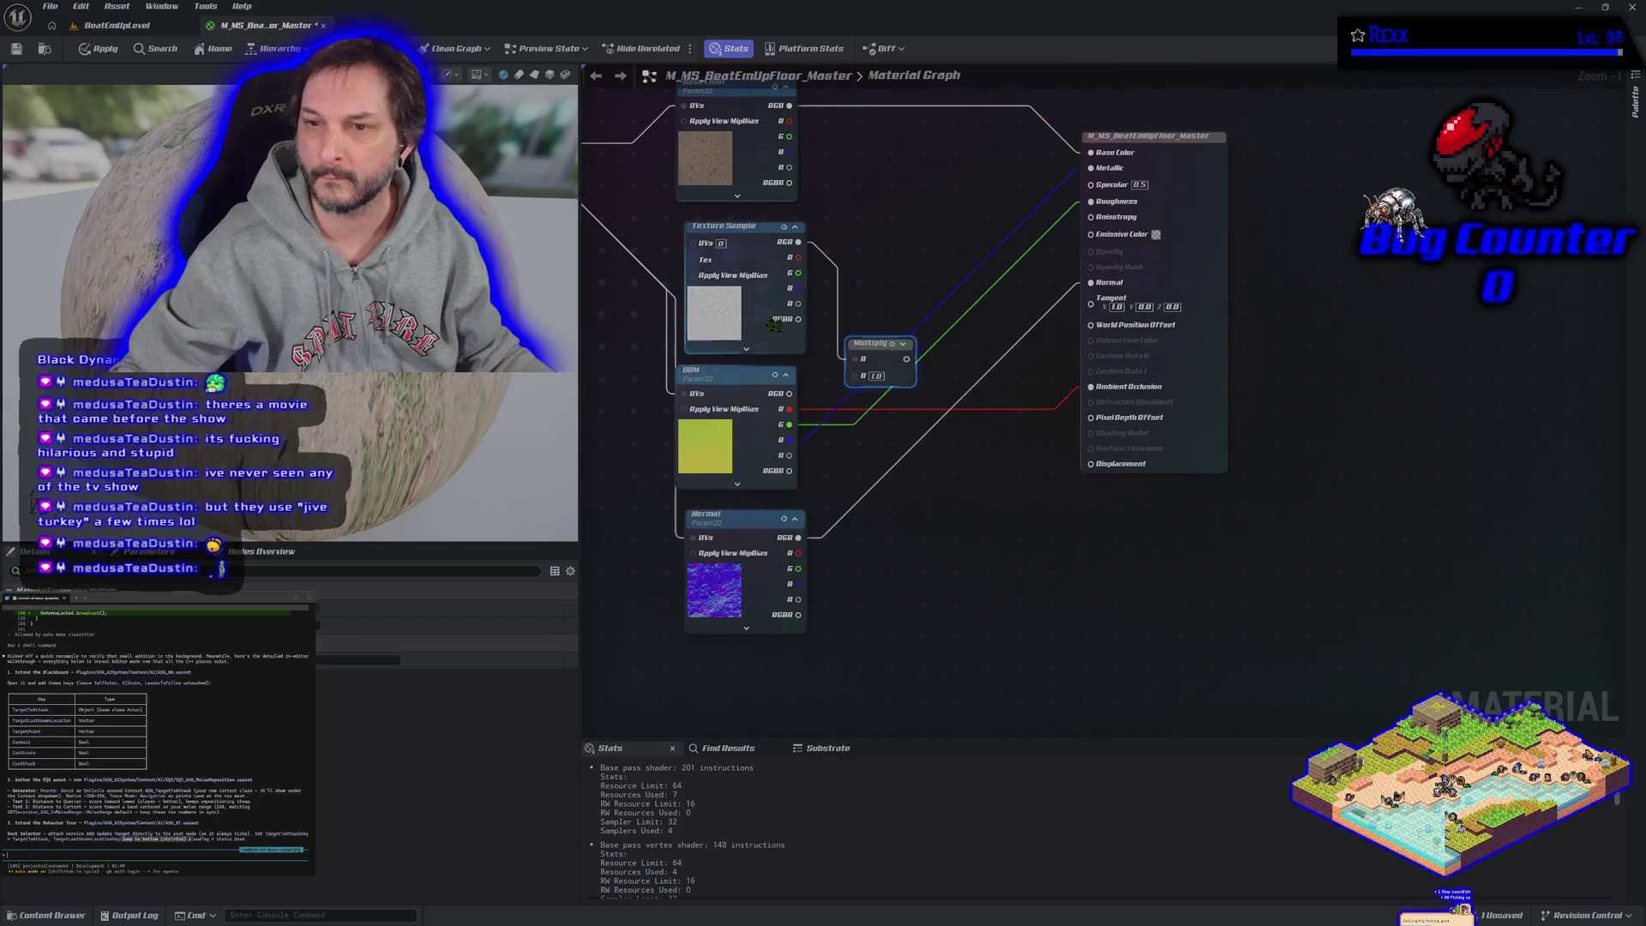
mouse_move(906, 359)
mouse_down()
mouse_move(974, 372)
mouse_move(1084, 430)
mouse_move(1104, 353)
mouse_move(1091, 463)
mouse_up()
click(876, 376)
text(10)
key(Return)
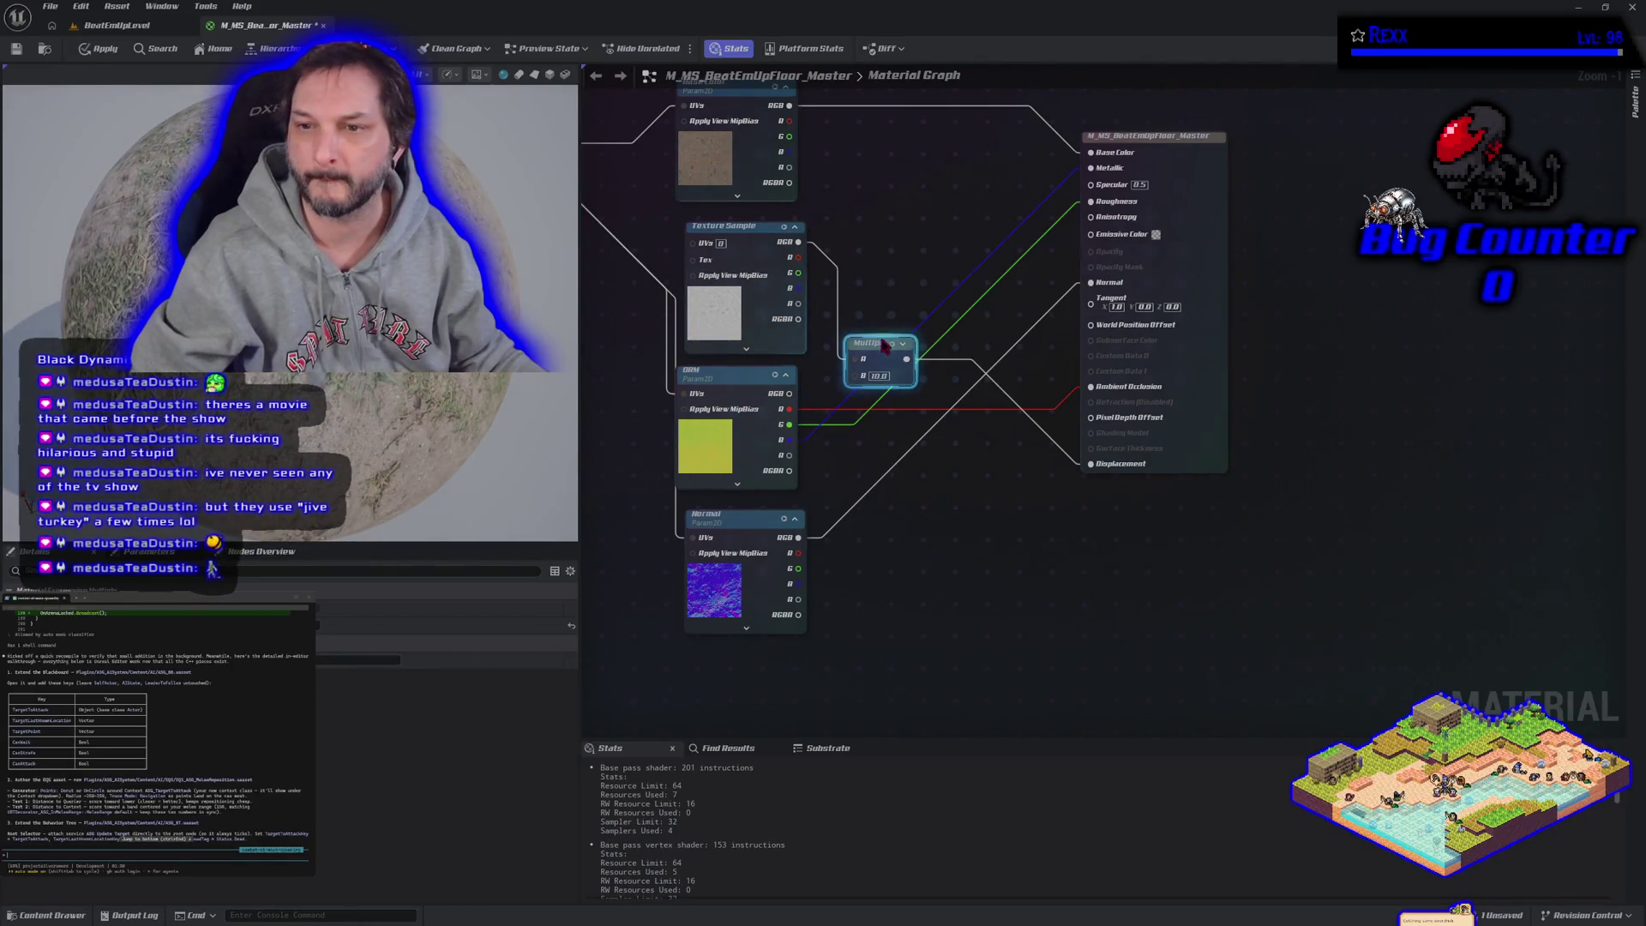
key(Delete)
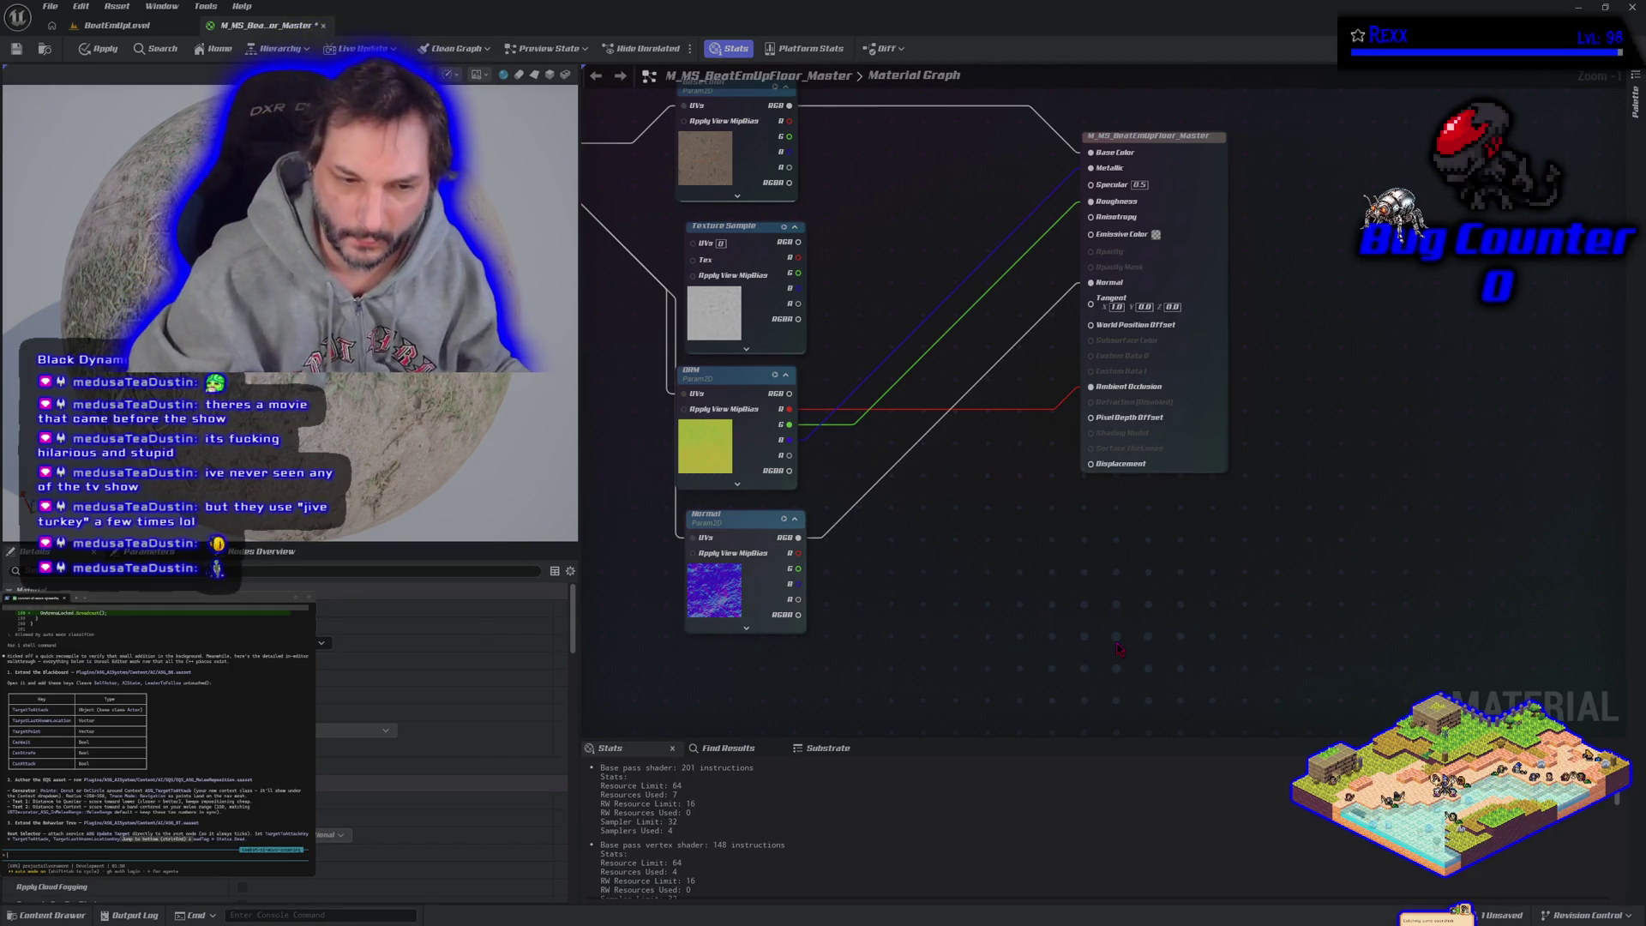
drag(804, 247, 853, 250)
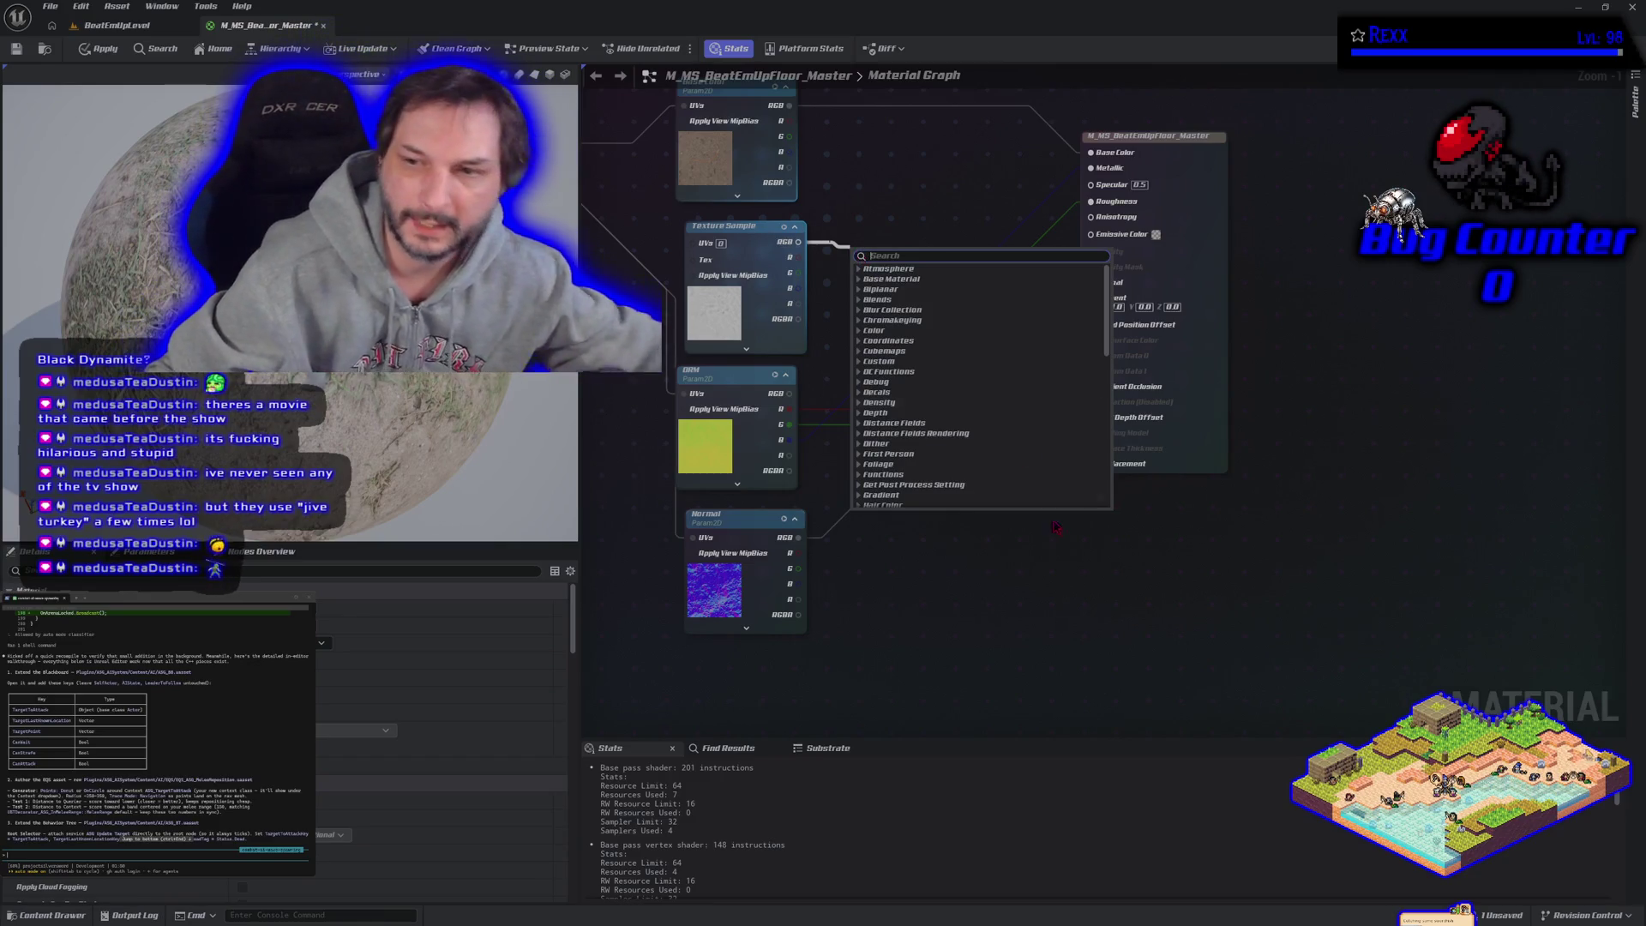
click(941, 574)
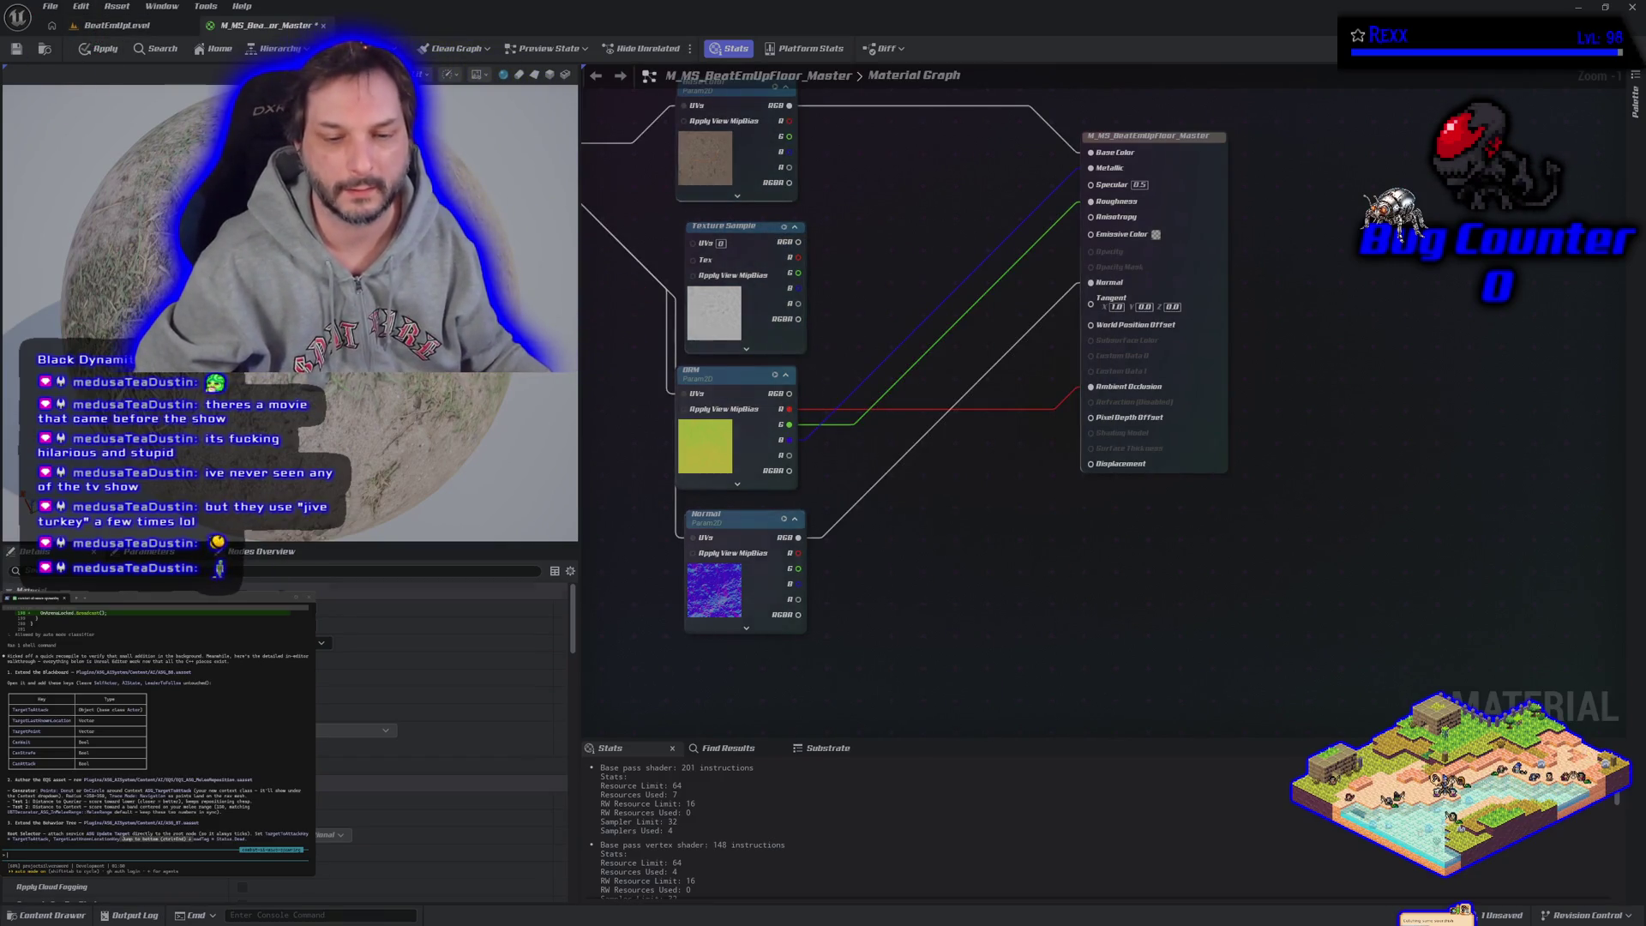
scroll(442, 729, down, 3)
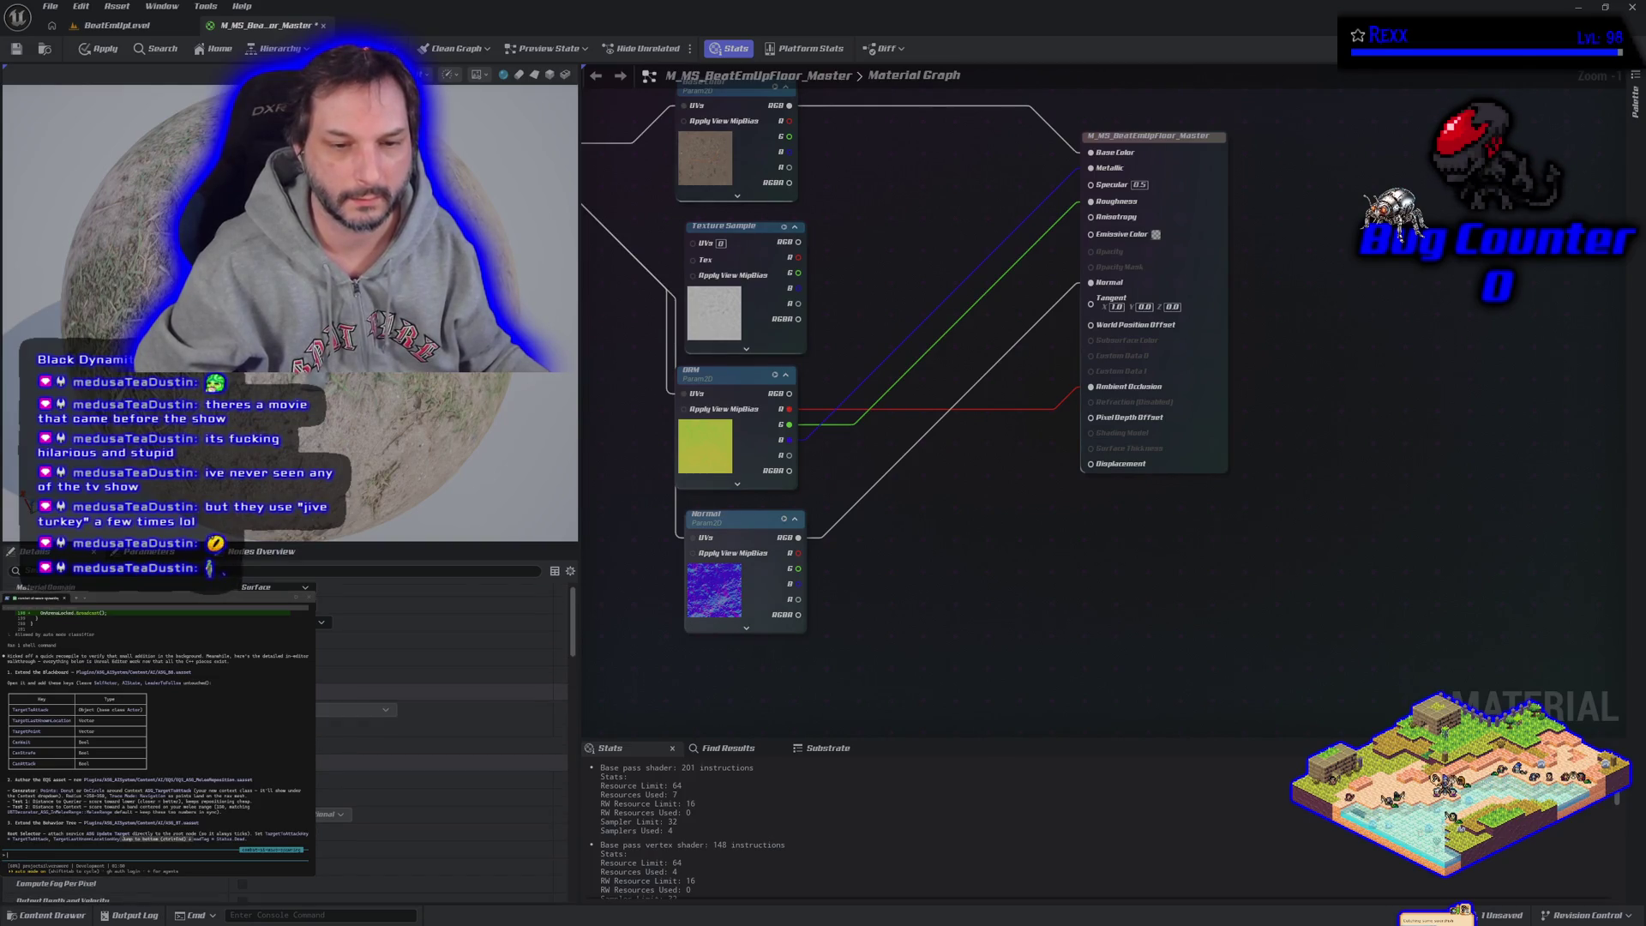
scroll(442, 729, down, 2)
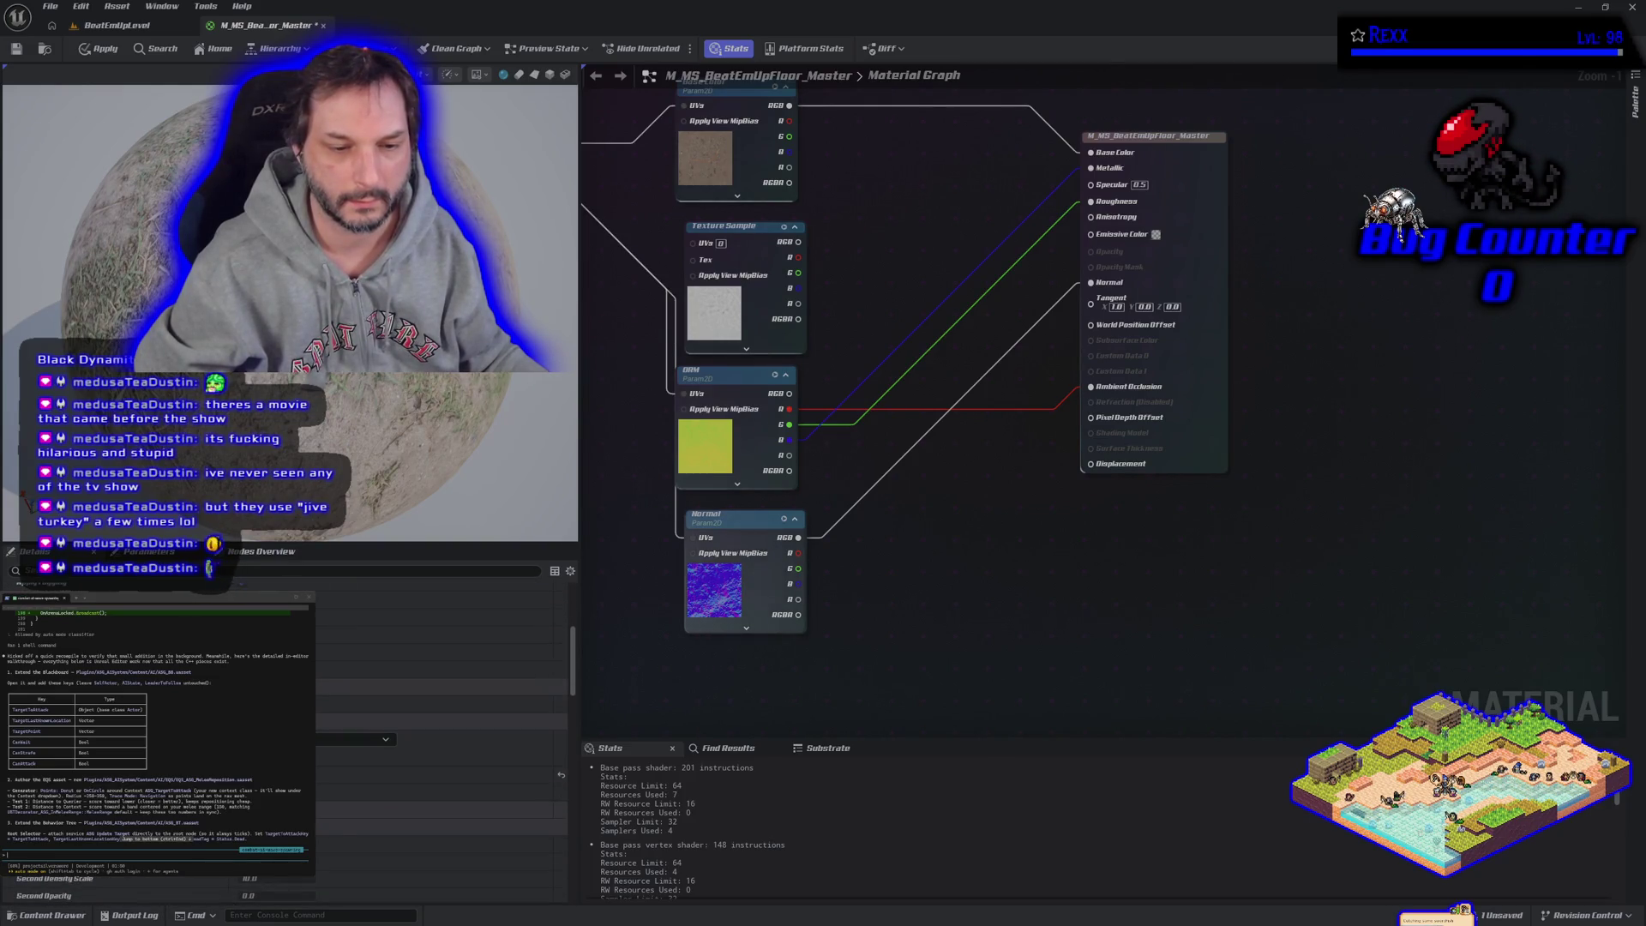
scroll(442, 728, down, 1)
scroll(442, 729, down, 2)
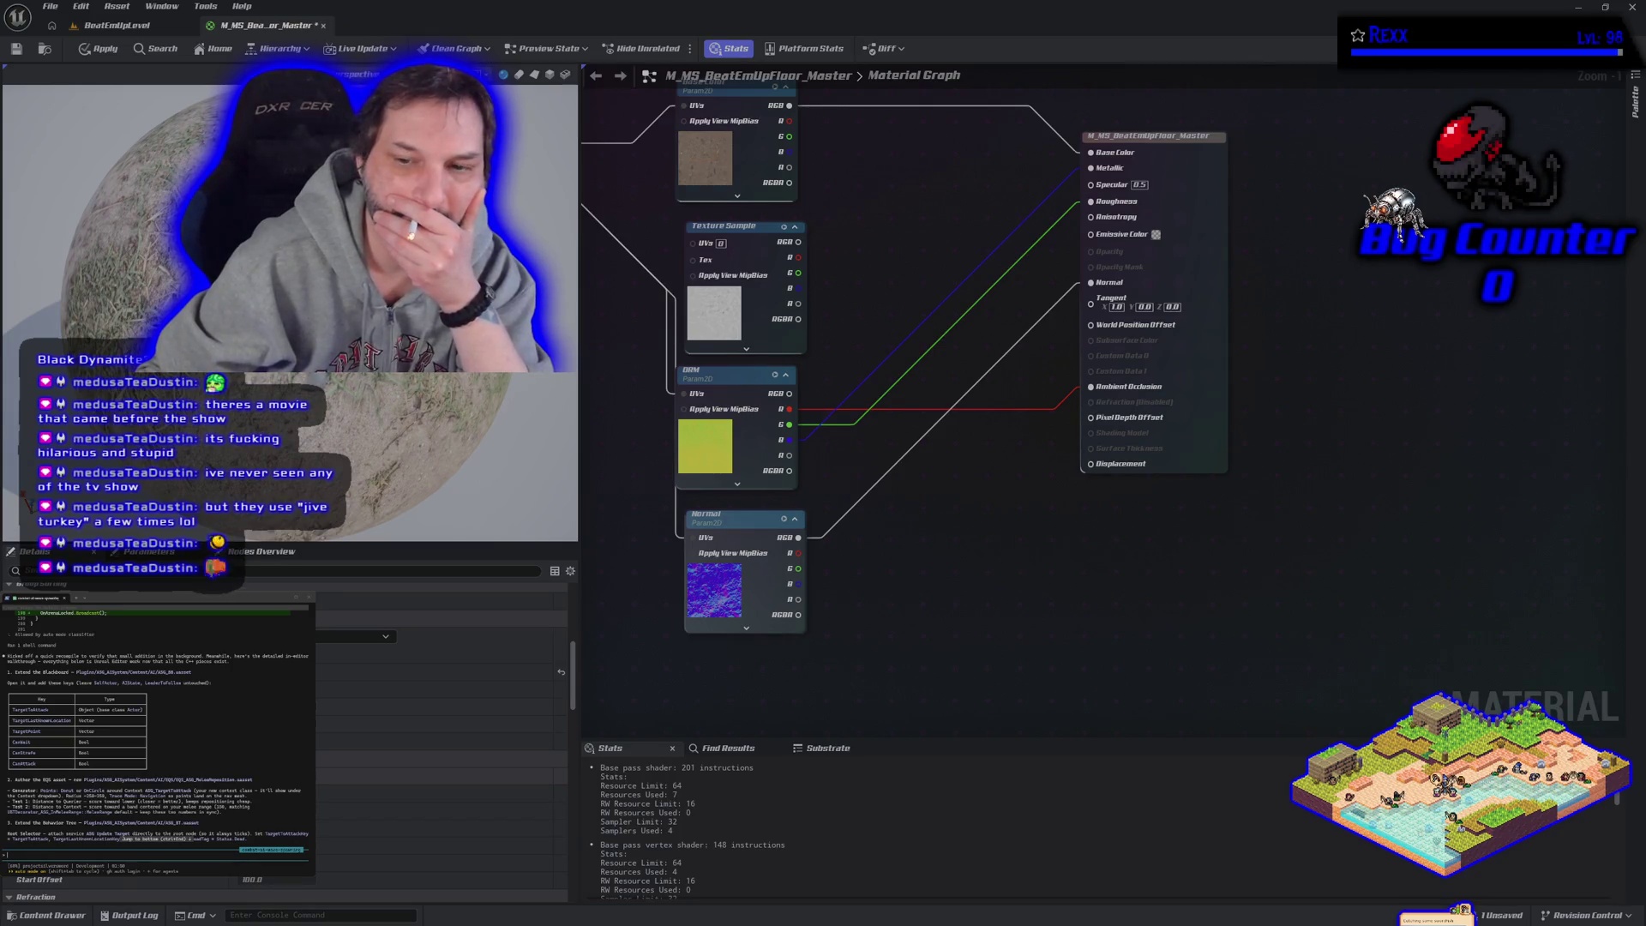
mouse_move(803, 244)
mouse_down()
mouse_move(858, 267)
mouse_move(1102, 493)
mouse_move(1093, 465)
mouse_up()
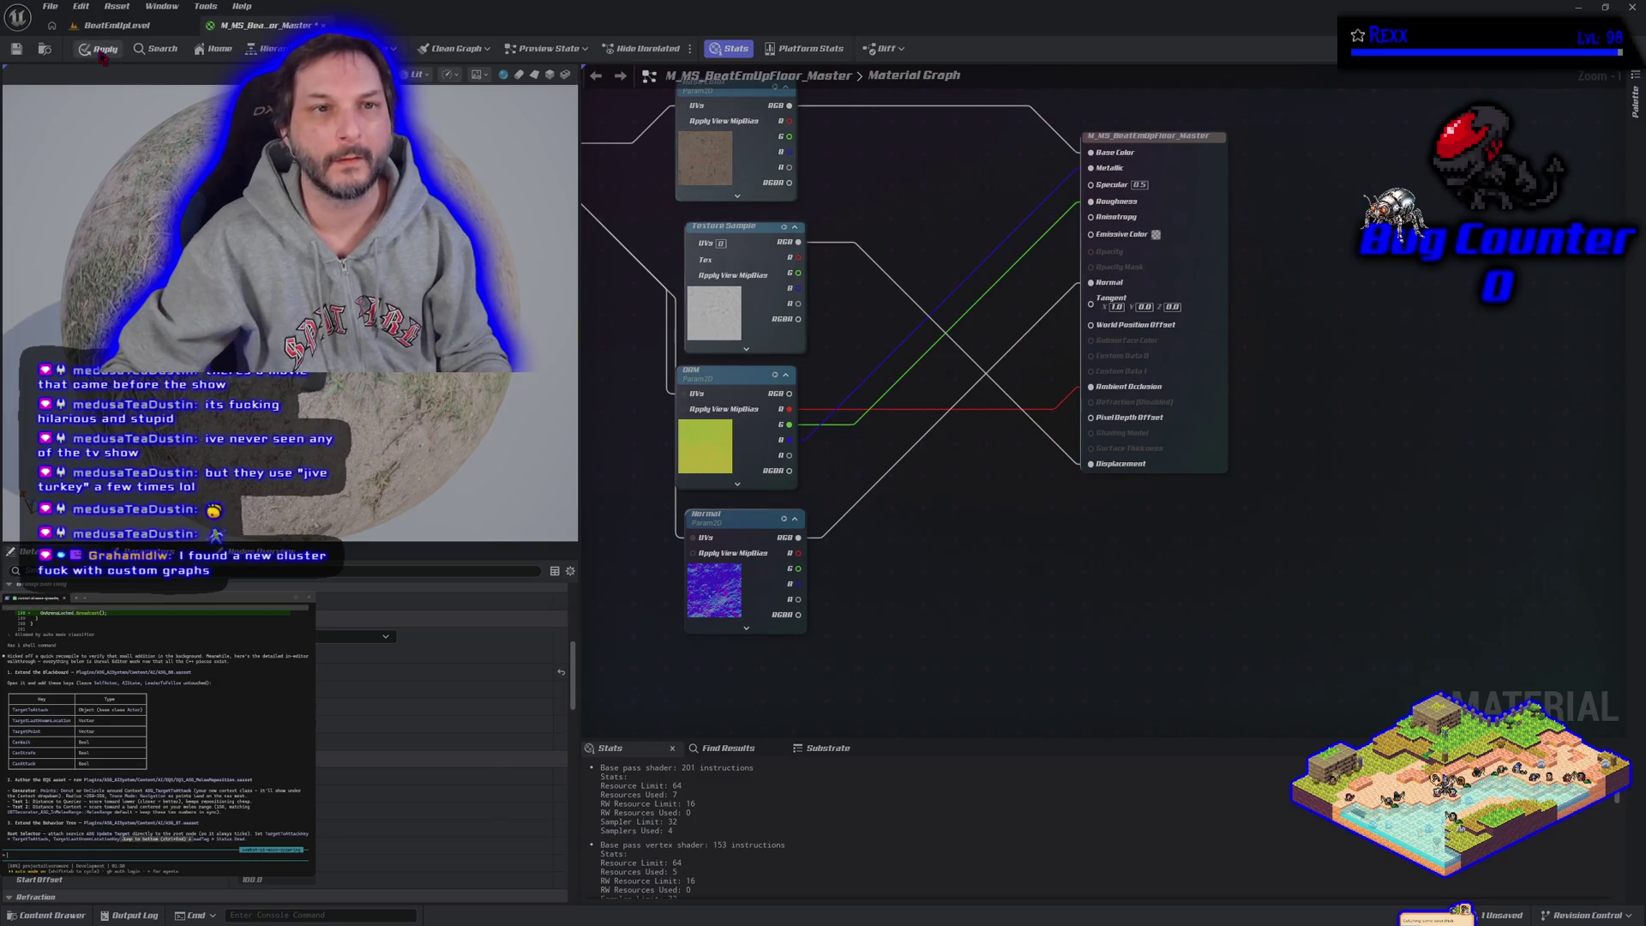
mouse_move(986, 570)
mouse_down()
mouse_move(984, 696)
mouse_move(1046, 601)
mouse_move(1024, 551)
mouse_move(984, 654)
mouse_move(1043, 658)
mouse_move(1012, 682)
mouse_move(1019, 648)
mouse_move(1029, 658)
mouse_move(998, 646)
mouse_up()
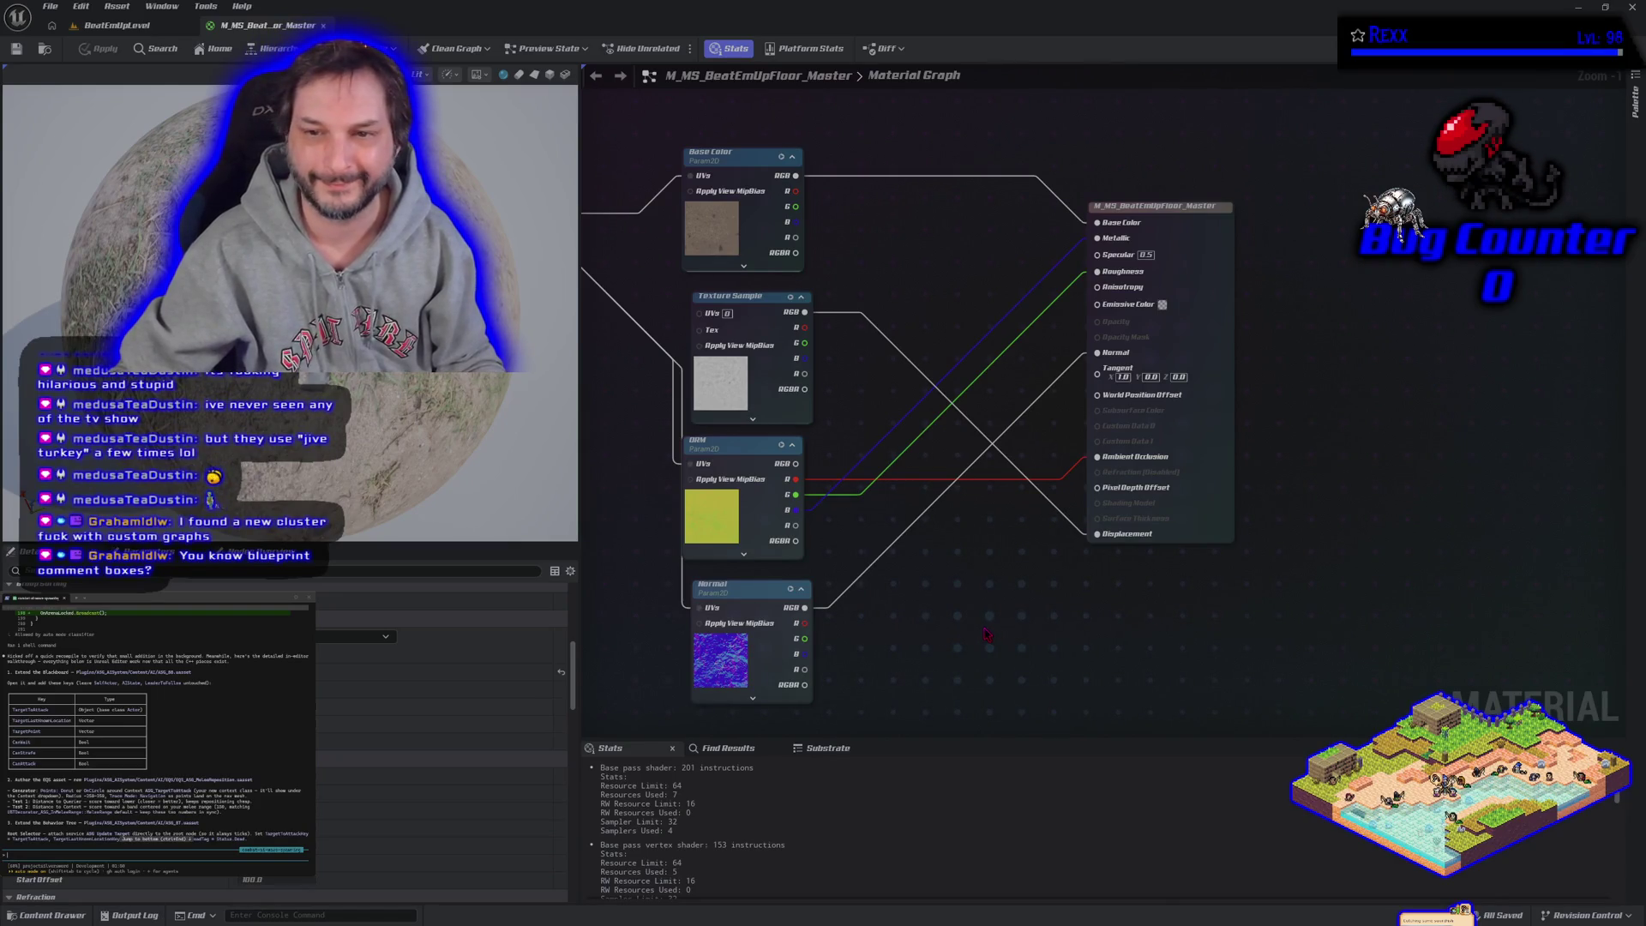
Step: Break the Texture Sample-to-Displacement wire in the floor material graph
alt+click(1091, 536)
scroll(408, 806, down, 8)
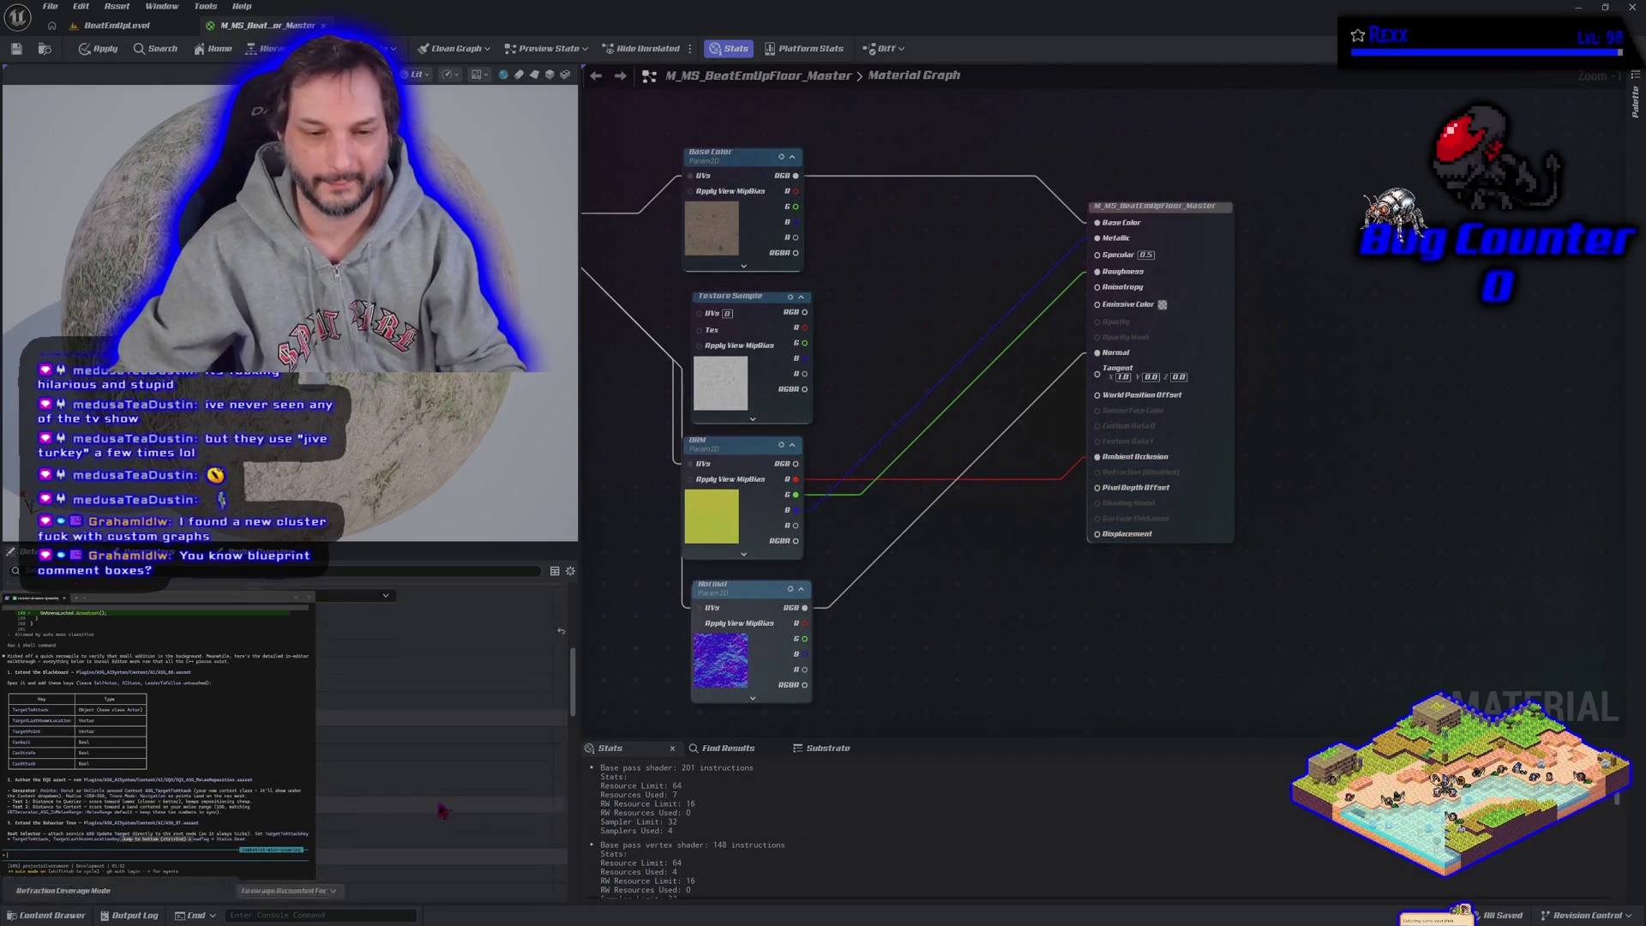
scroll(408, 806, down, 5)
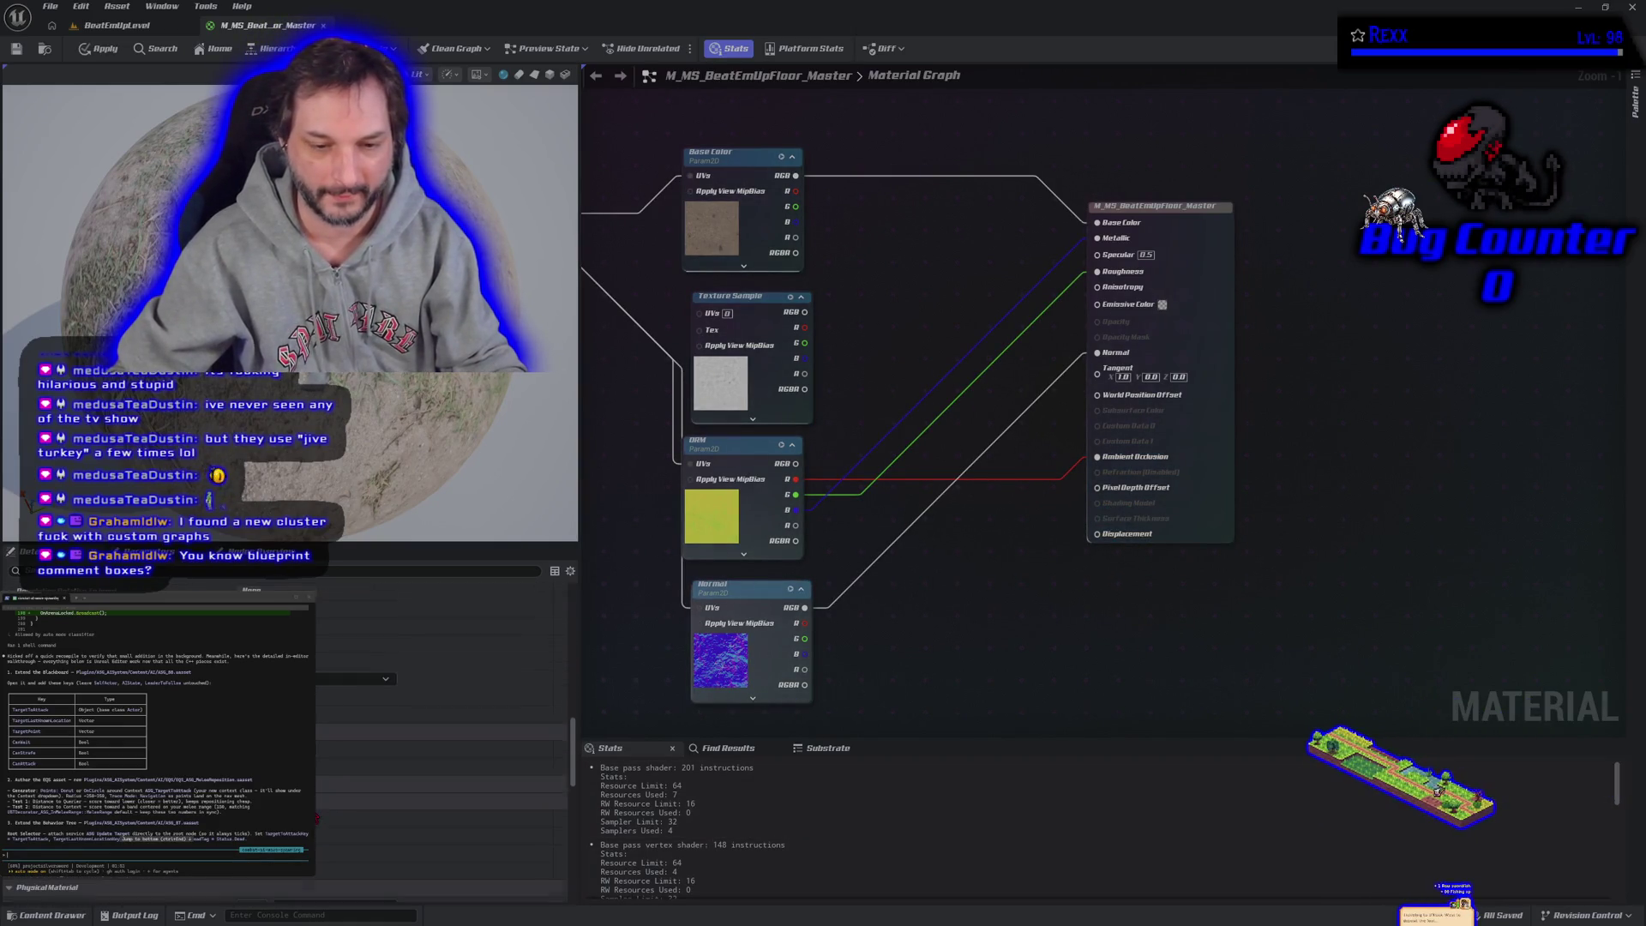
scroll(408, 806, down, 8)
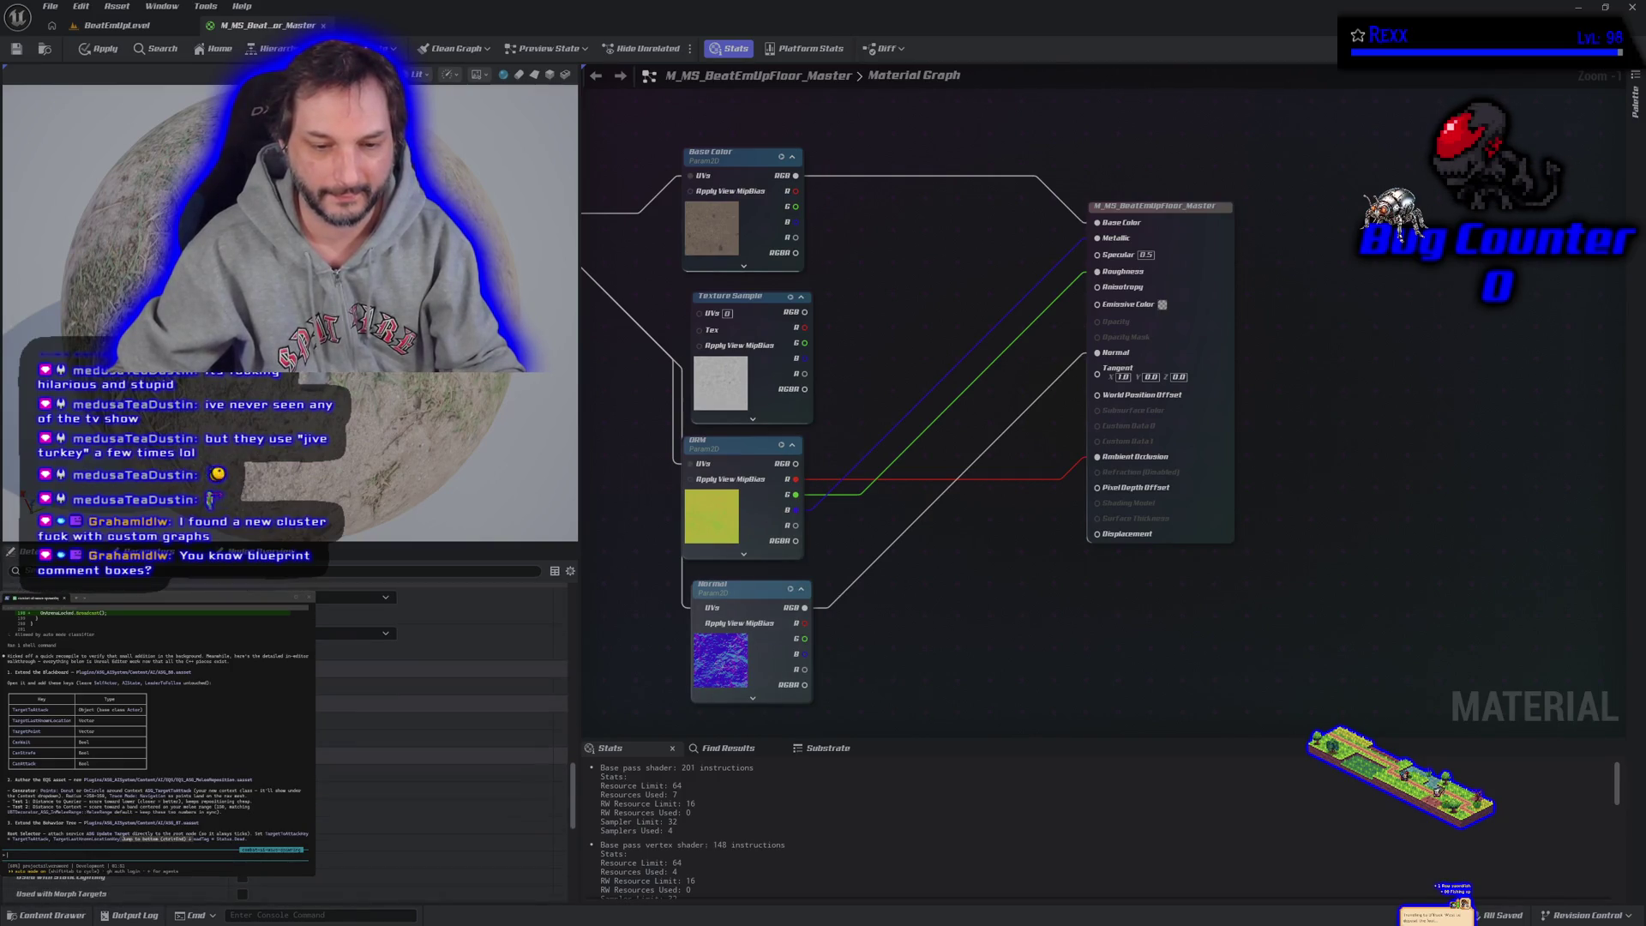
scroll(408, 806, up, 8)
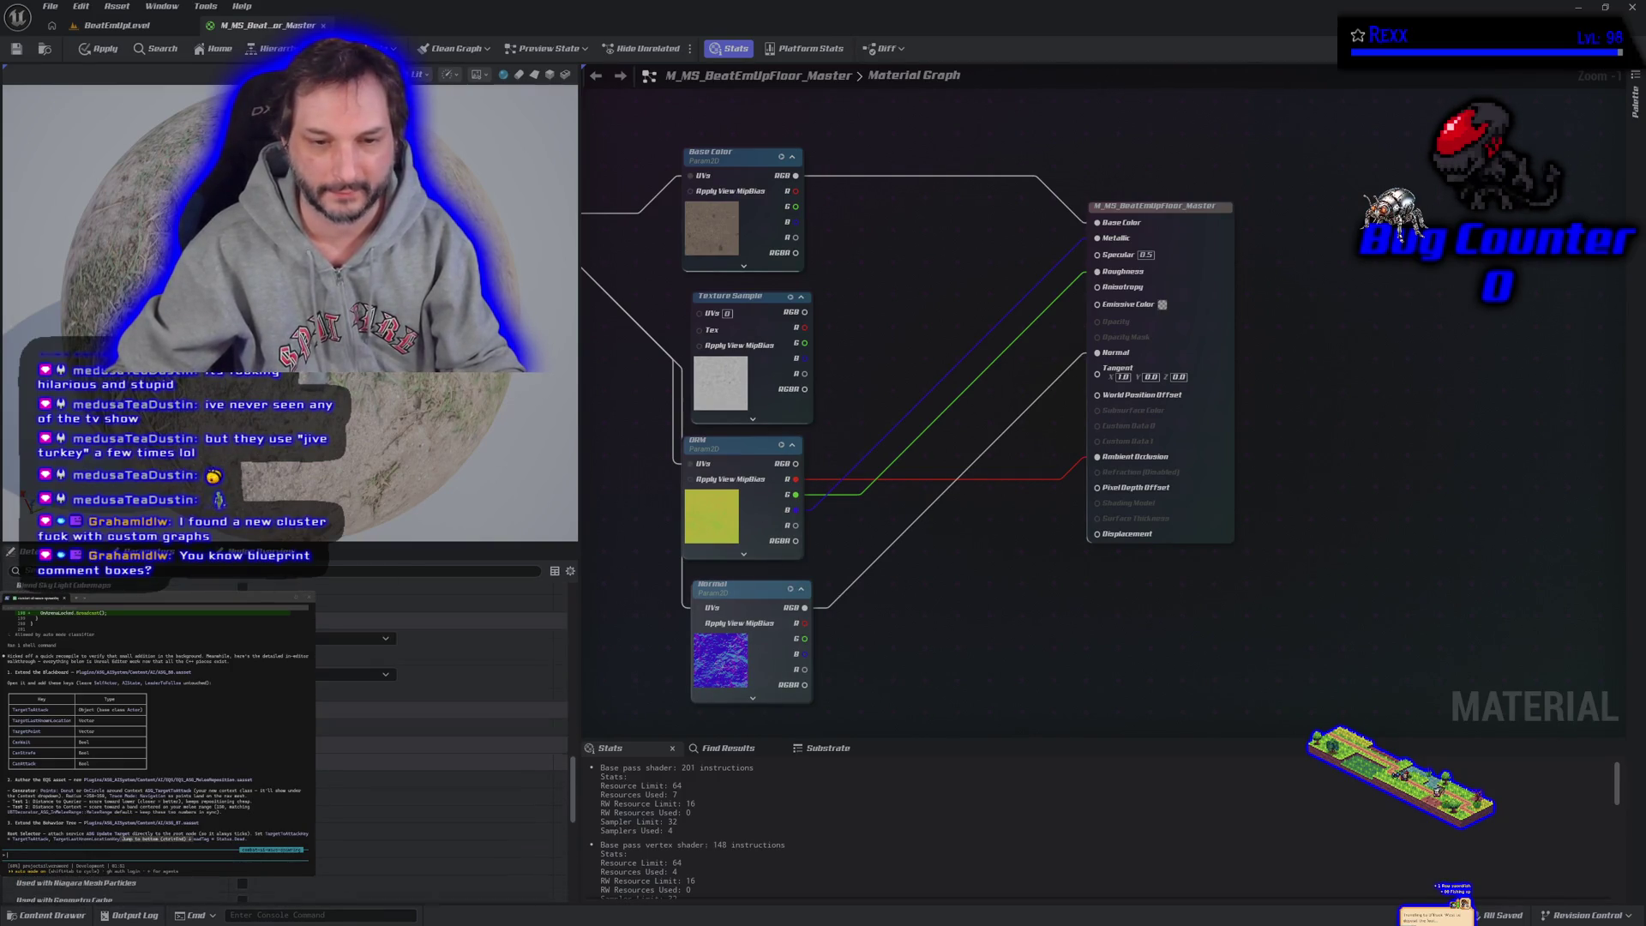
scroll(408, 806, up, 10)
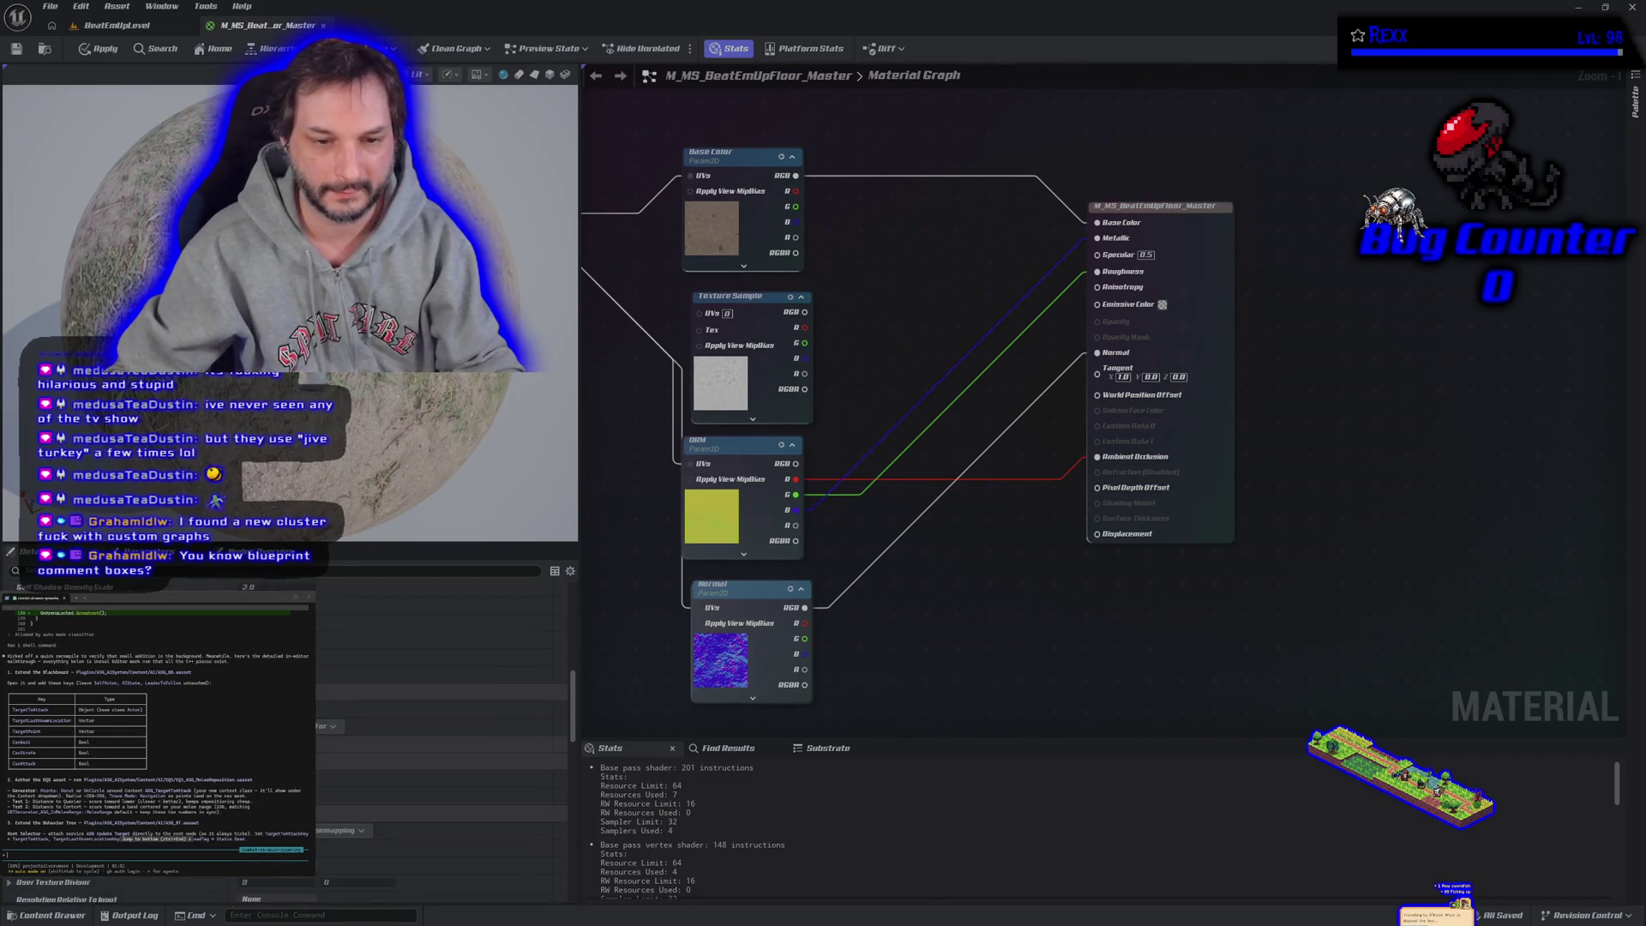
scroll(408, 806, up, 2)
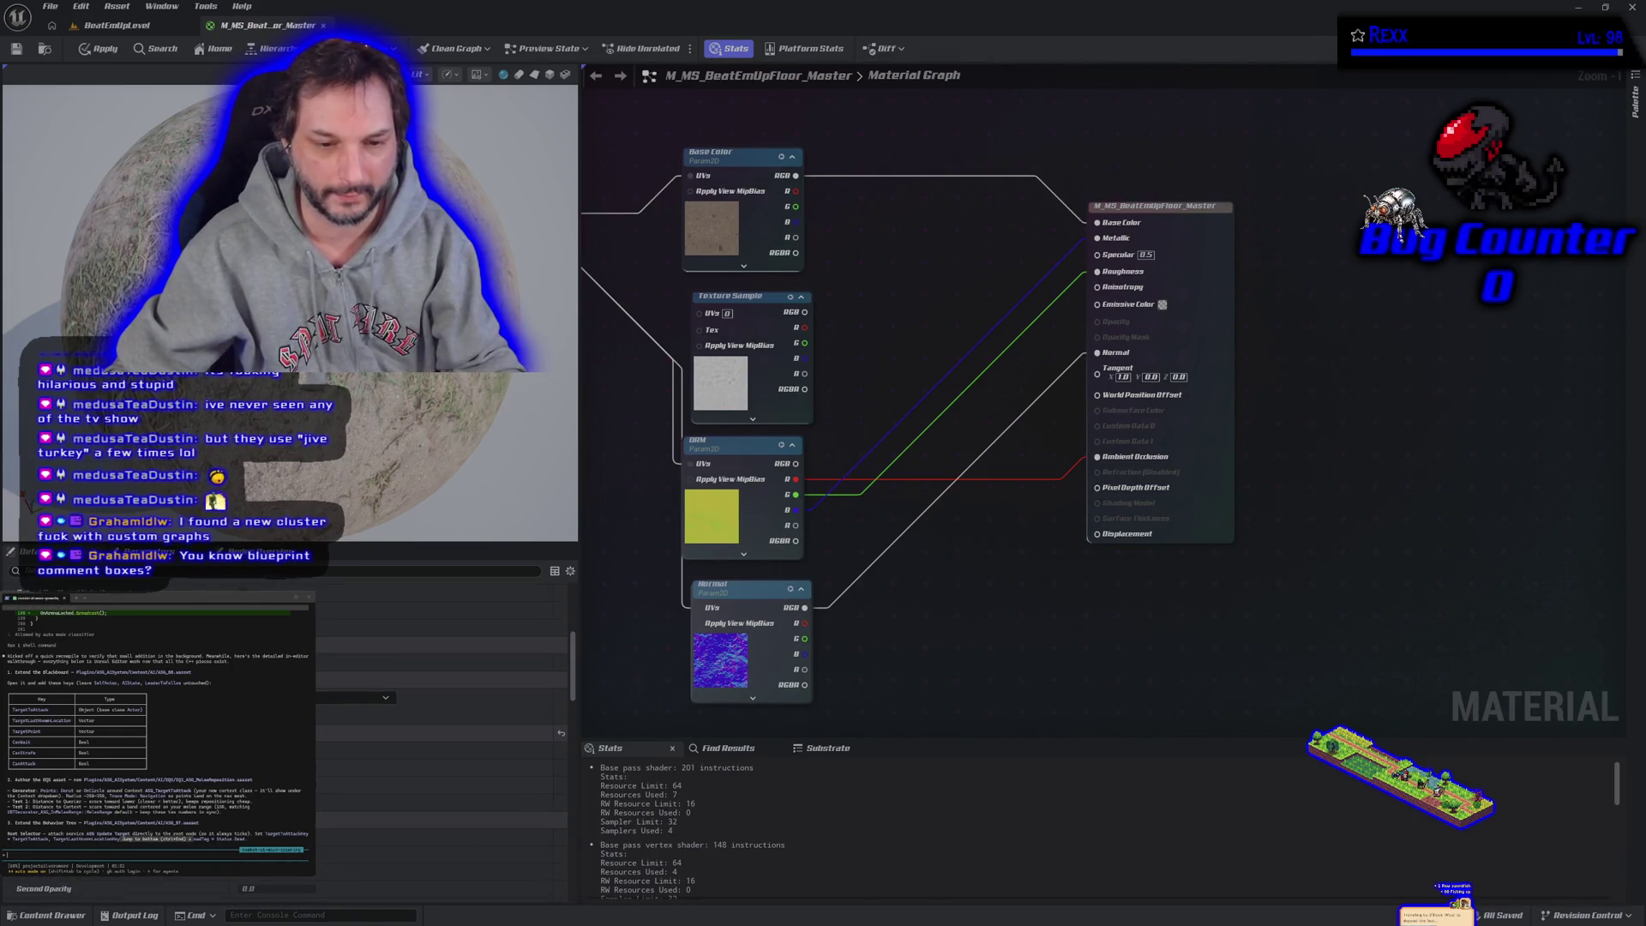
Step: Save the floor material and compare the floor in the level viewport
click(111, 25)
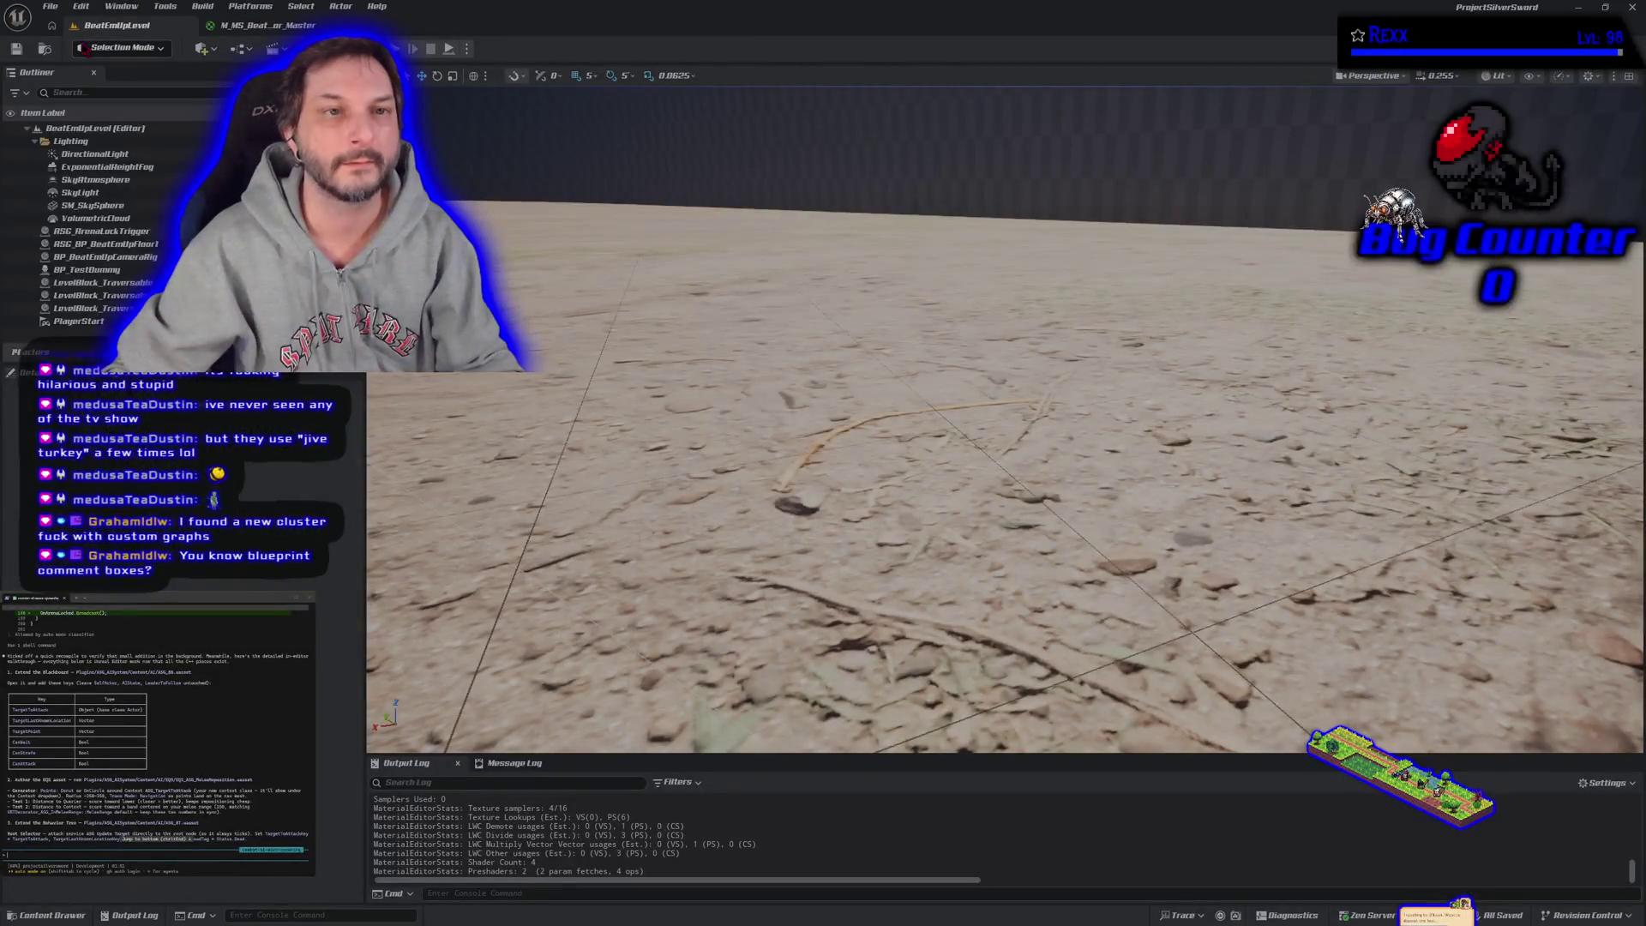
click(228, 24)
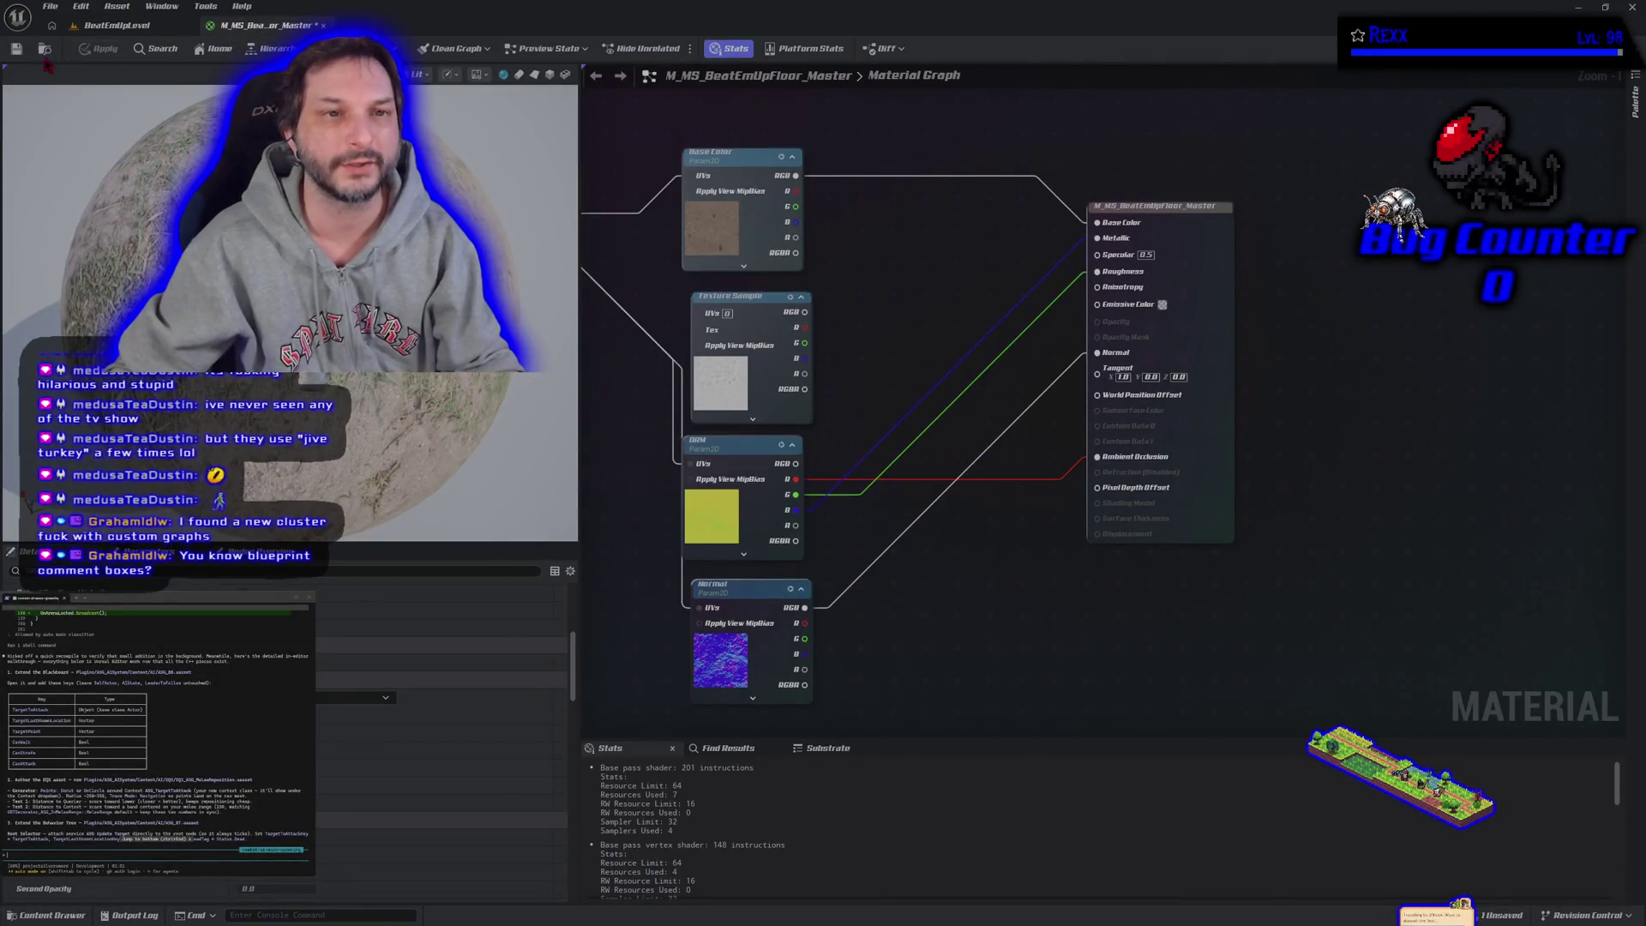
click(18, 50)
click(111, 25)
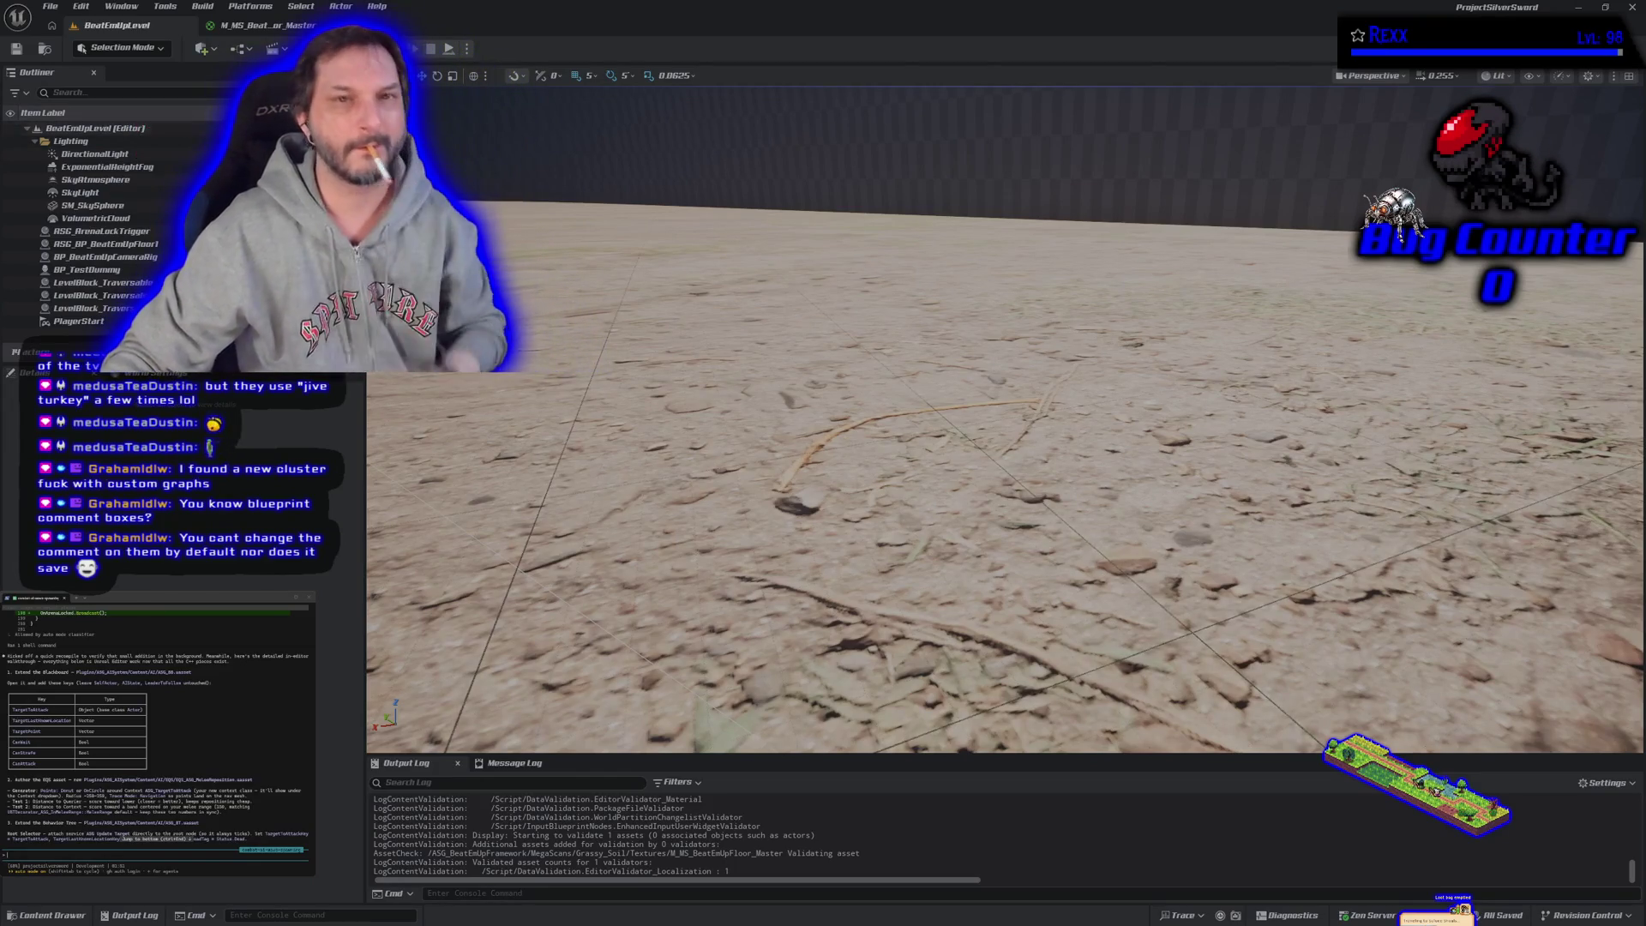
click(265, 26)
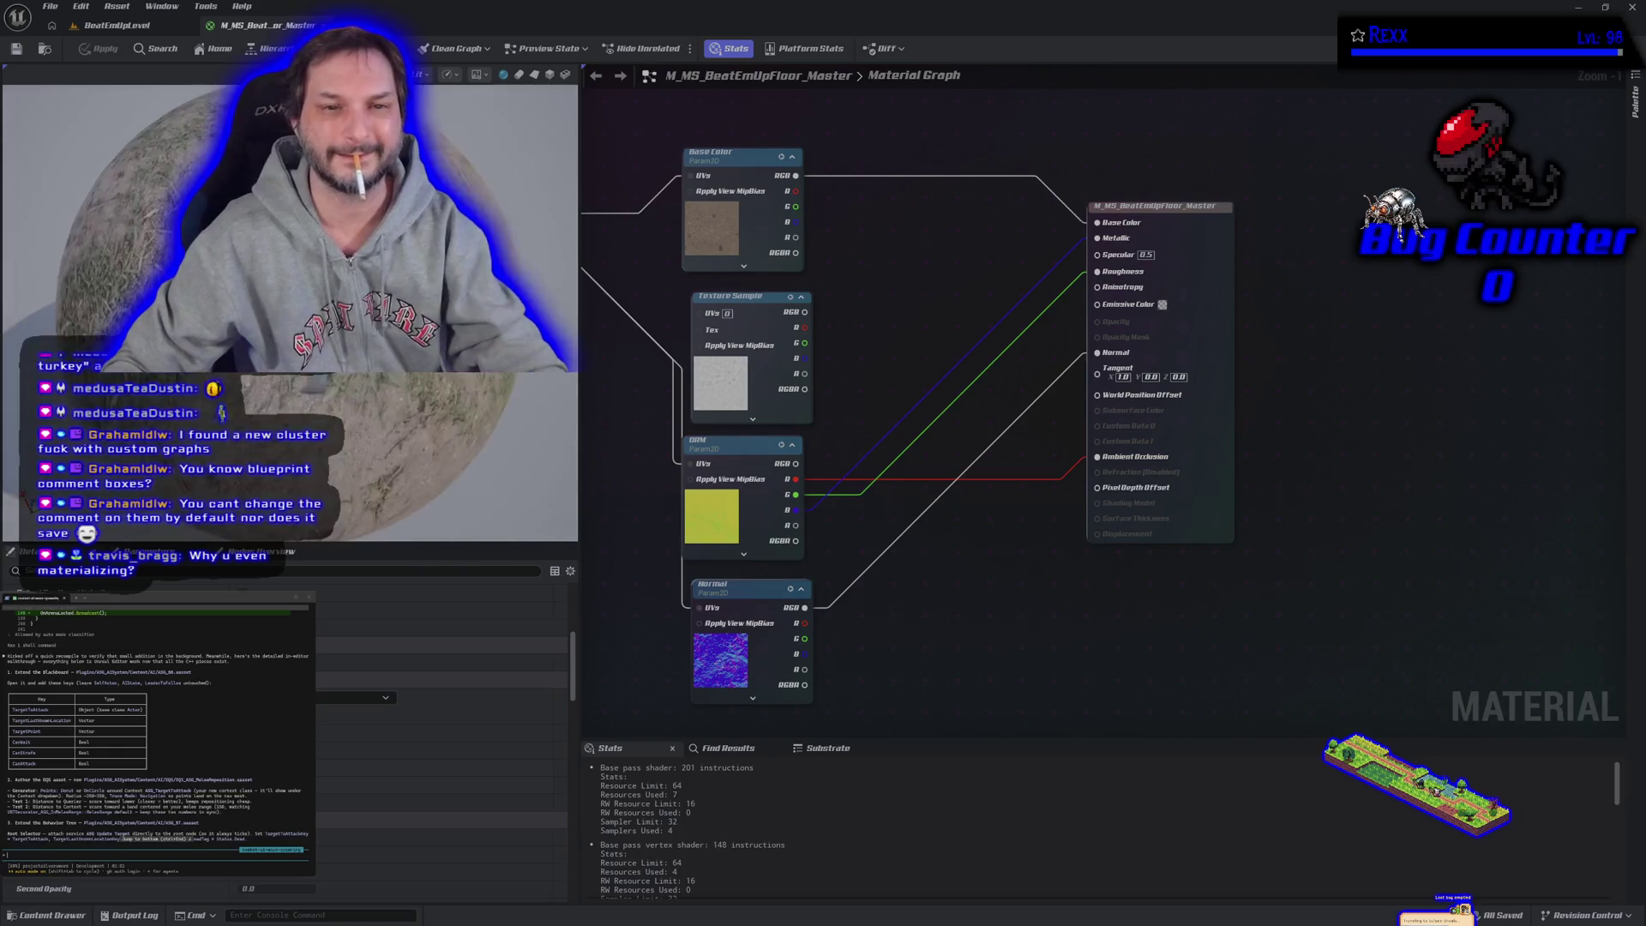
click(110, 28)
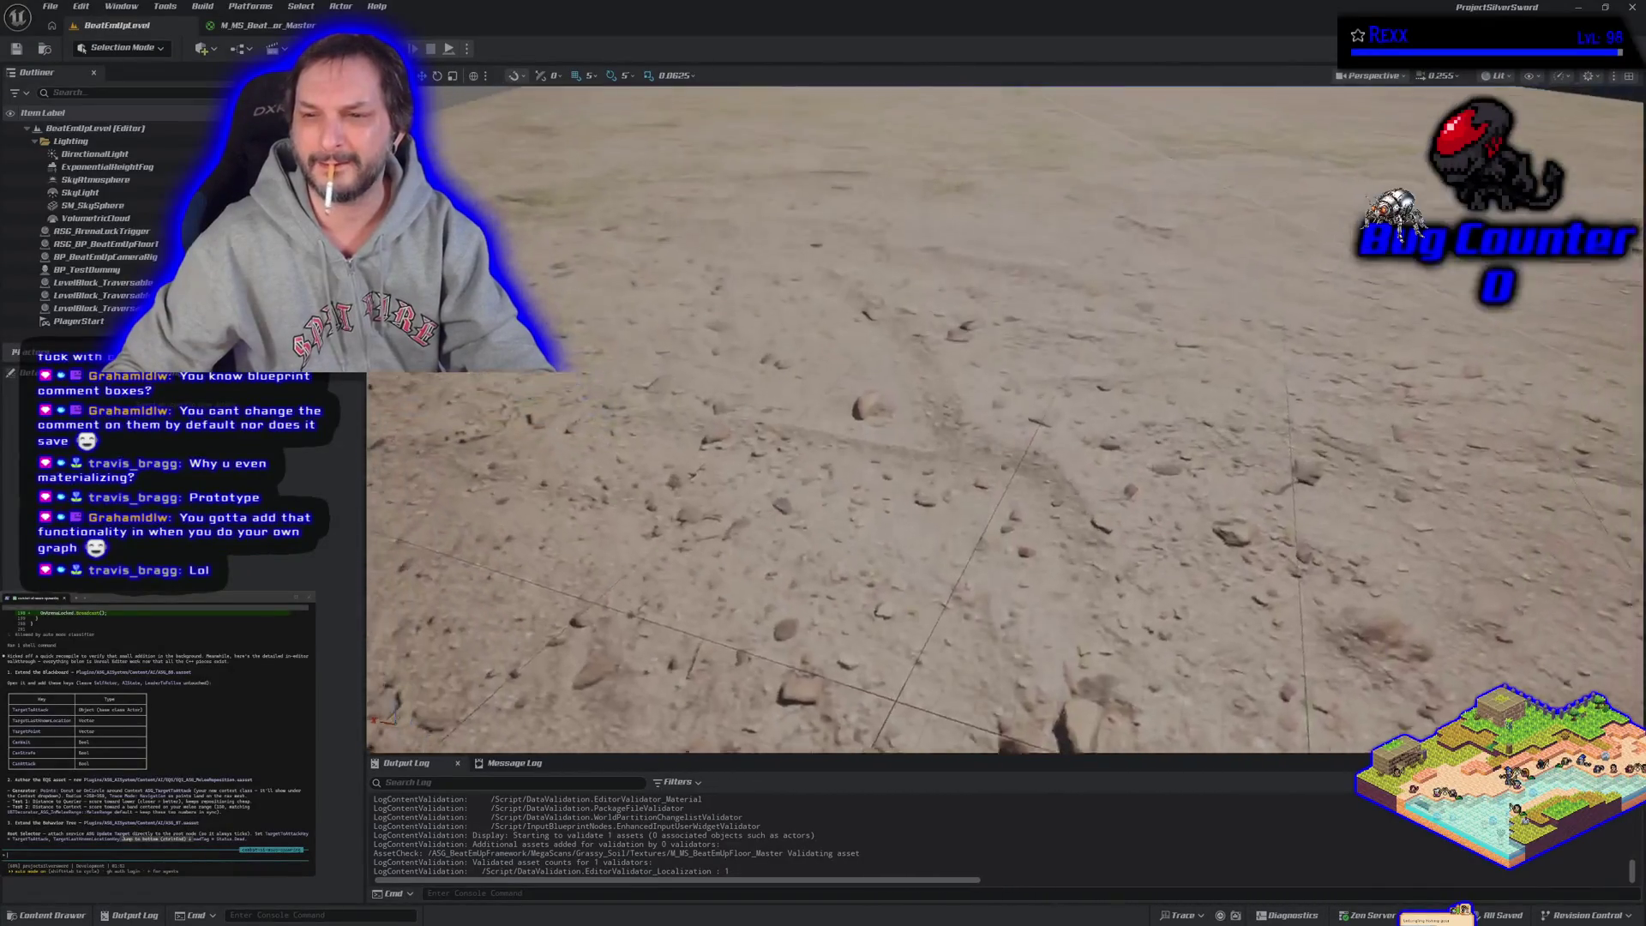
click(249, 25)
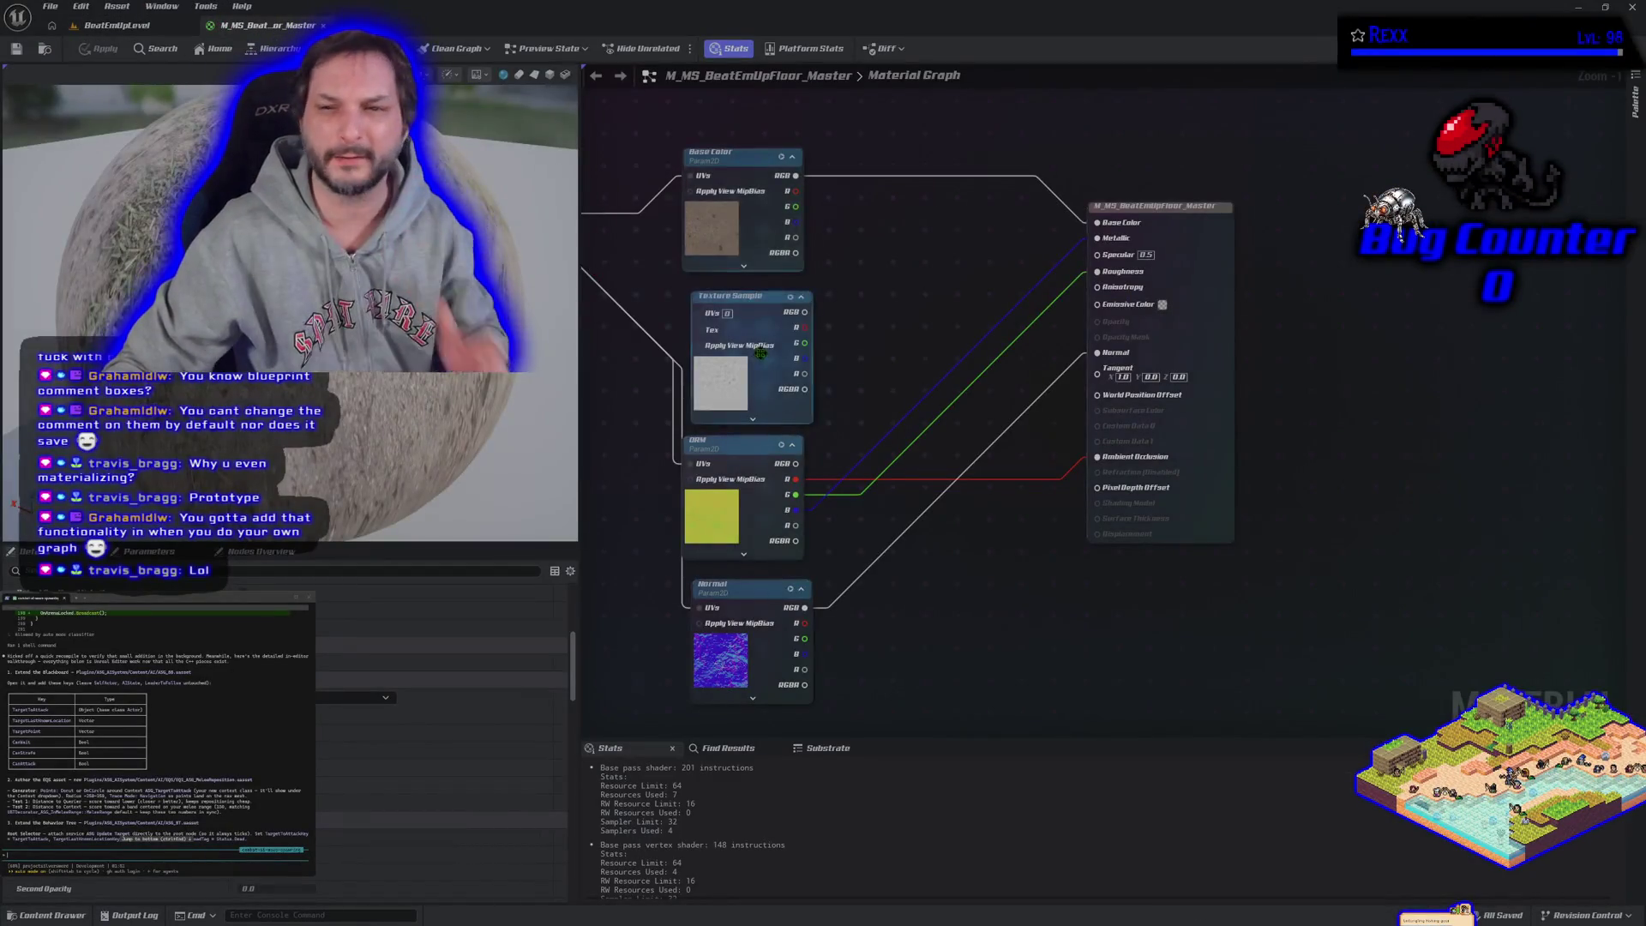
Step: Drag a wire from the Texture Sample's RGB without adding a node, then bring Chrome forward
click(741, 321)
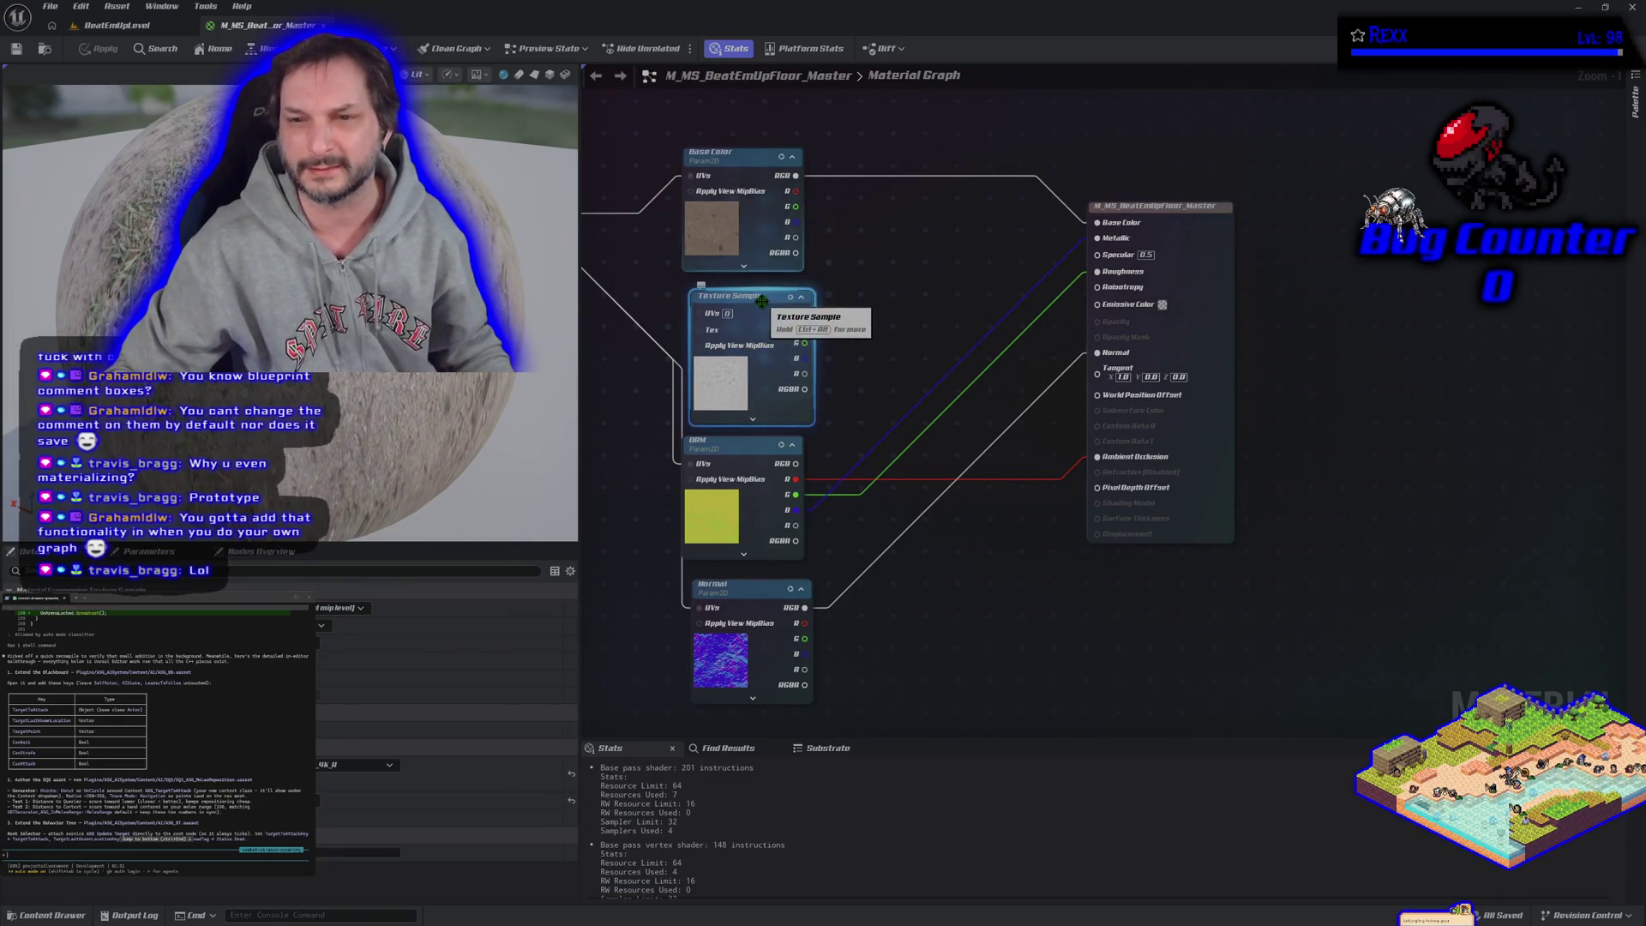
mouse_move(802, 311)
mouse_down()
mouse_move(972, 553)
mouse_move(1085, 559)
mouse_up()
click(920, 686)
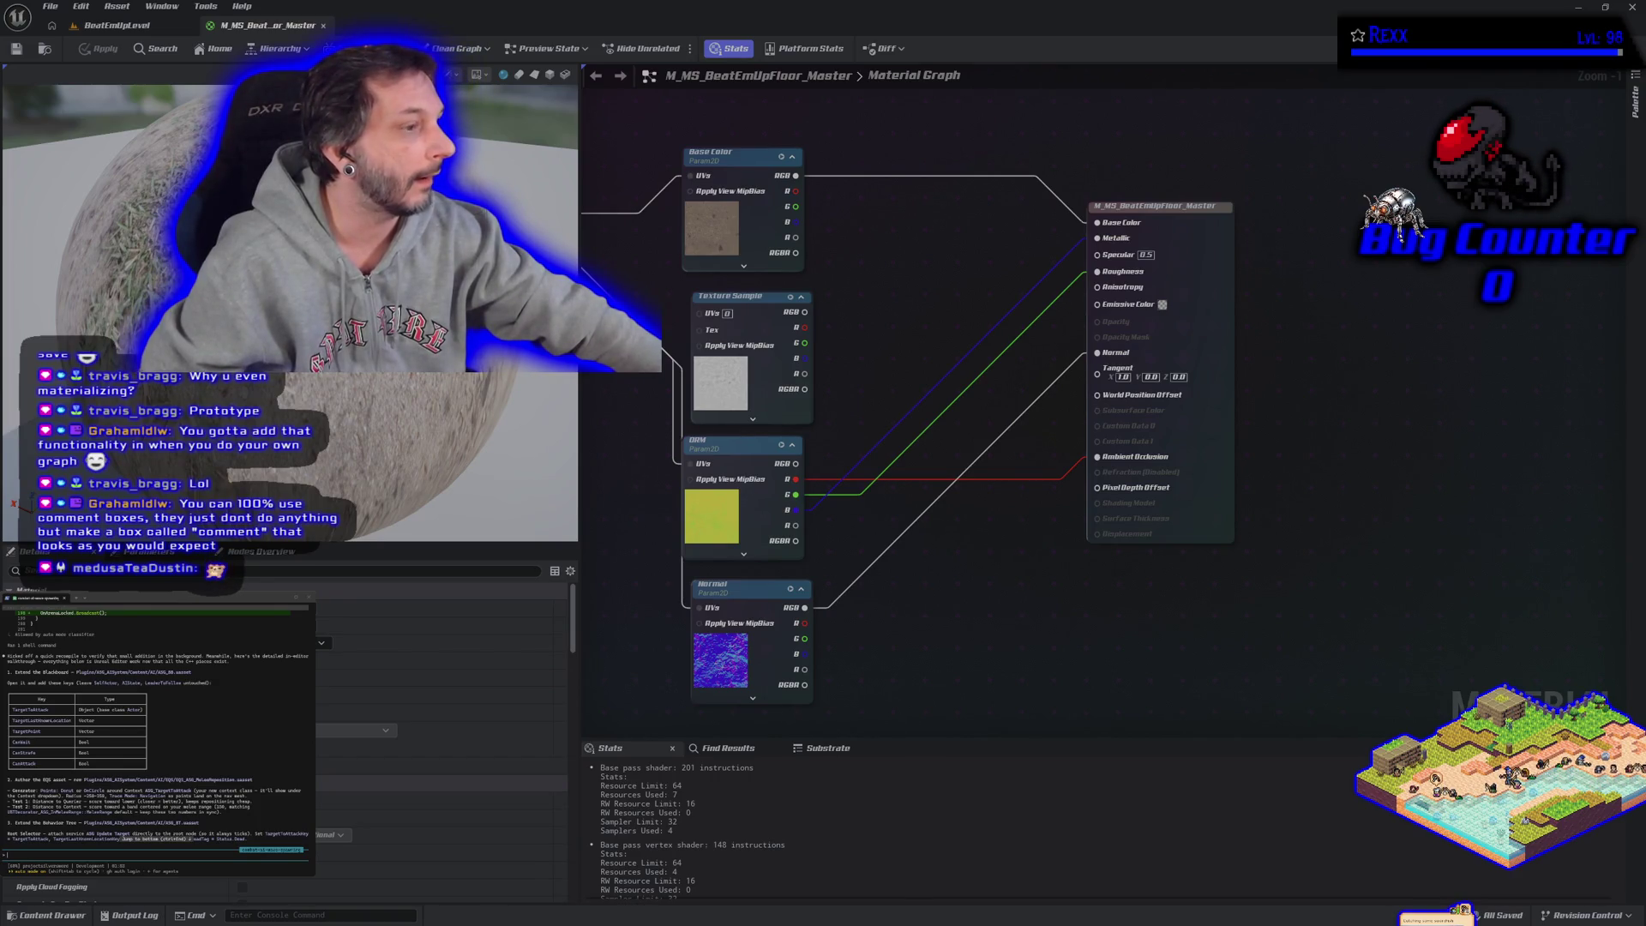
key(alt+Tab)
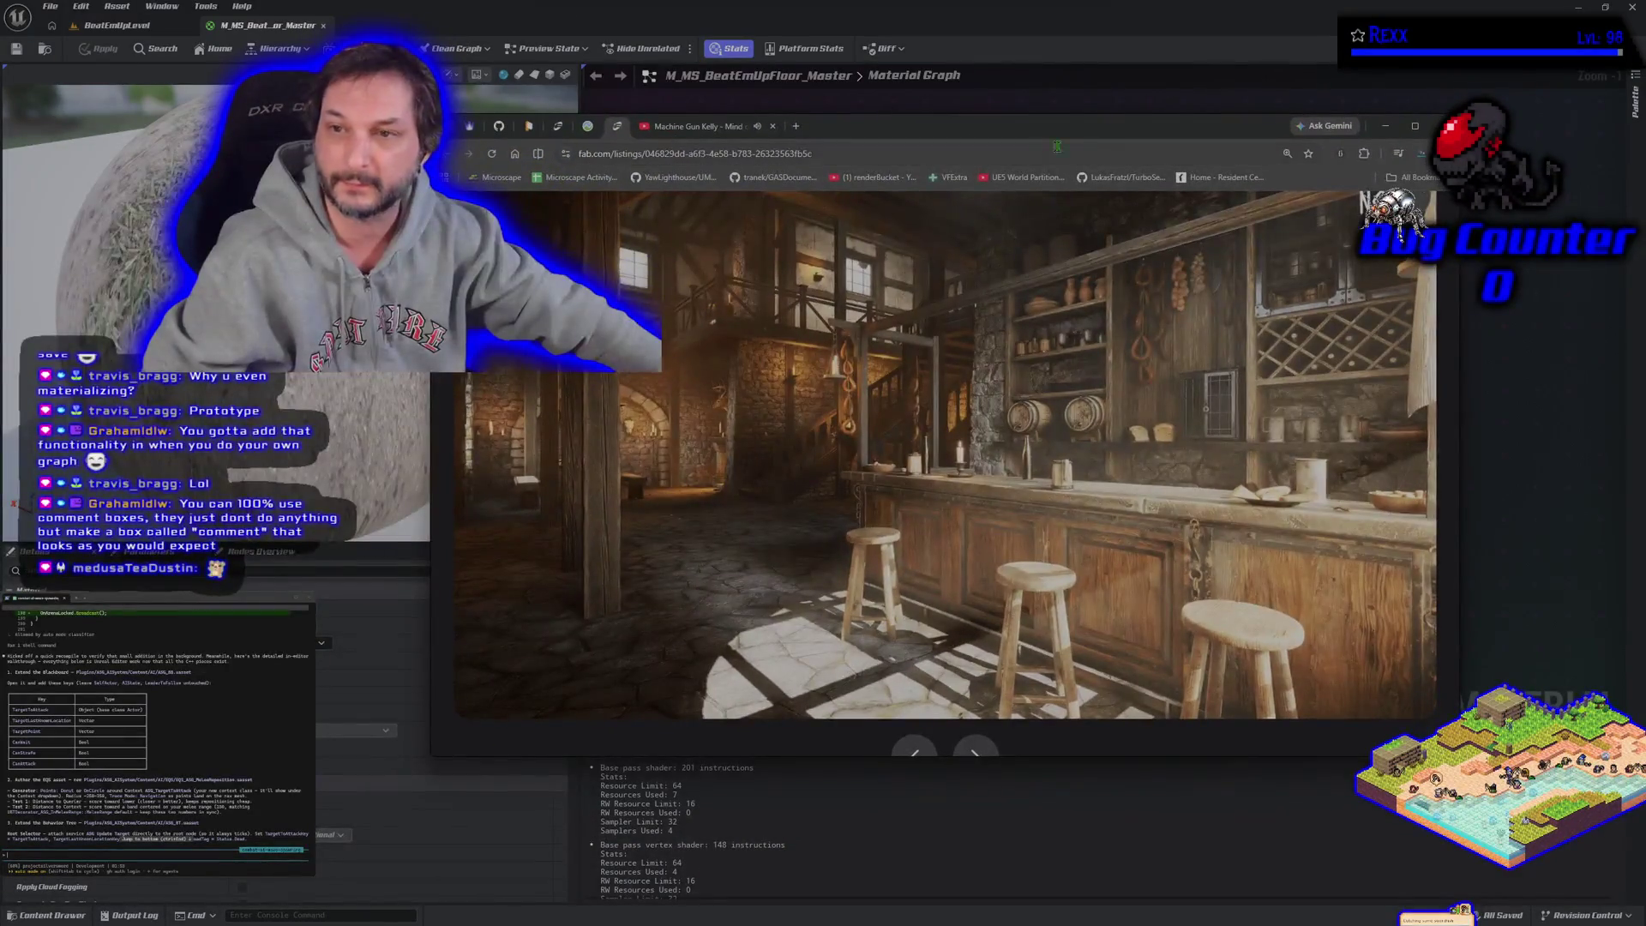
Step: Maximize the browser to view the Fab tavern listing, then return to Unreal Editor
click(1421, 123)
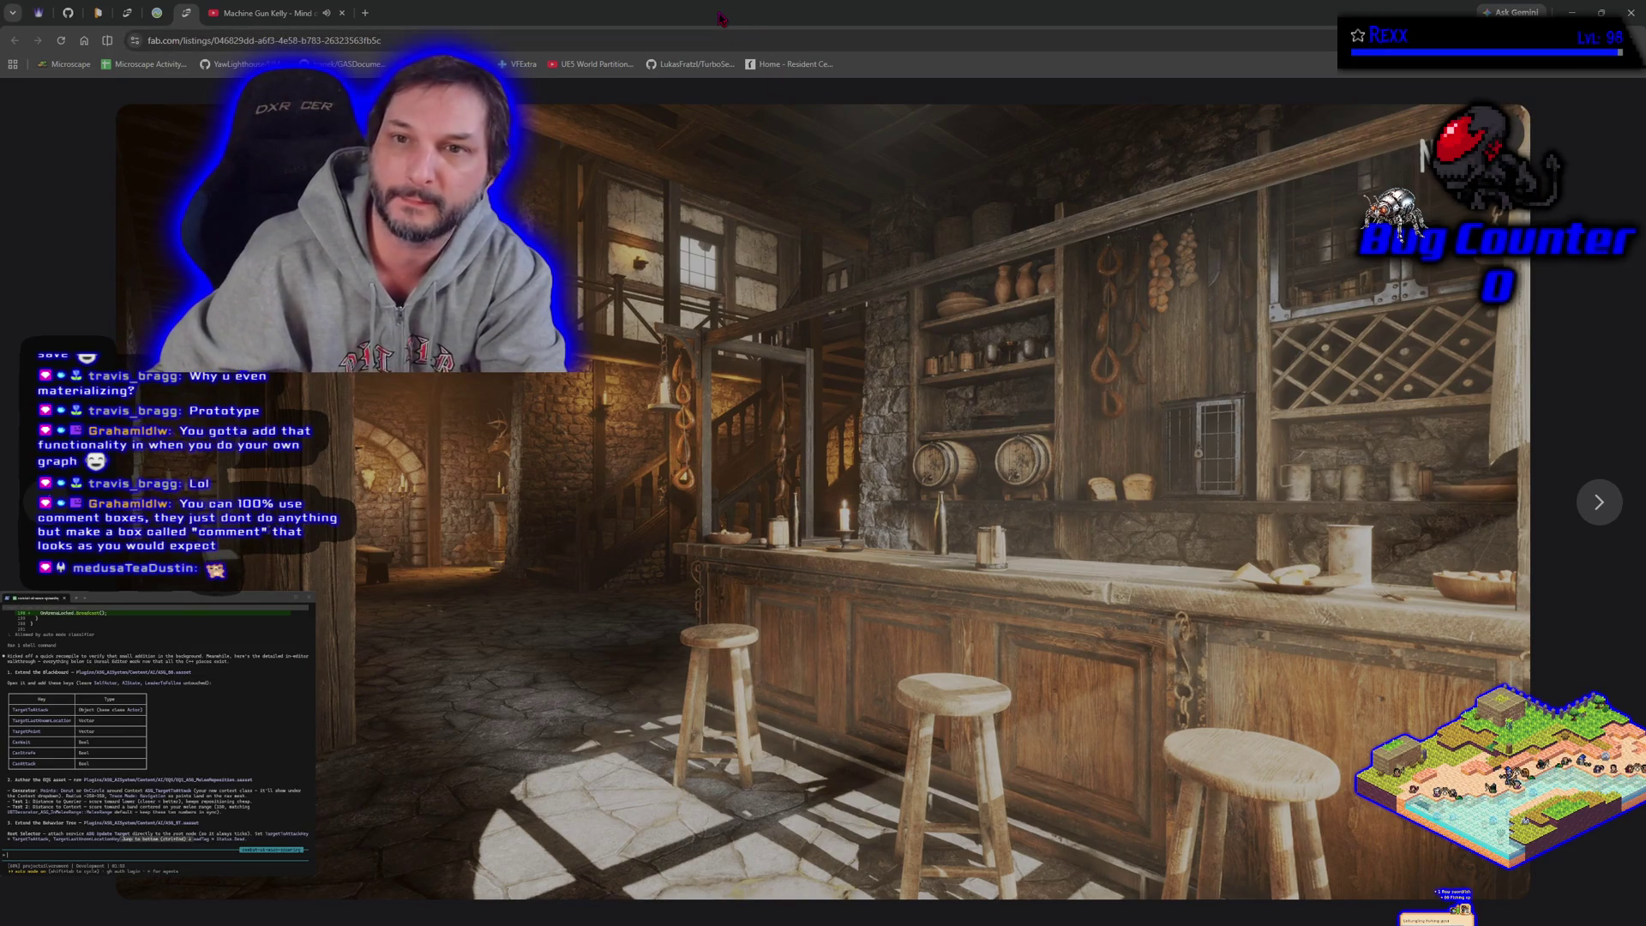
key(alt+Tab)
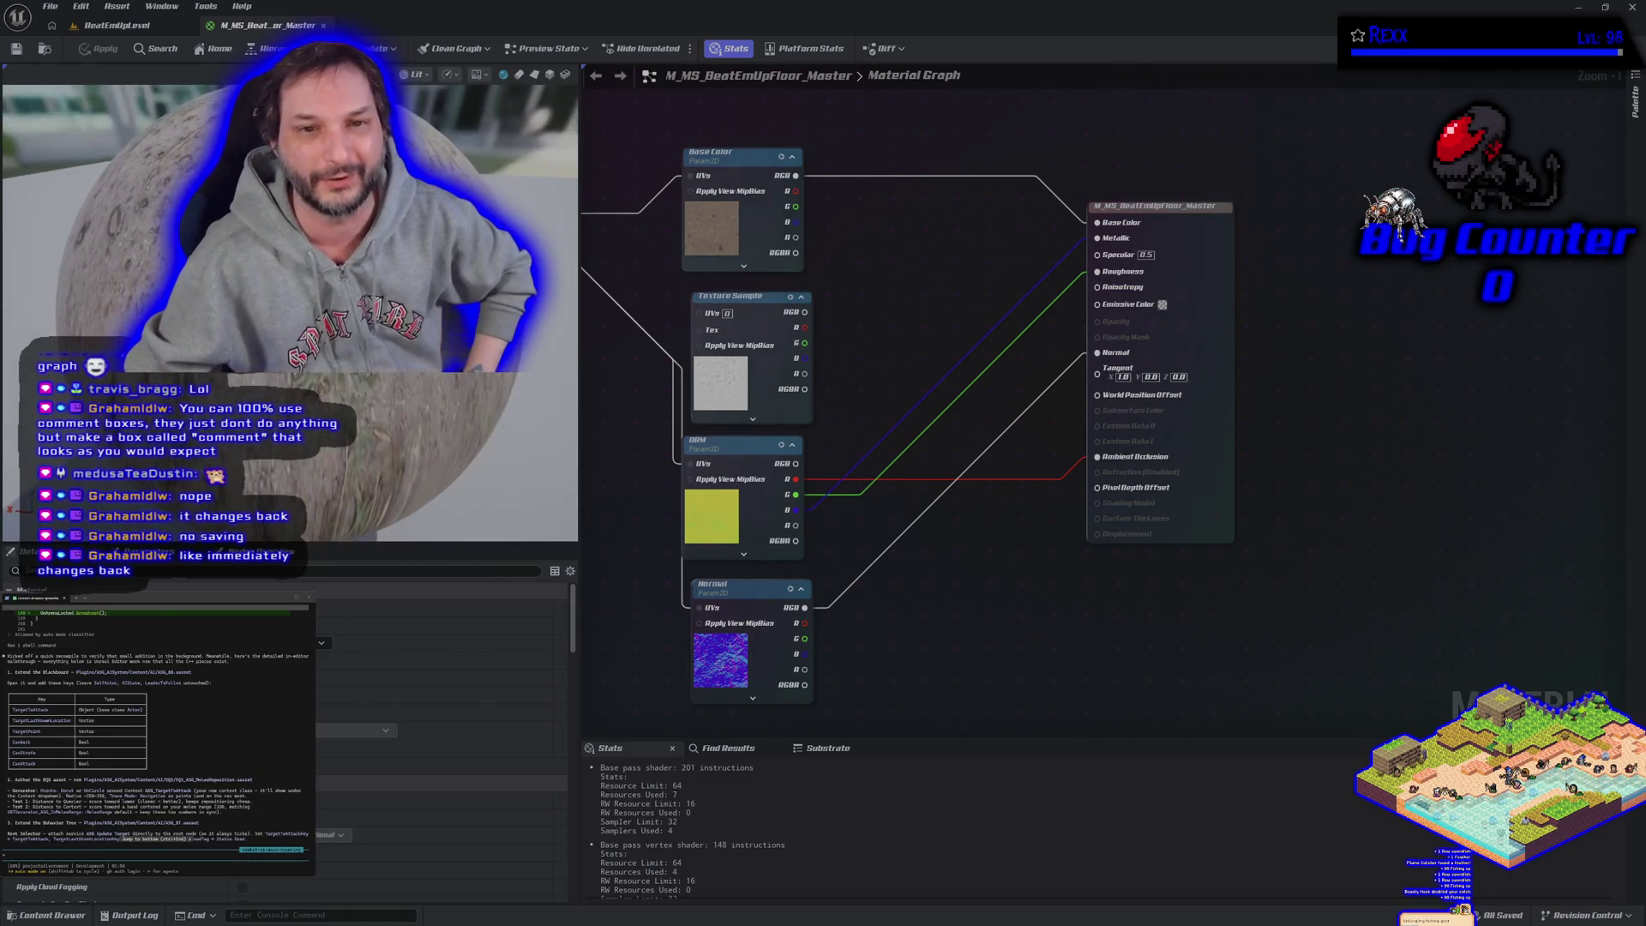
Step: Pan the graph and close the M_MS_BeatEmUpFloor_Master material editor tab
drag(662, 534, 790, 513)
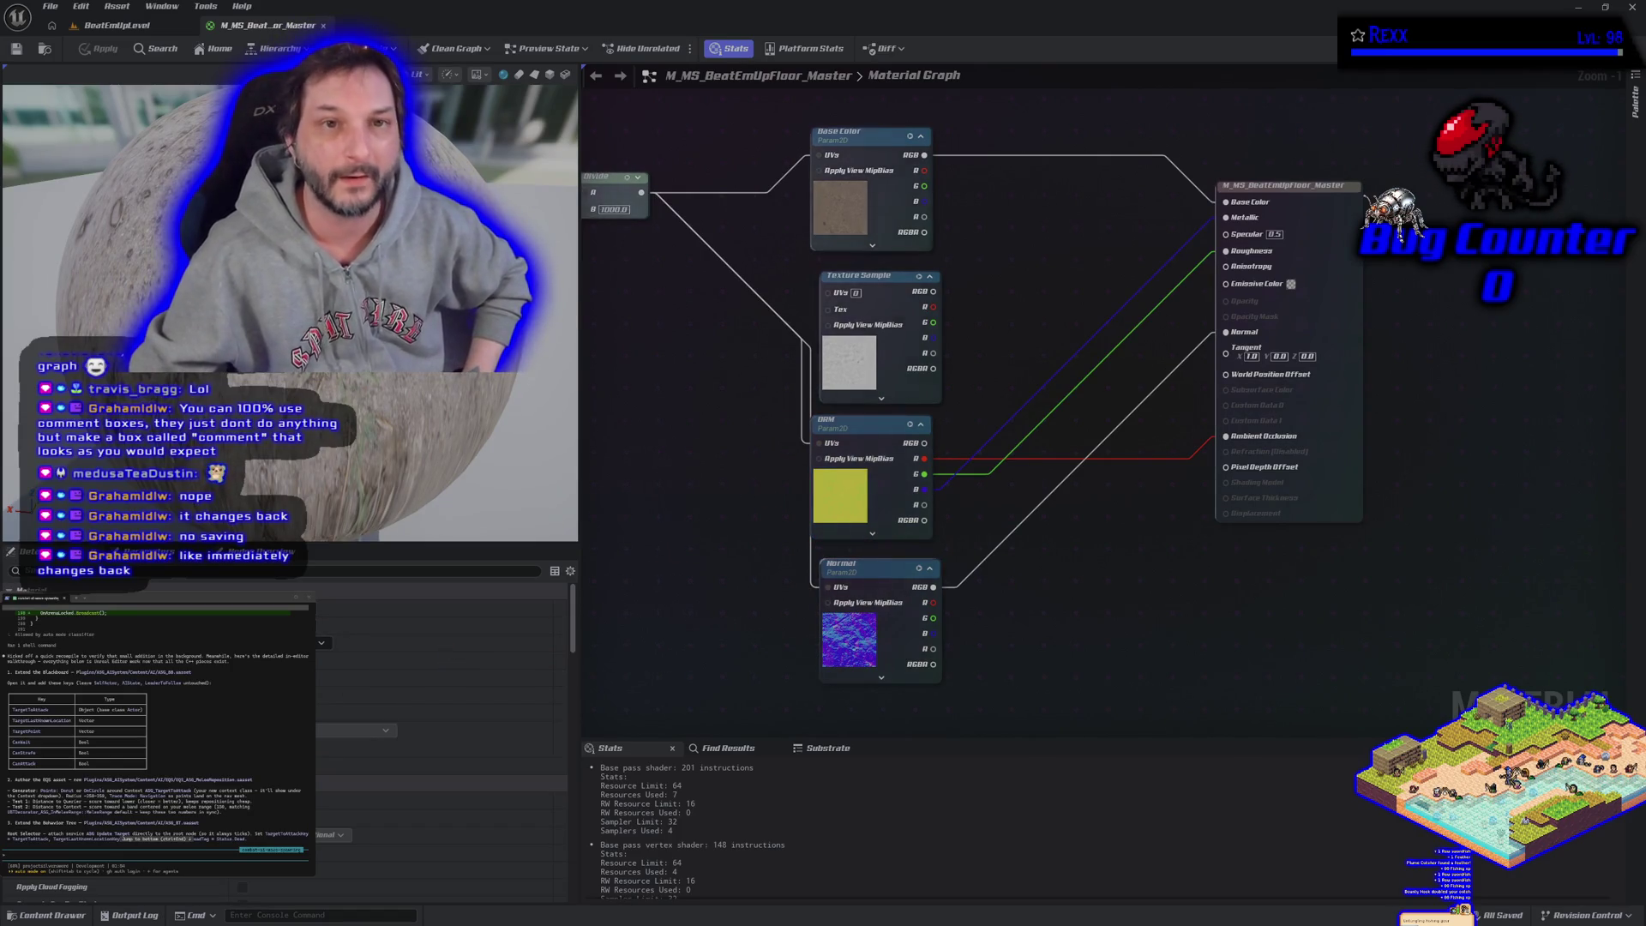
click(323, 24)
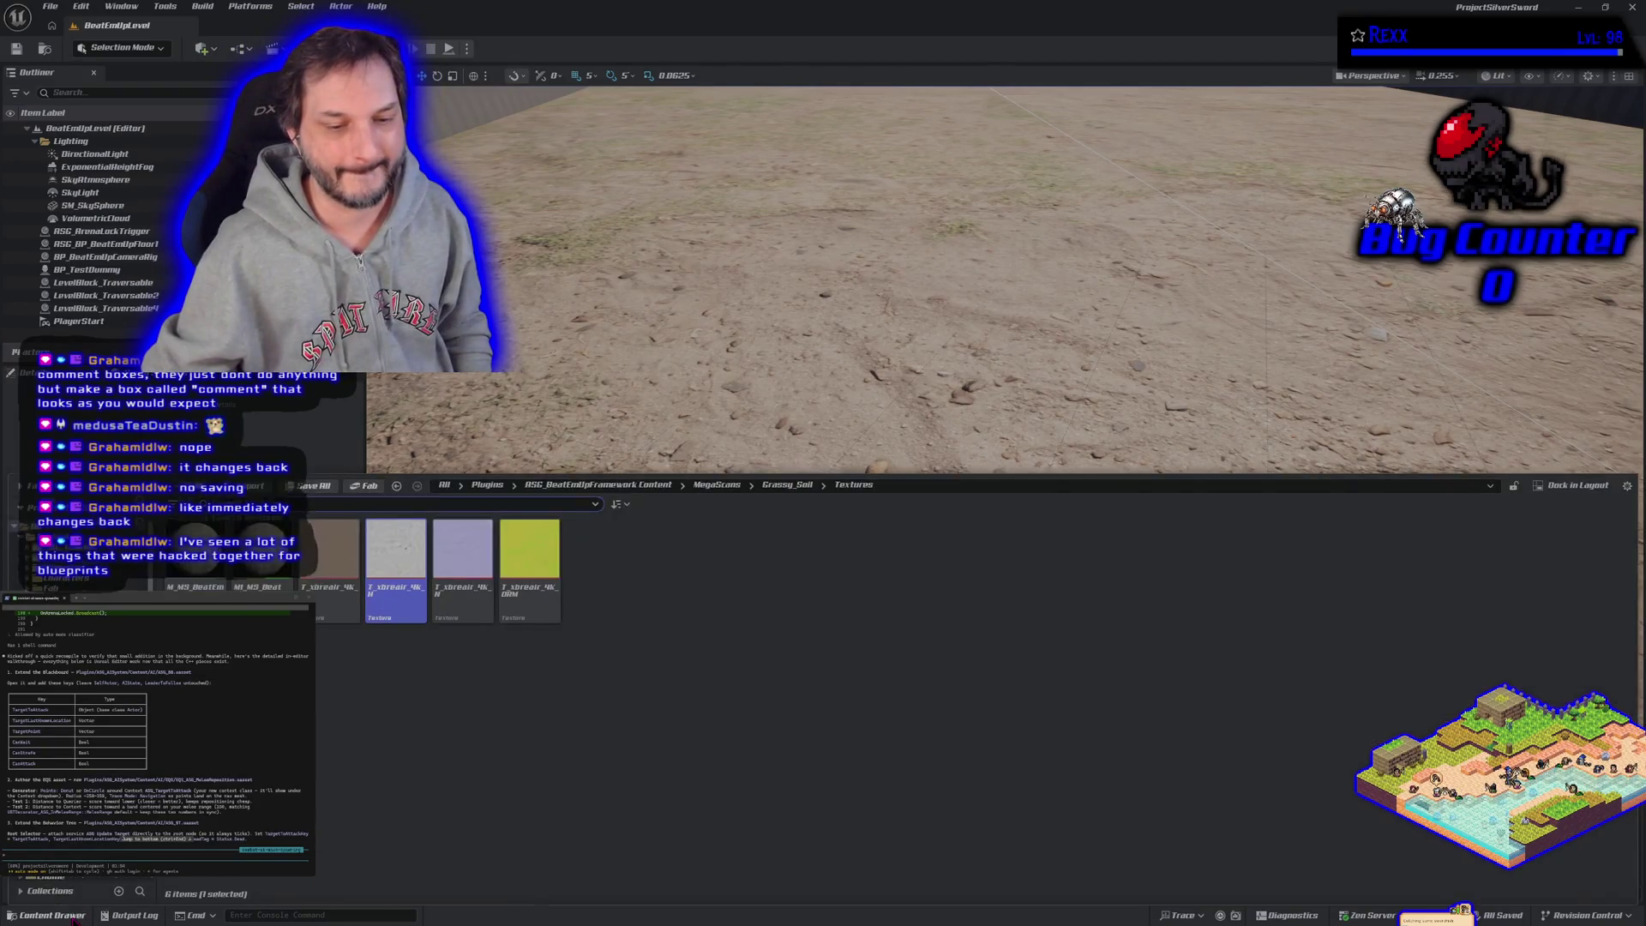
Step: Browse the Content Drawer to Plugins > ASG_AISystemContent > AI and open ASG_BB
click(68, 916)
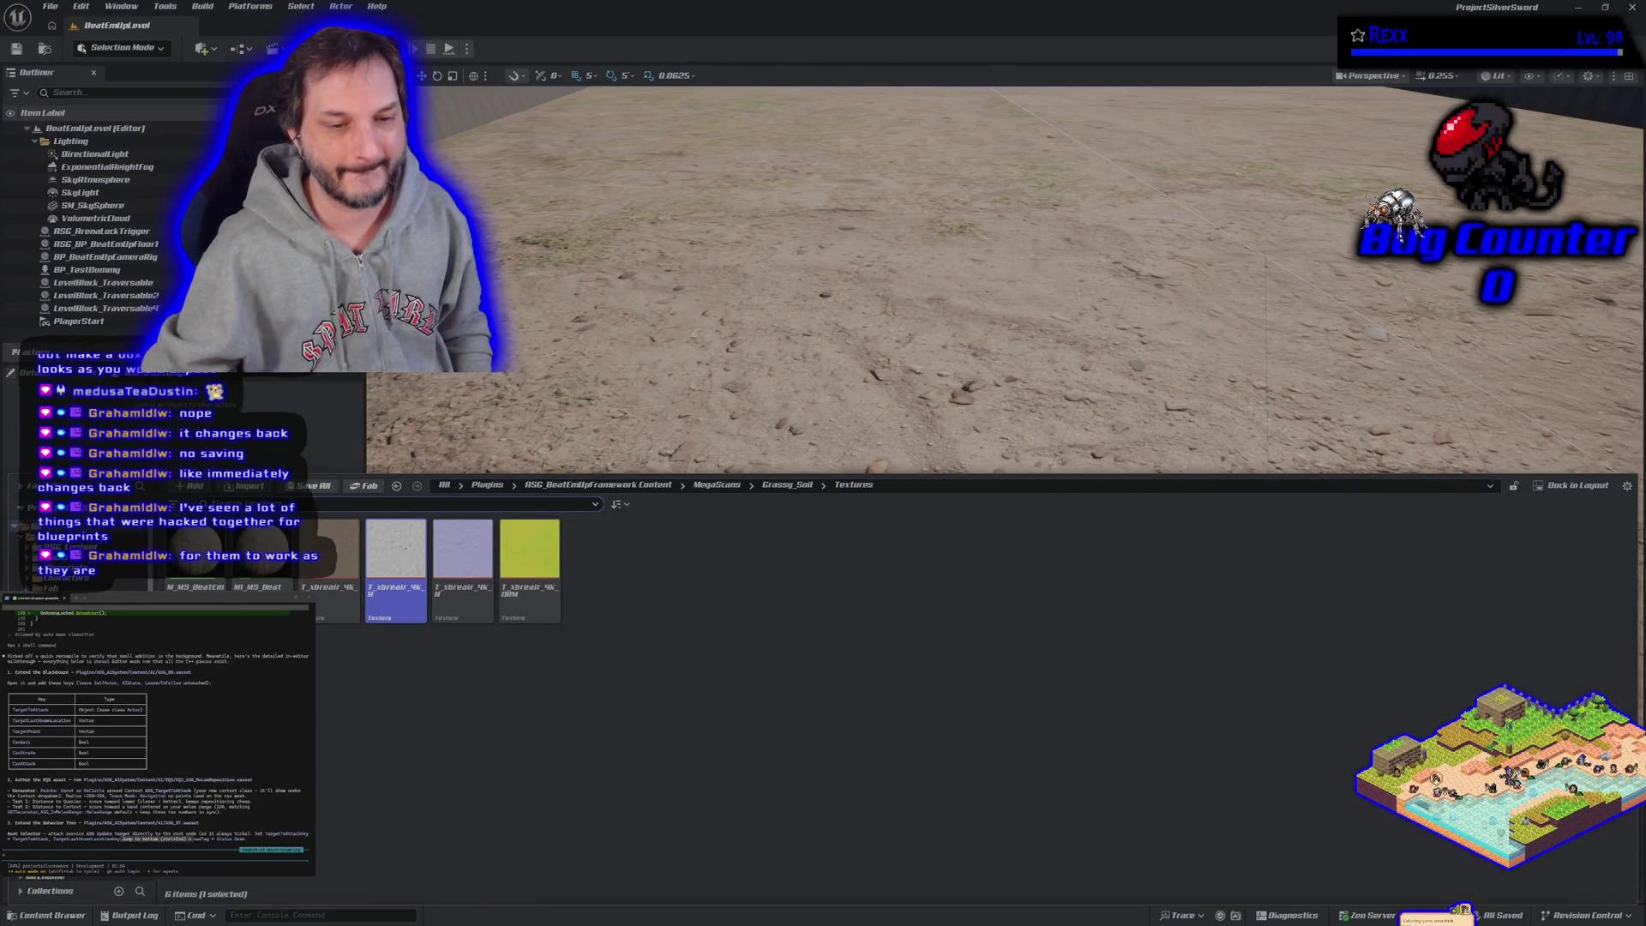
click(487, 485)
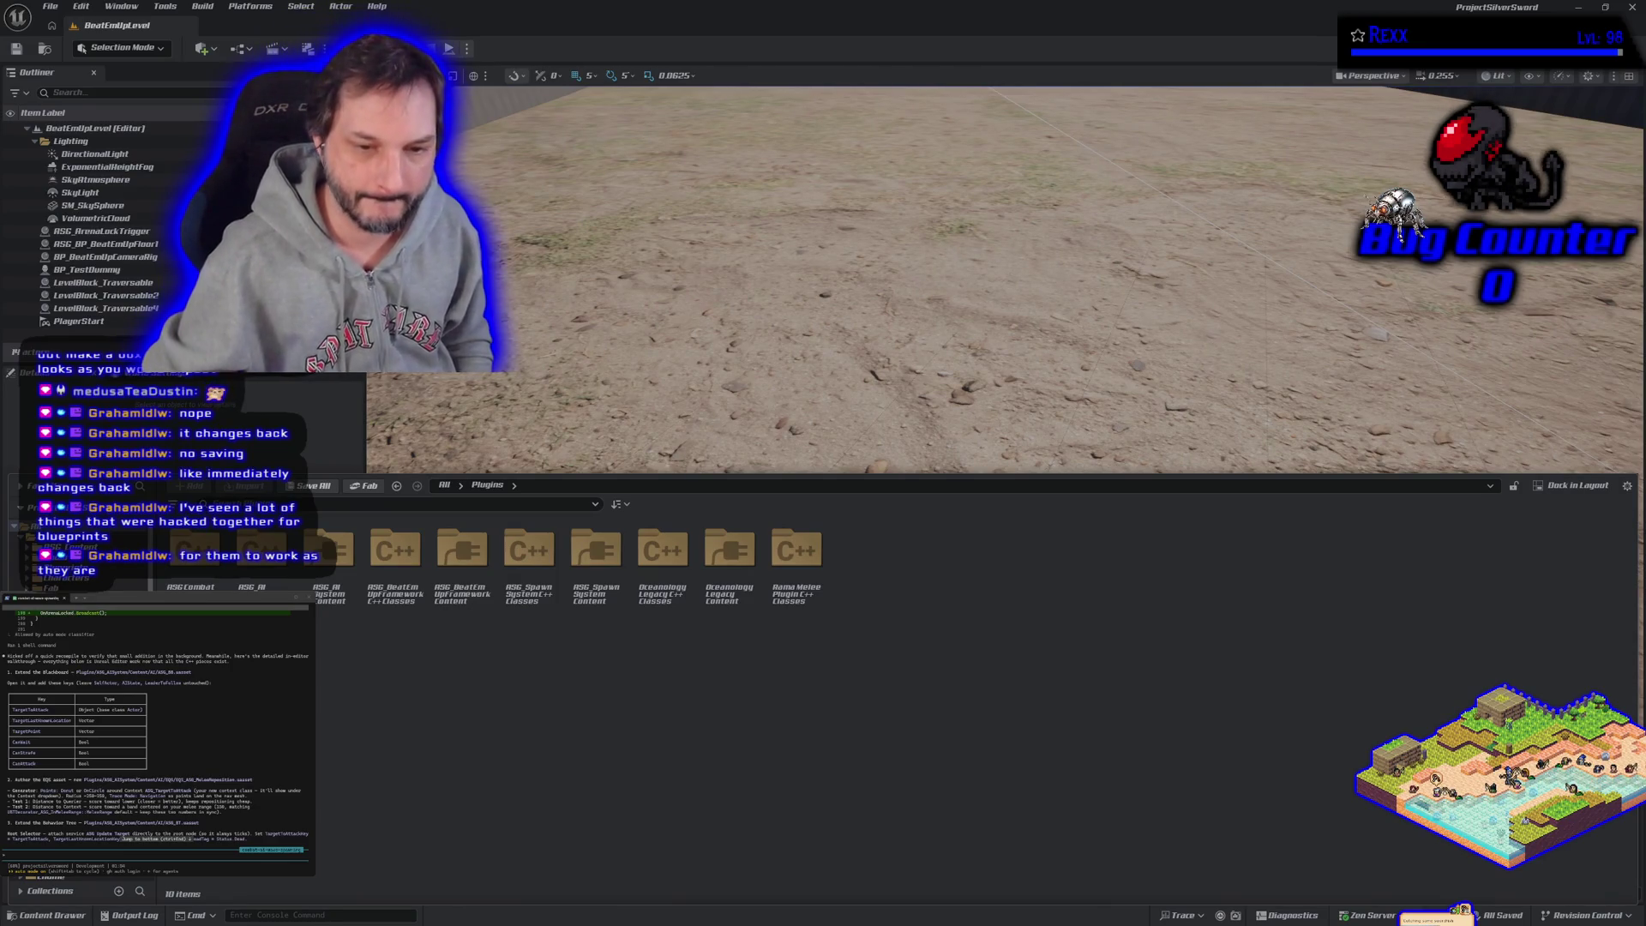
double_click(329, 557)
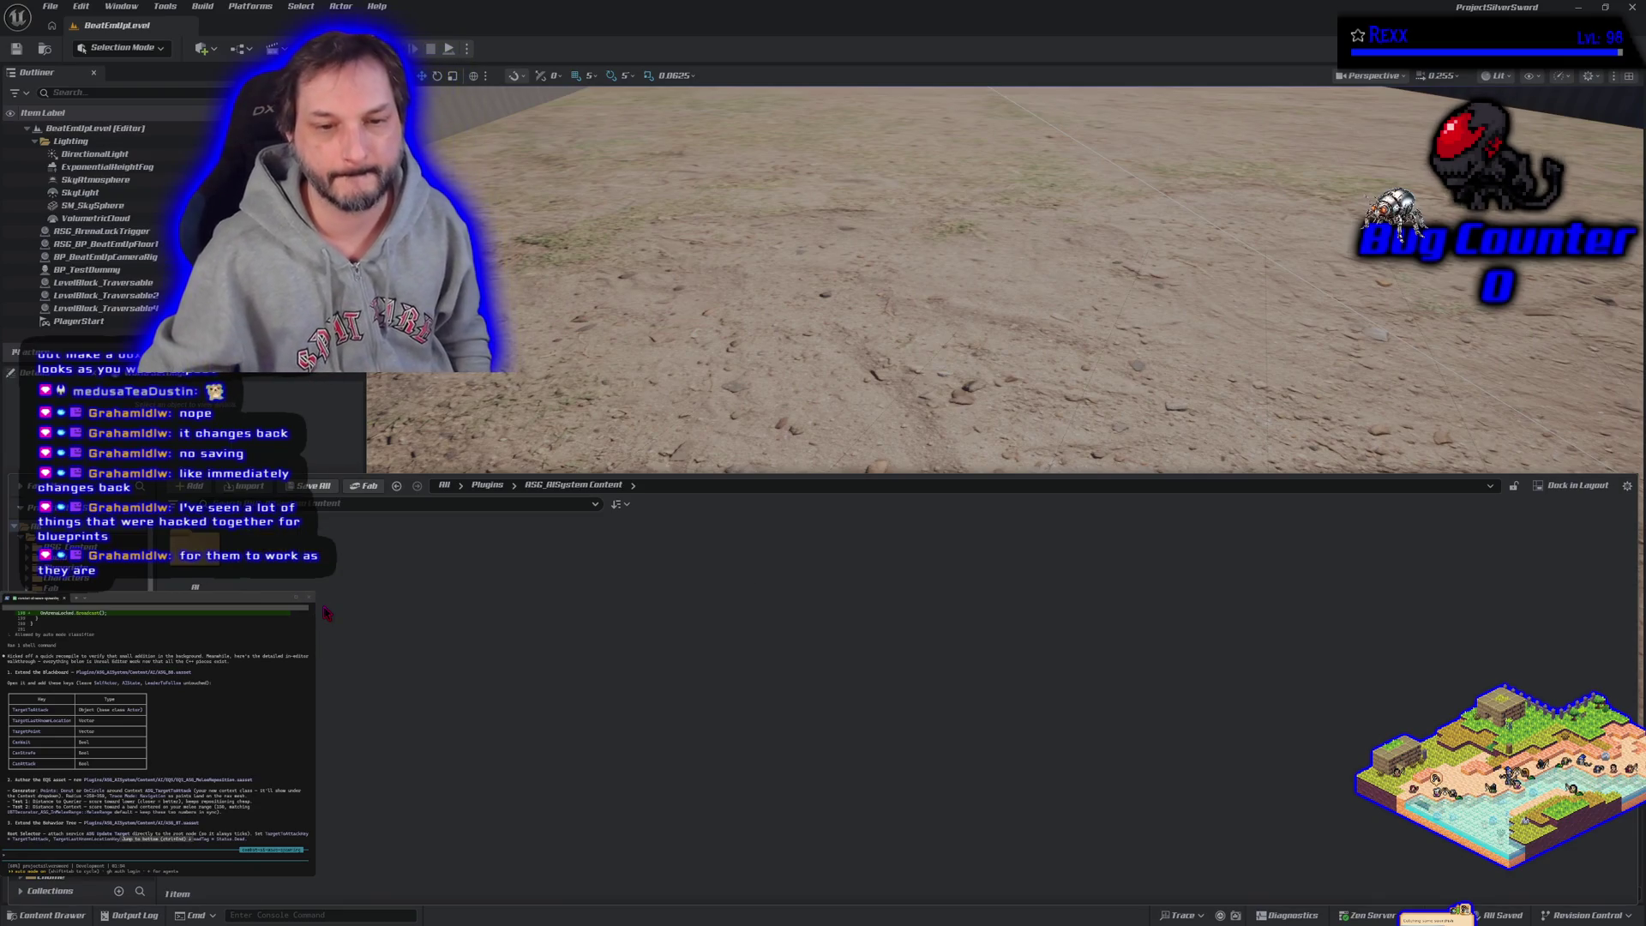
double_click(196, 557)
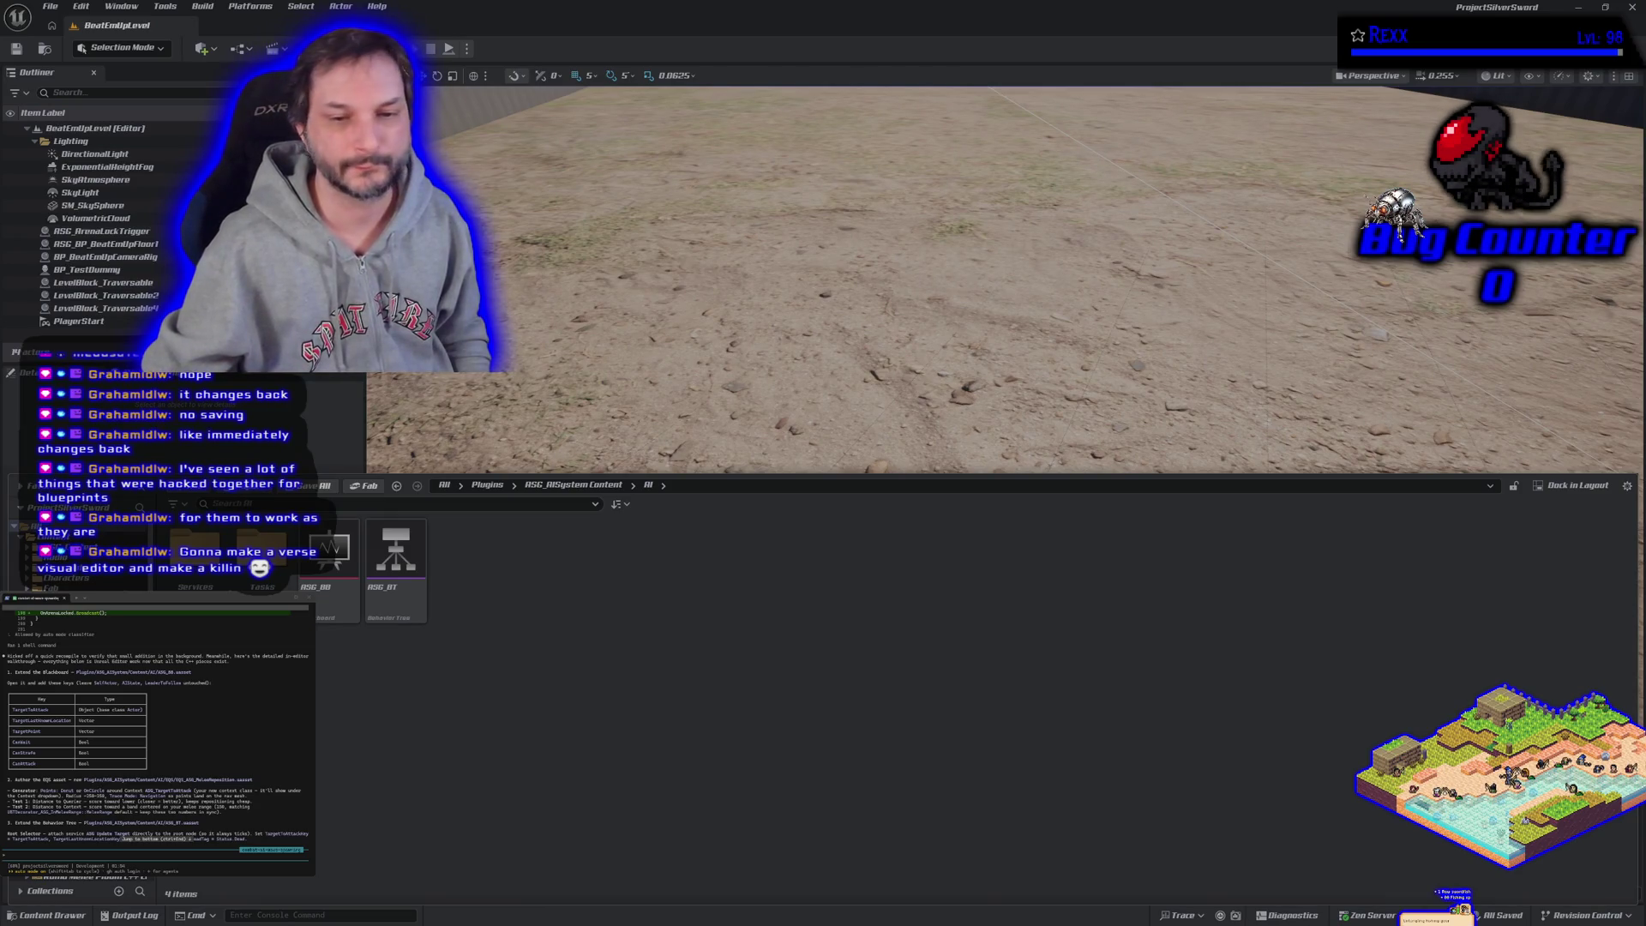
double_click(318, 615)
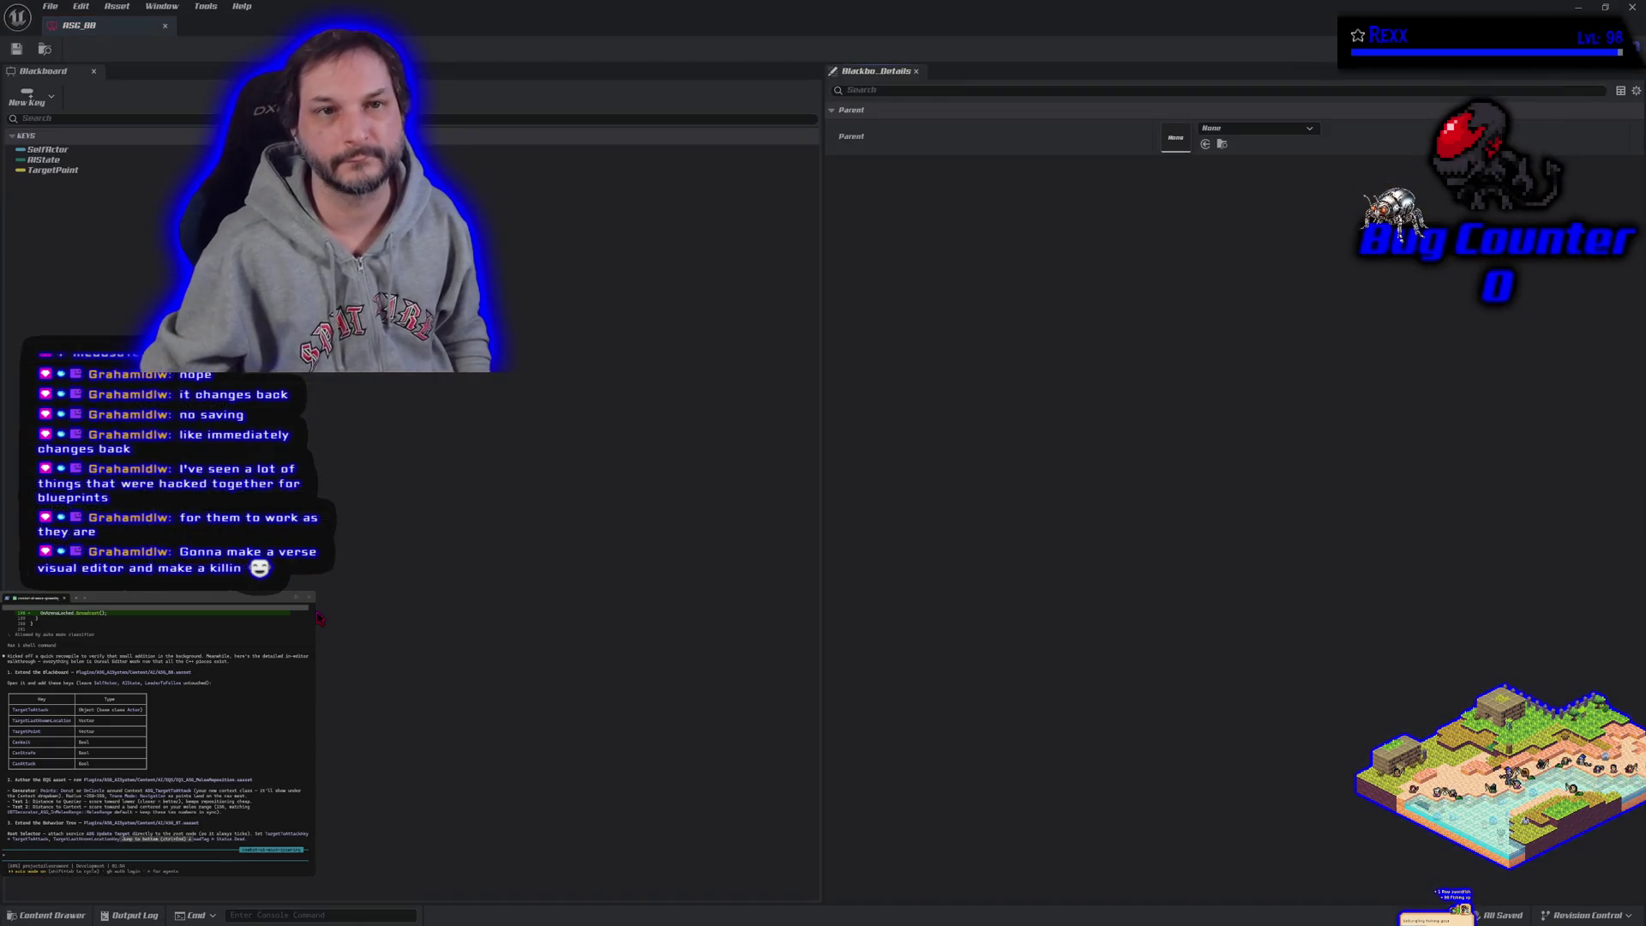
Step: Dock the ASG_BB blackboard tab beside BeatEmUpLevel in the main tab bar
mouse_move(120, 28)
mouse_down()
mouse_move(360, 138)
mouse_move(283, 25)
mouse_up()
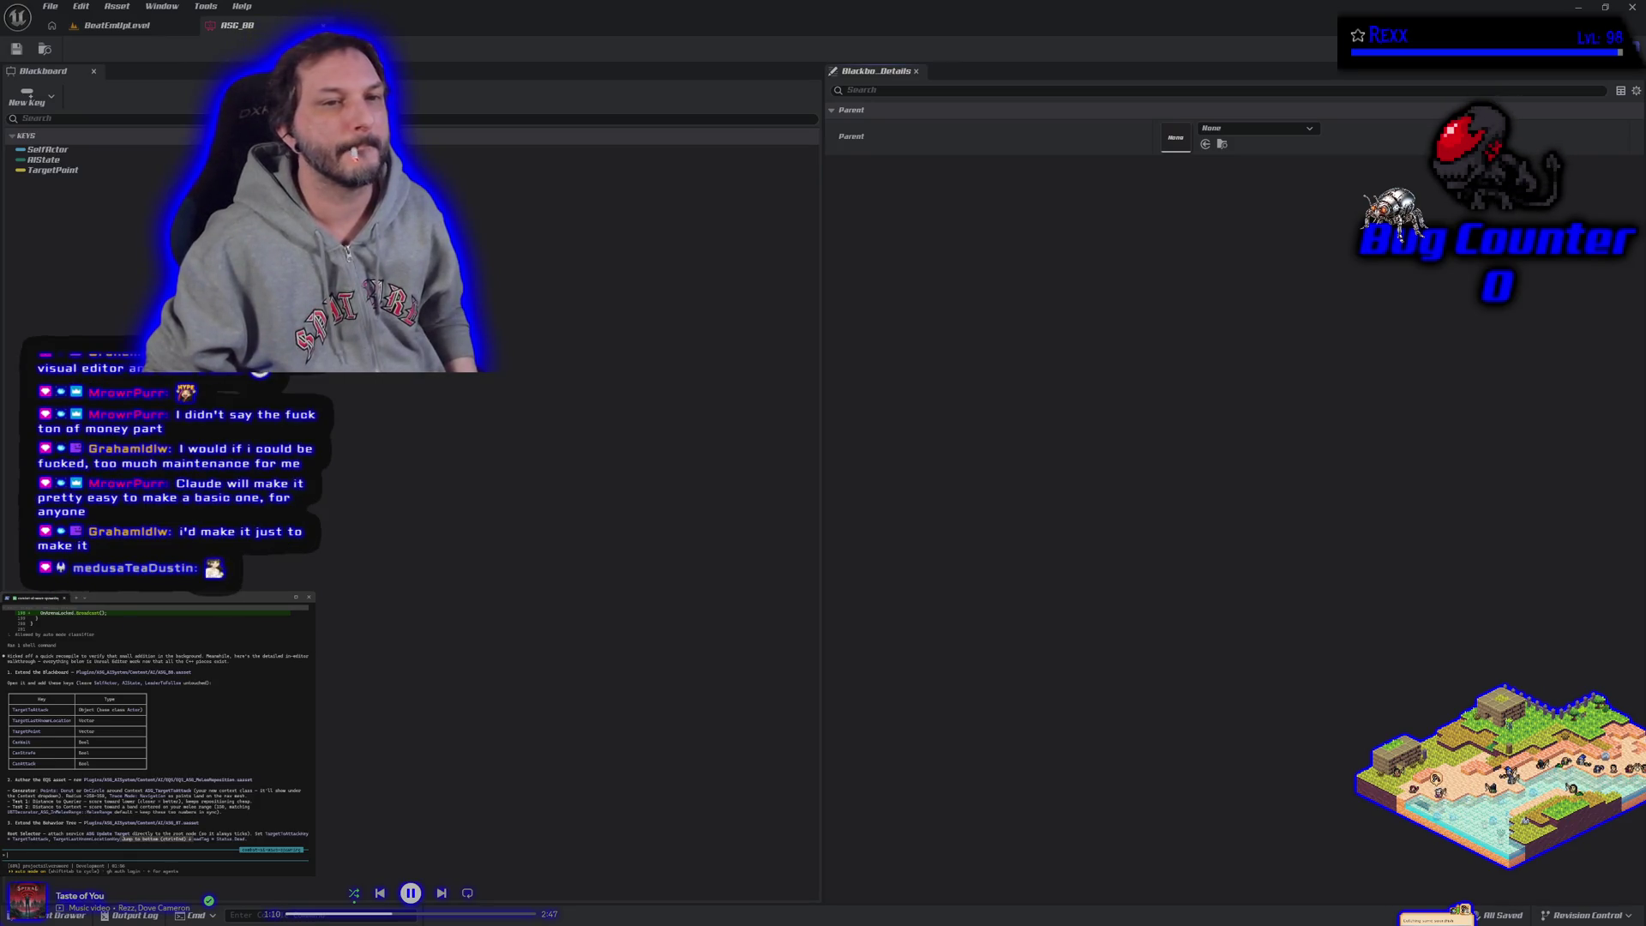
Step: Add an Object key named TargetToAttack and bring up its Key Type base class list
click(47, 98)
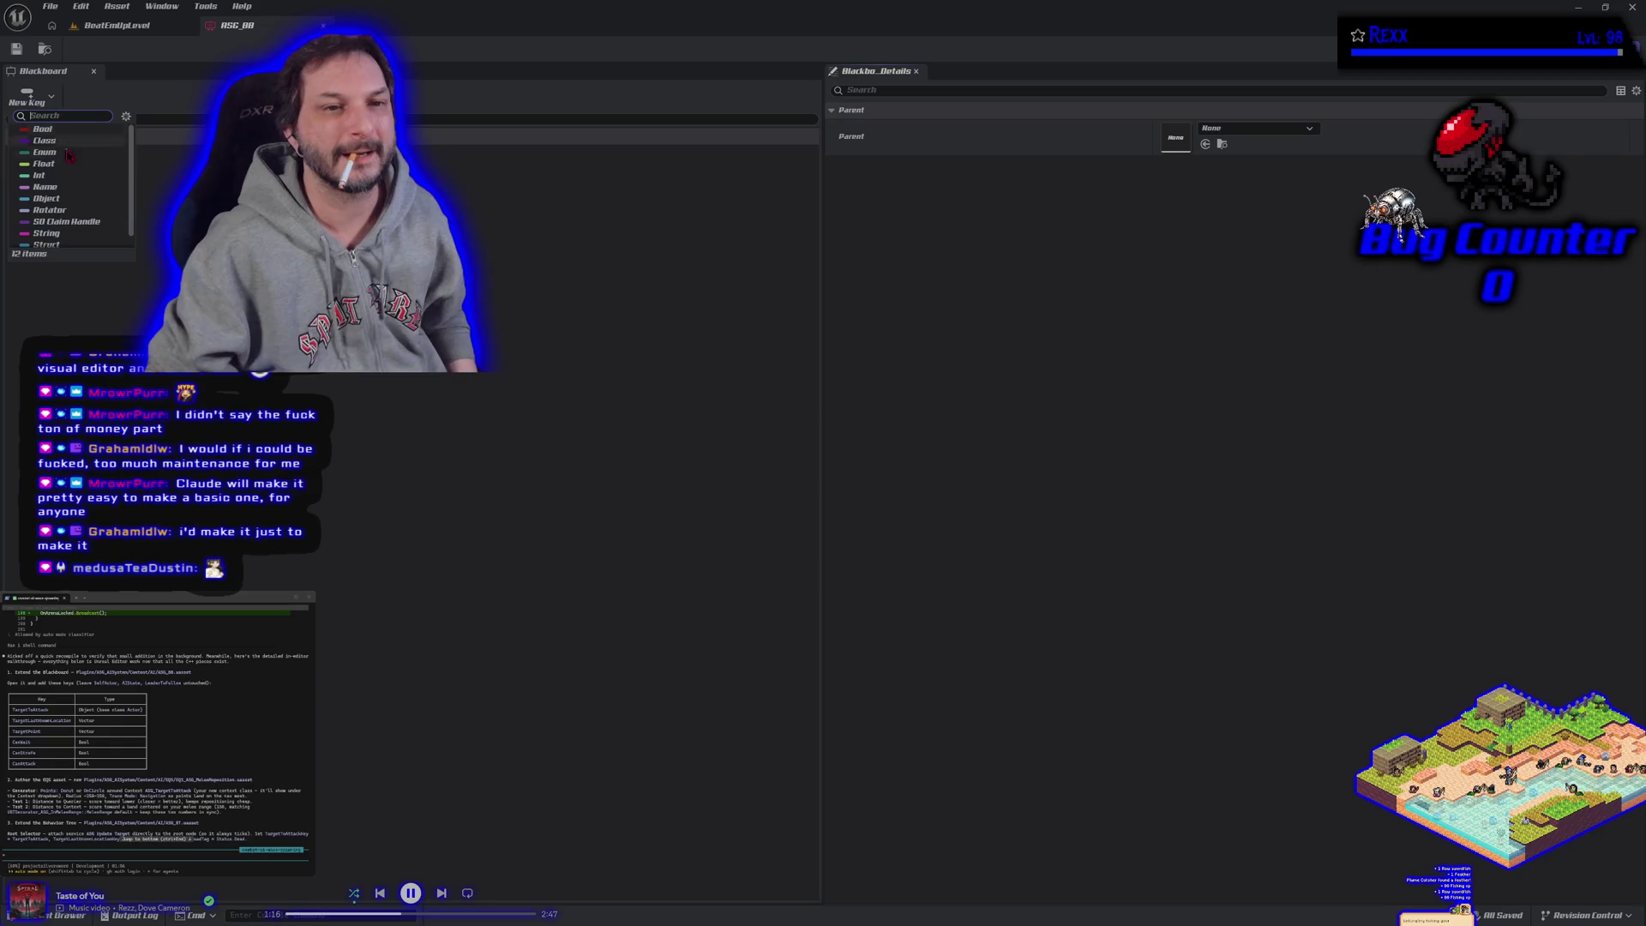
click(48, 198)
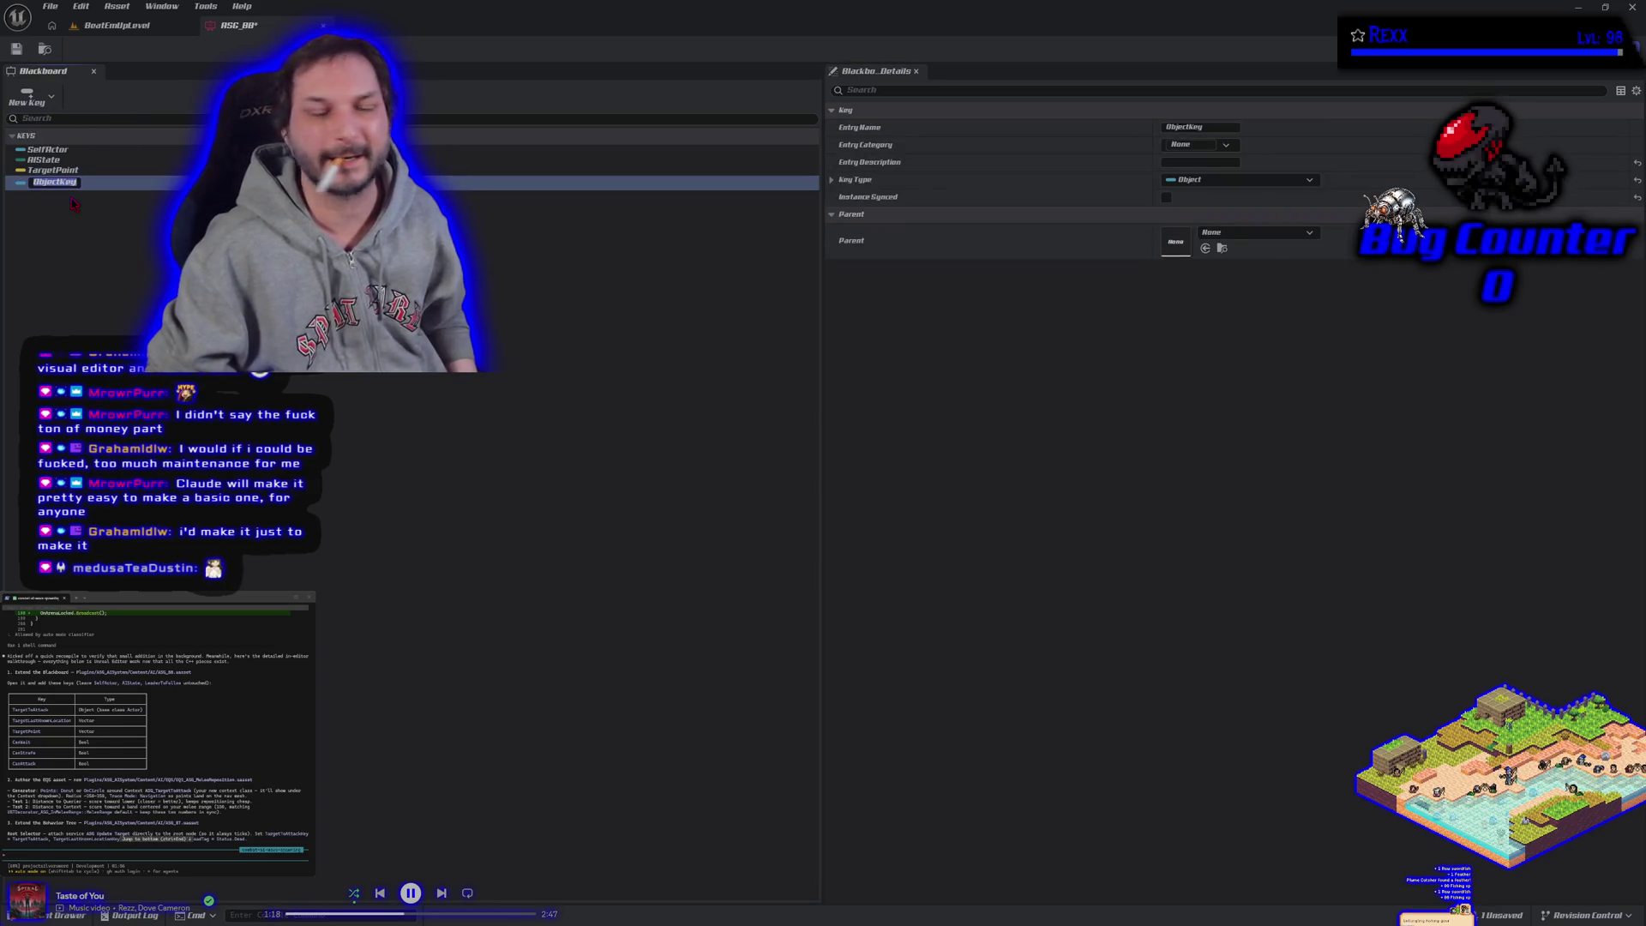
text(TargetToAttack)
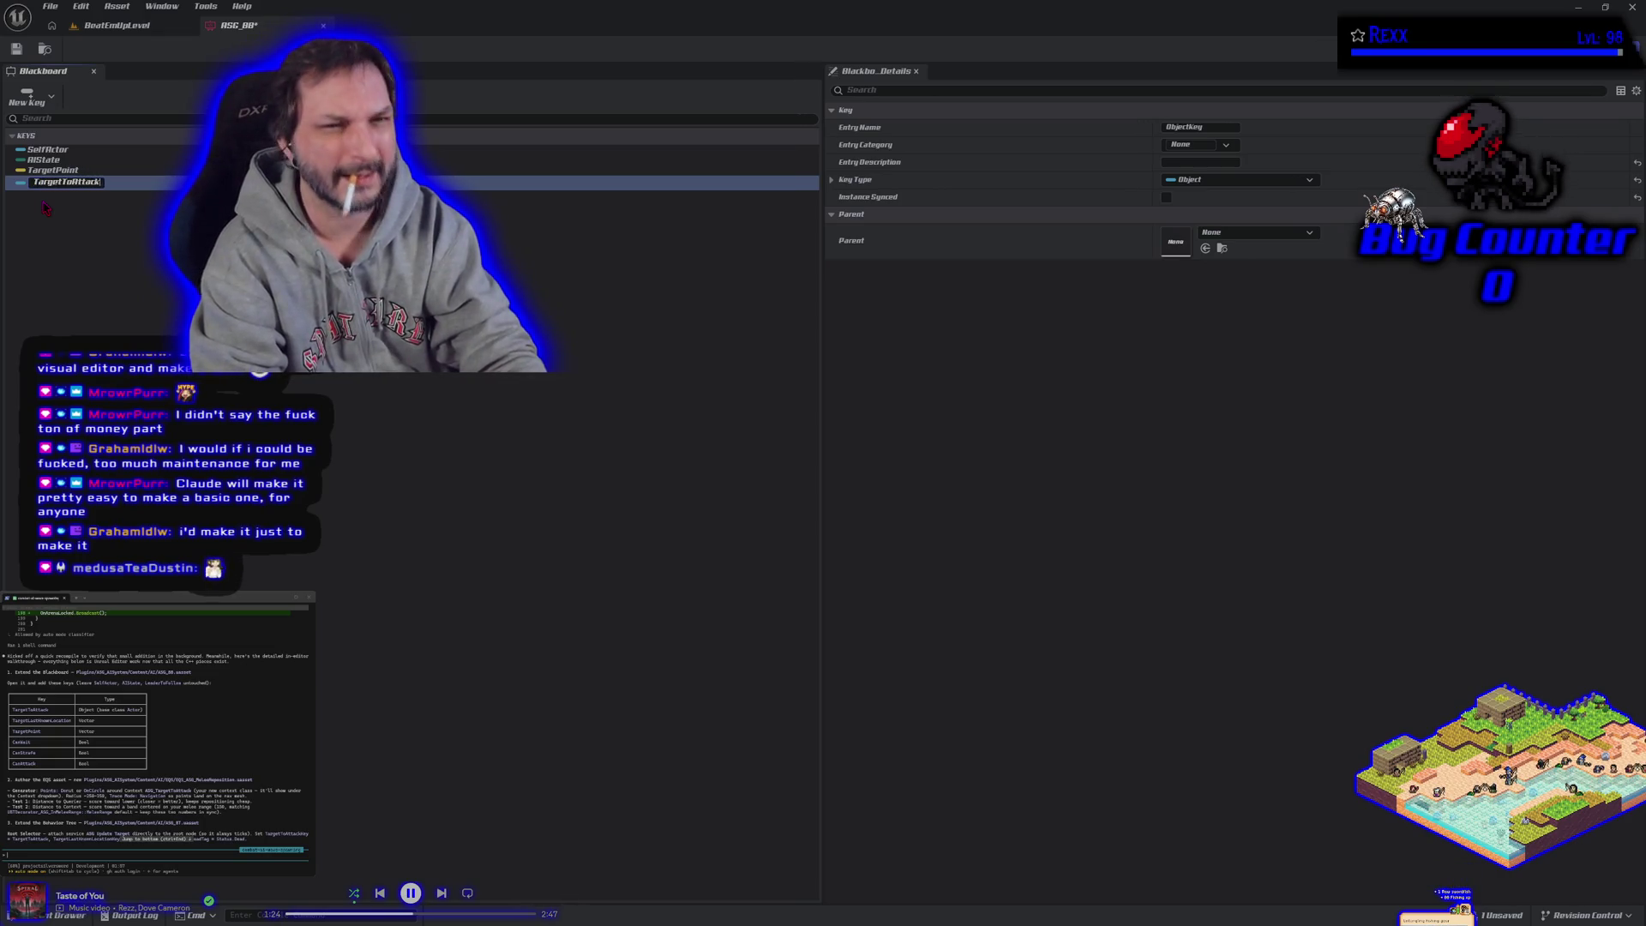
click(45, 207)
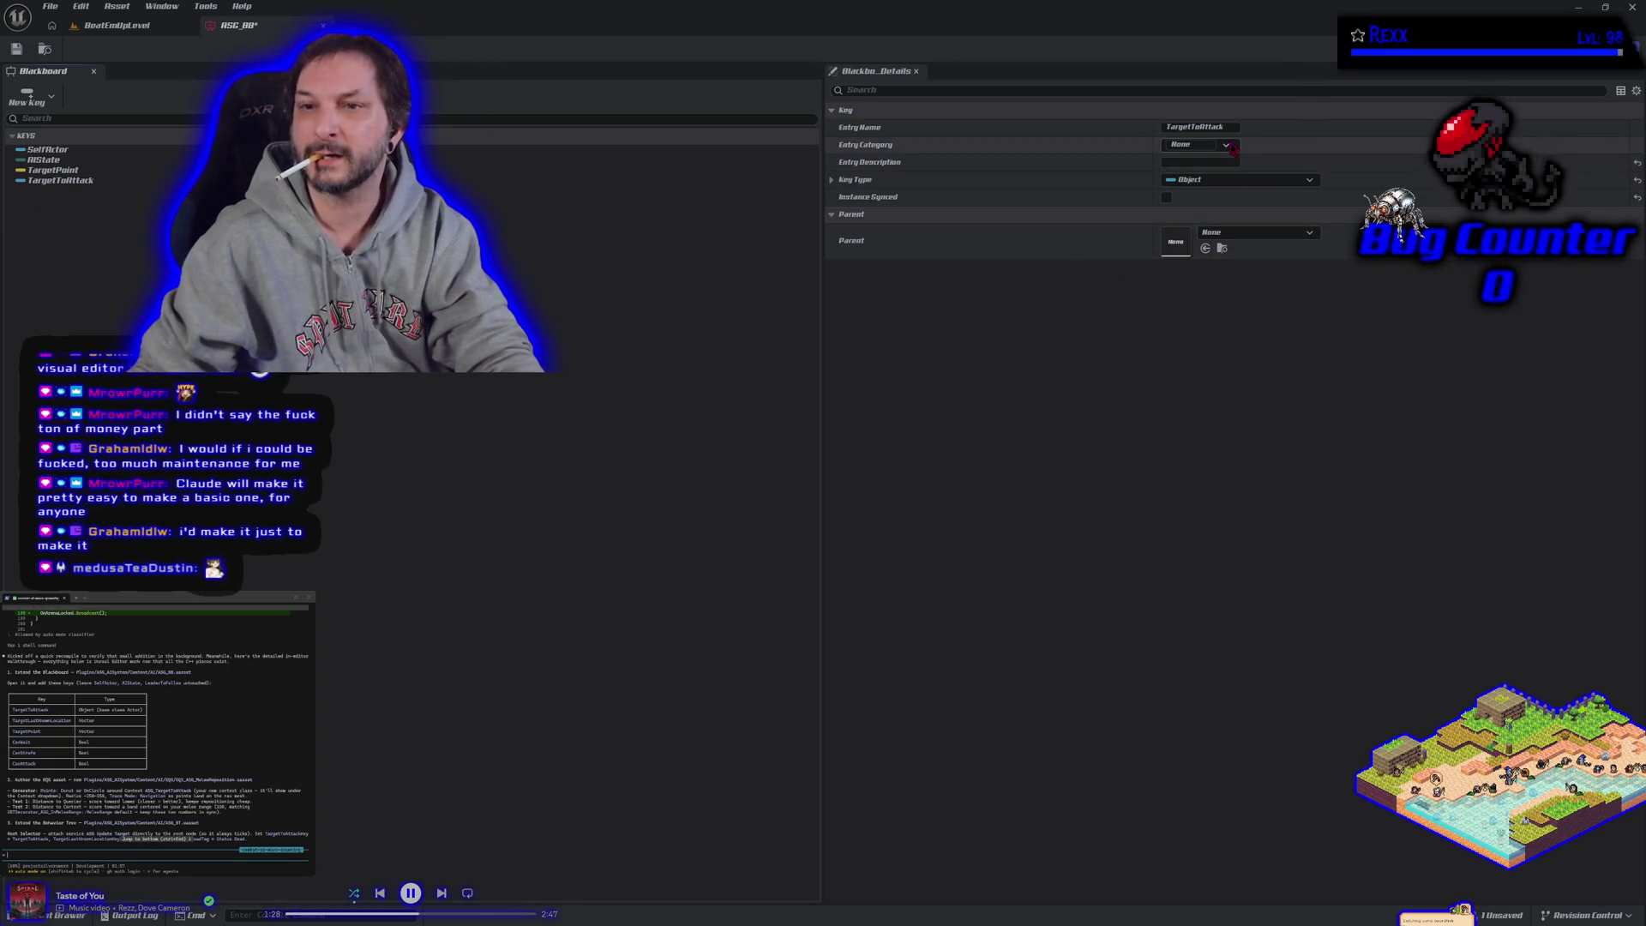
click(832, 180)
click(1196, 215)
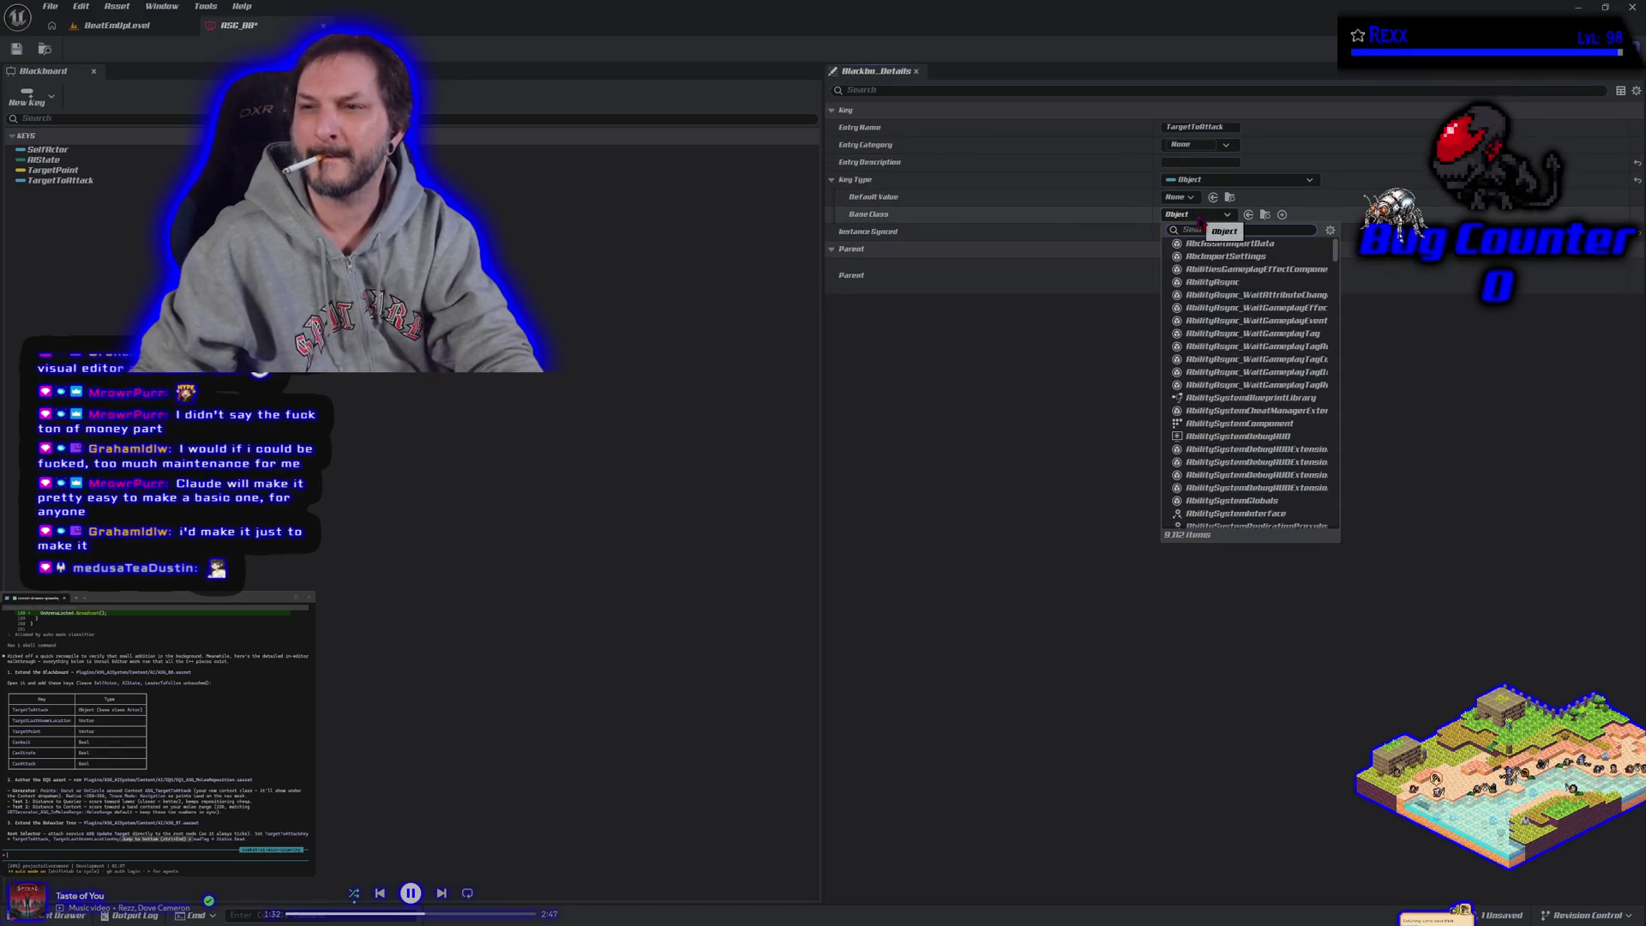
Step: Set TargetToAttack's base class to Actor and review its default value options
text(actor)
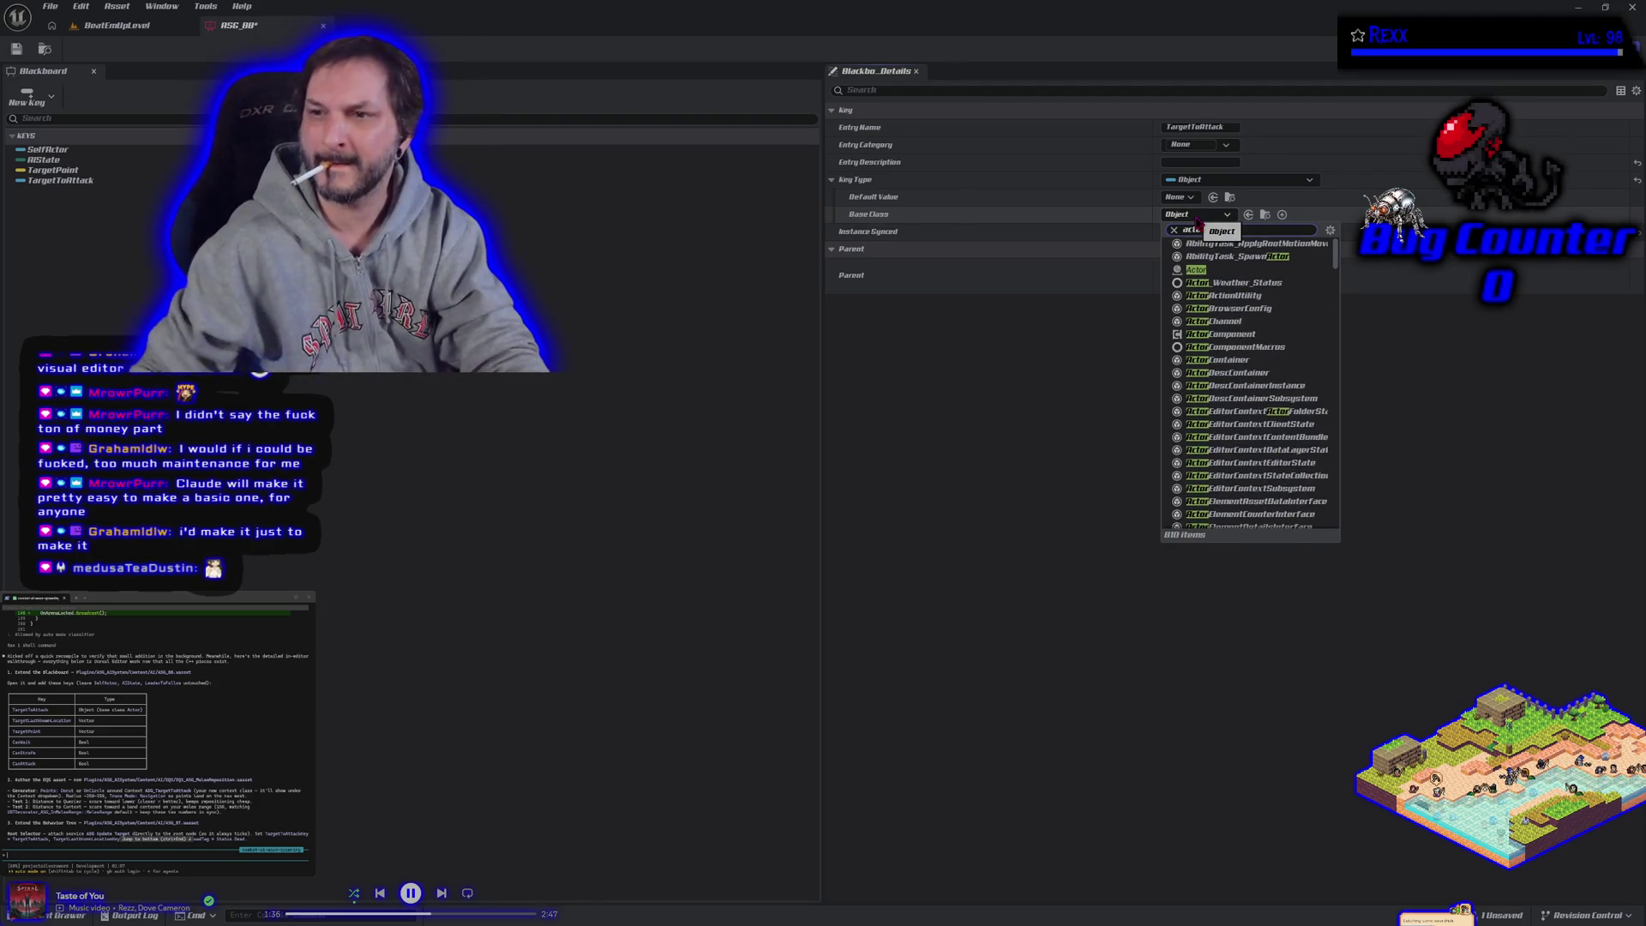
click(1208, 270)
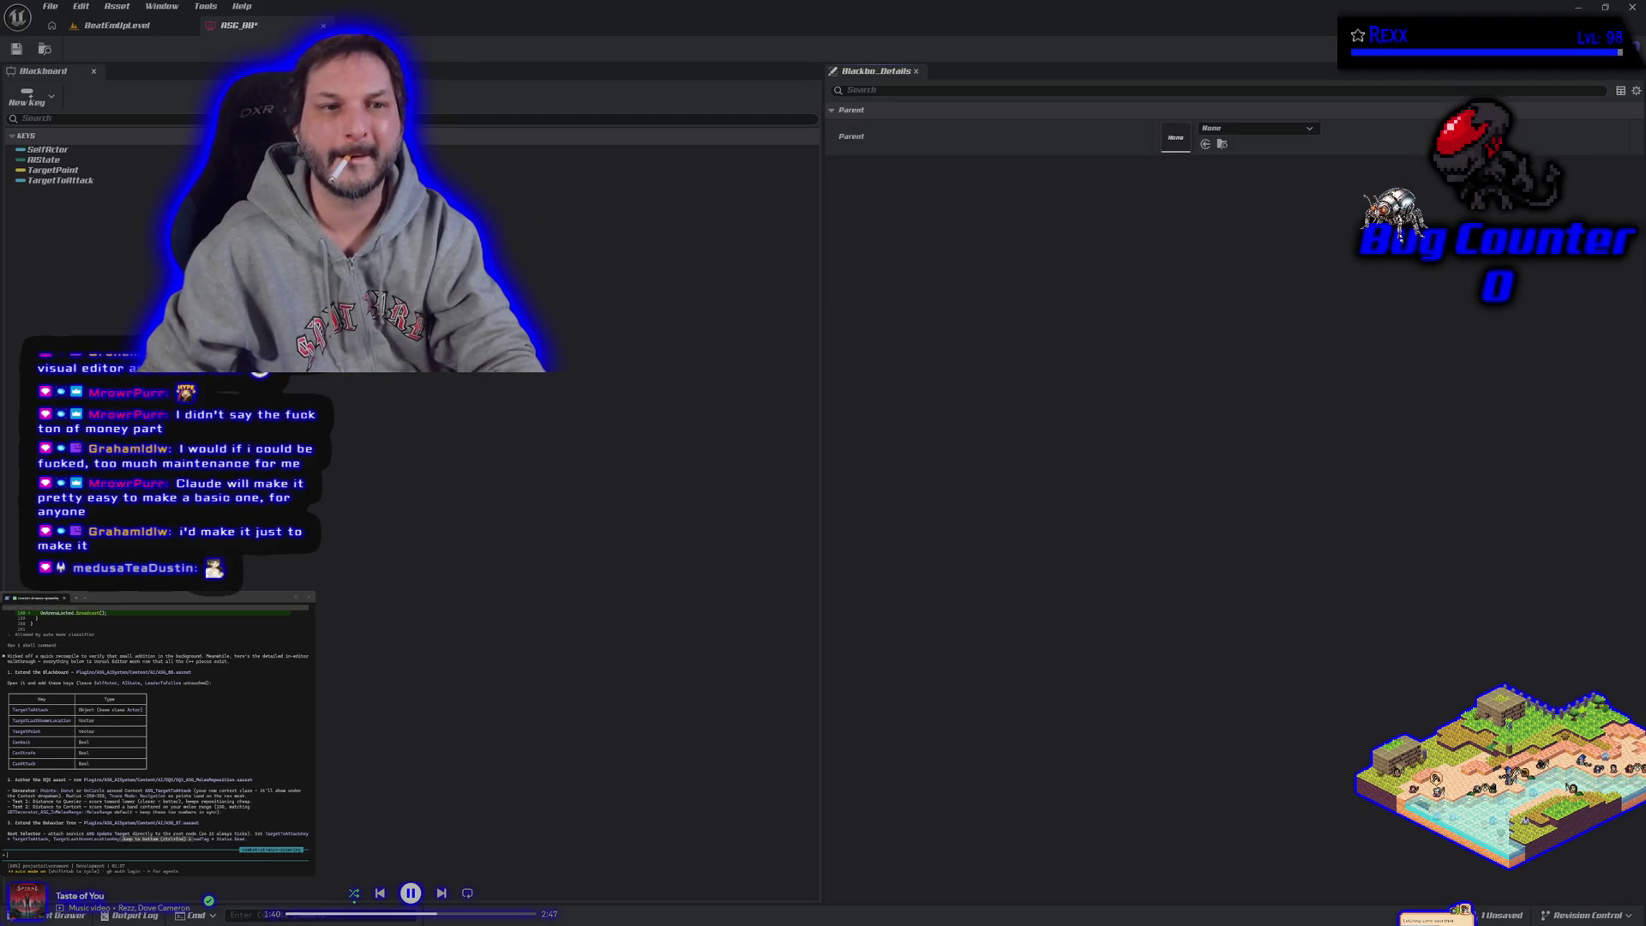
click(96, 181)
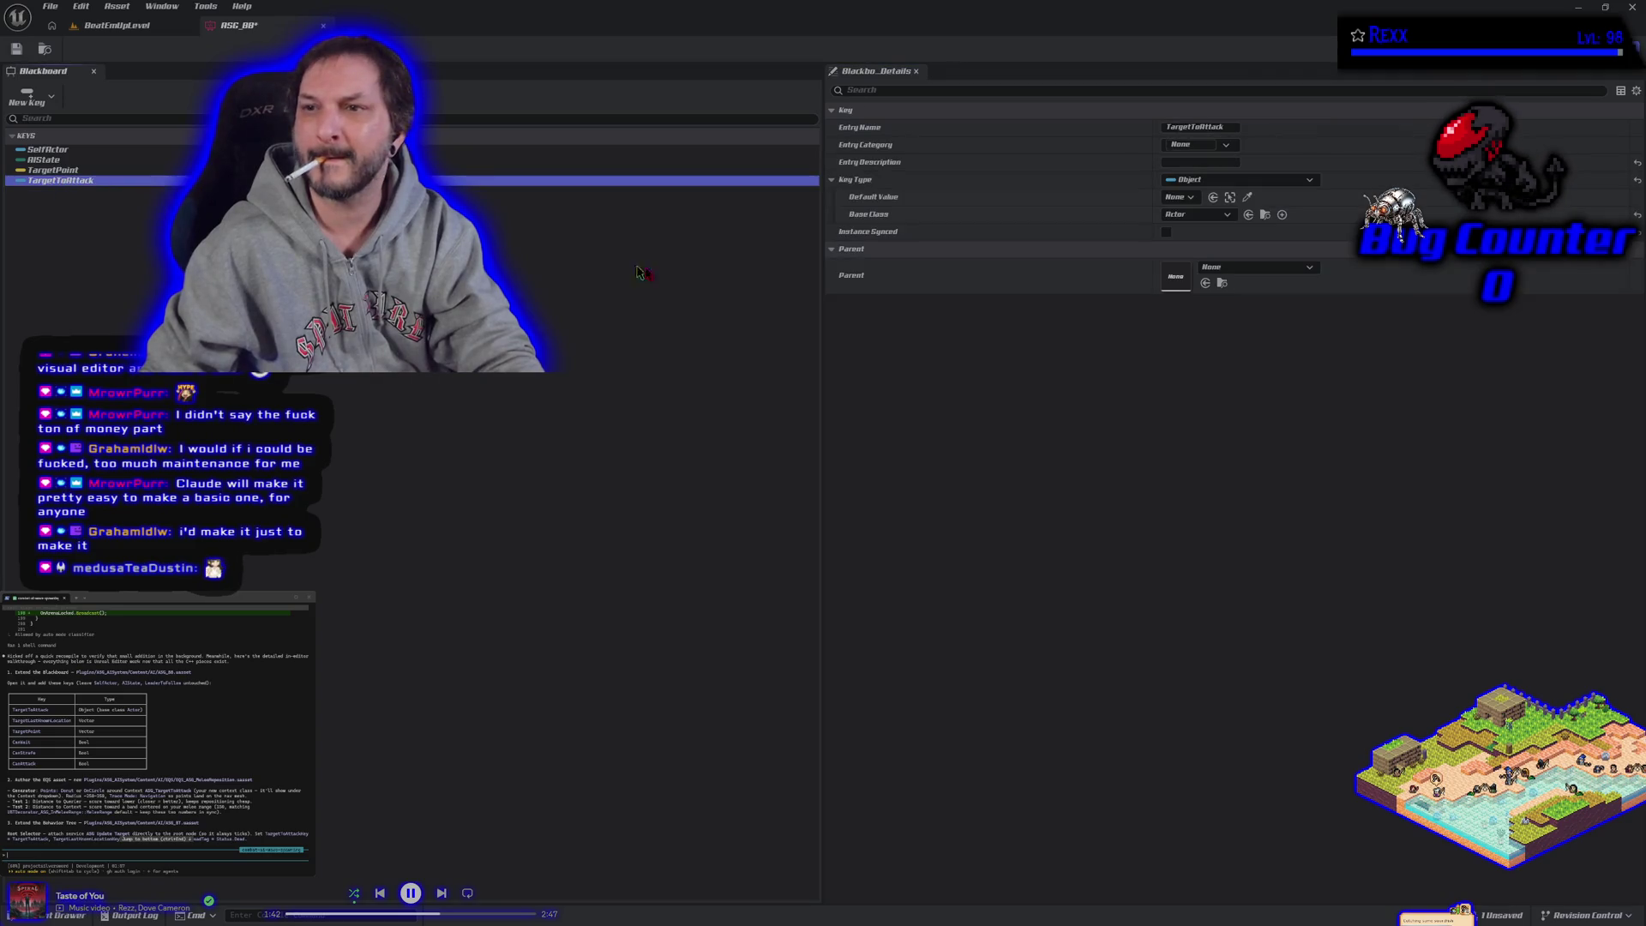
click(1180, 197)
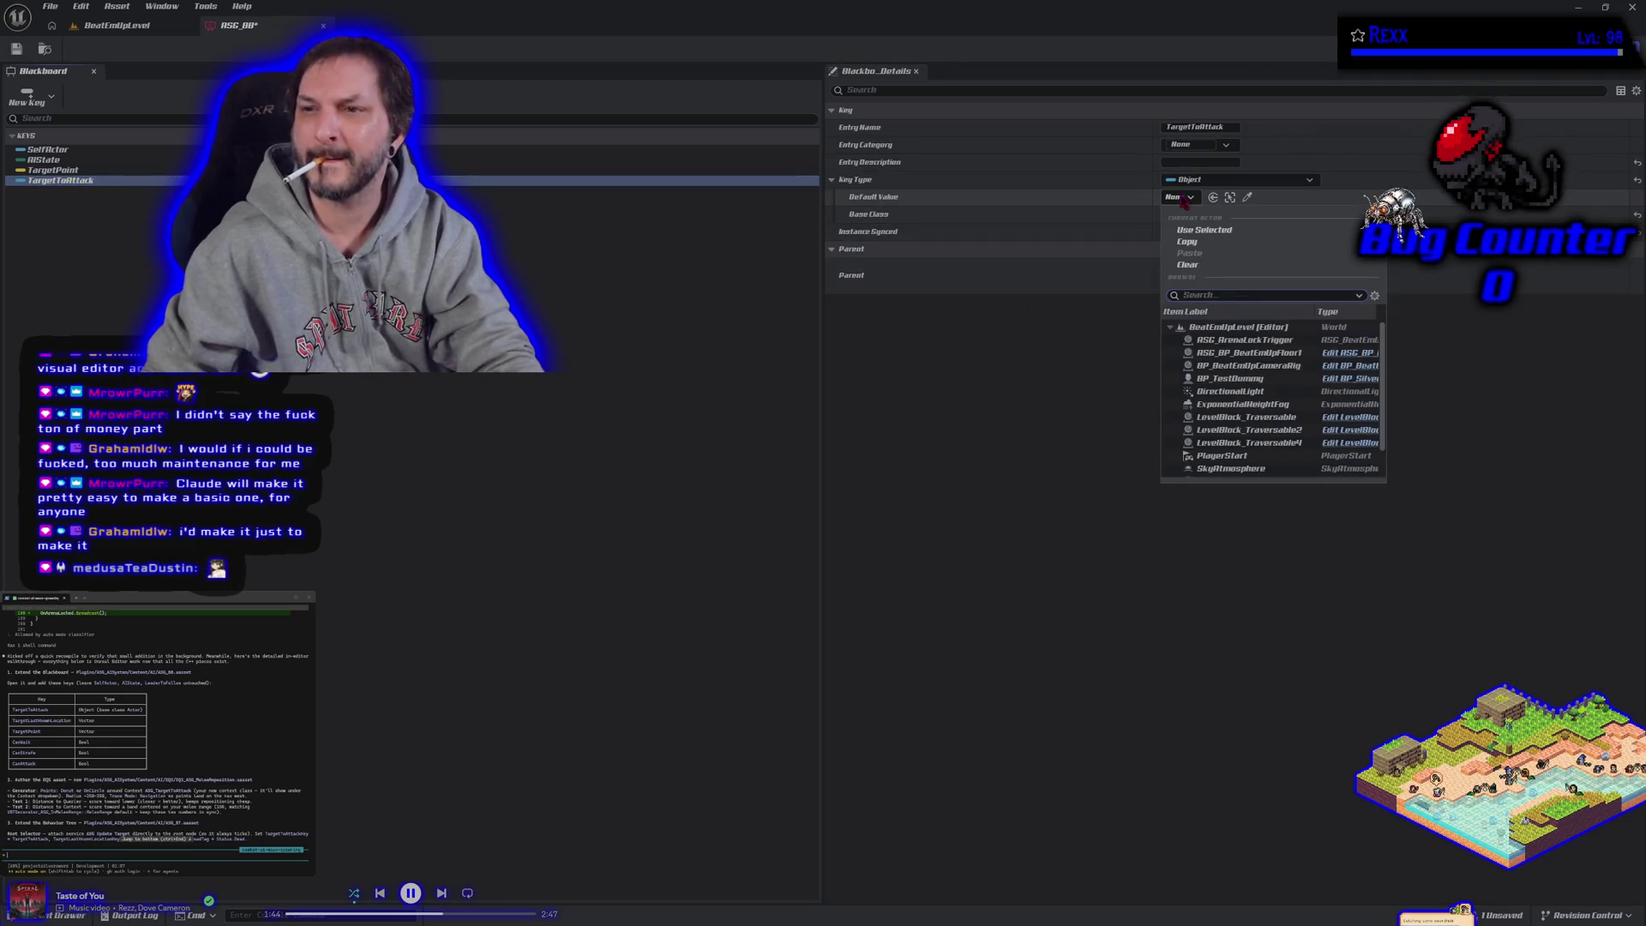
click(1184, 200)
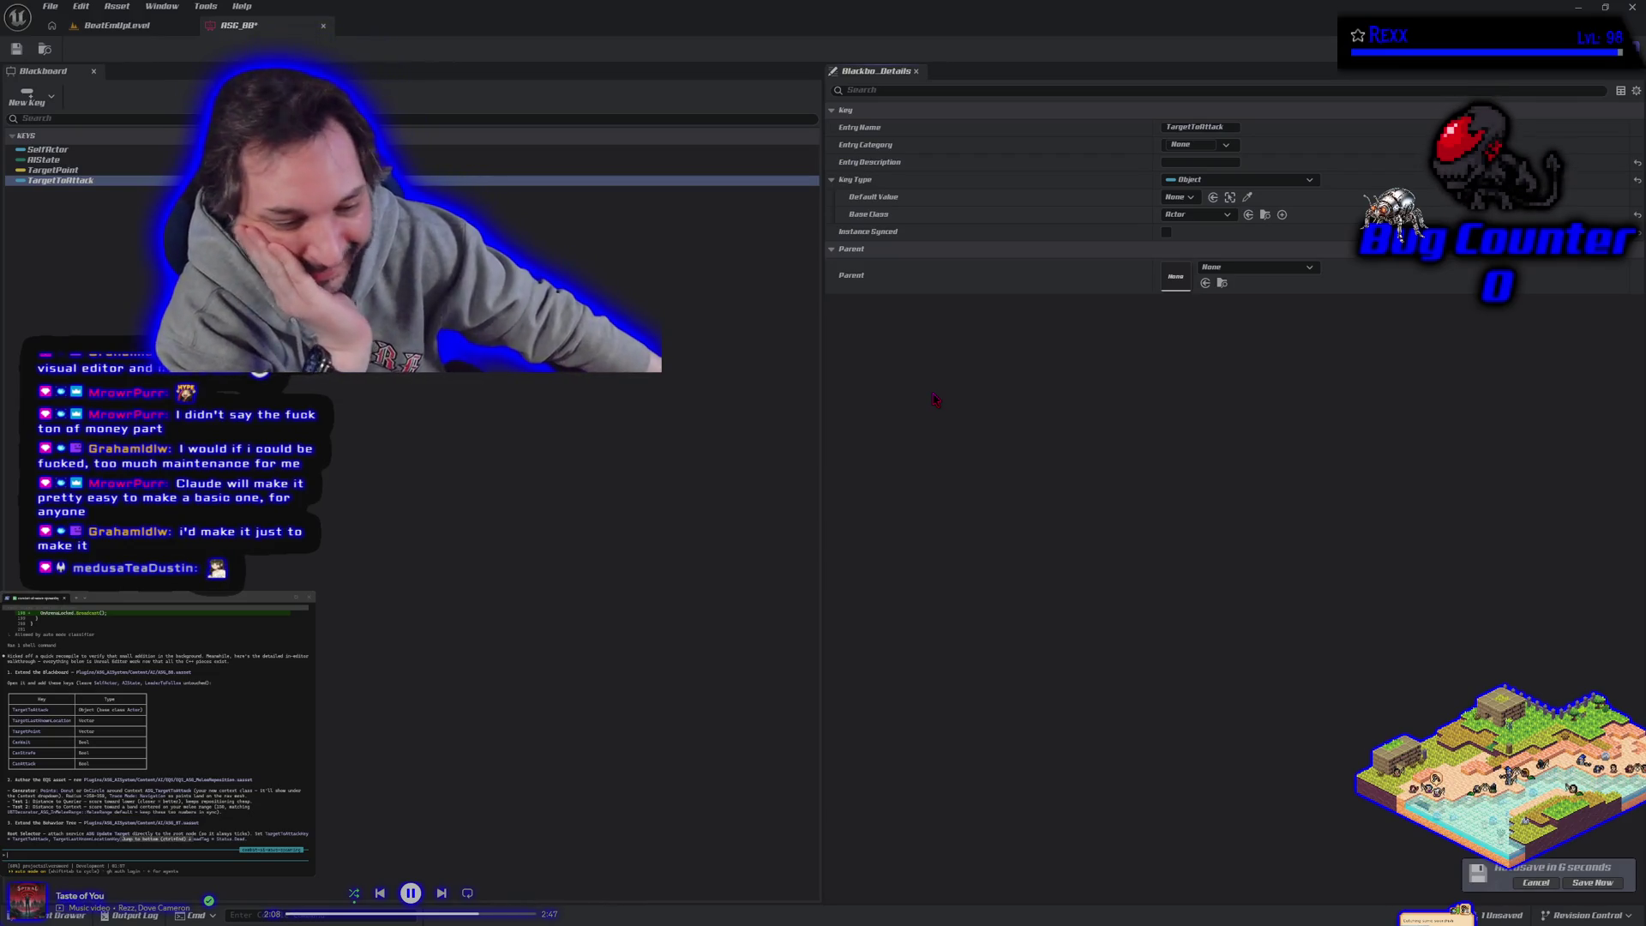
Step: Save the ASG_BB blackboard asset
click(1596, 884)
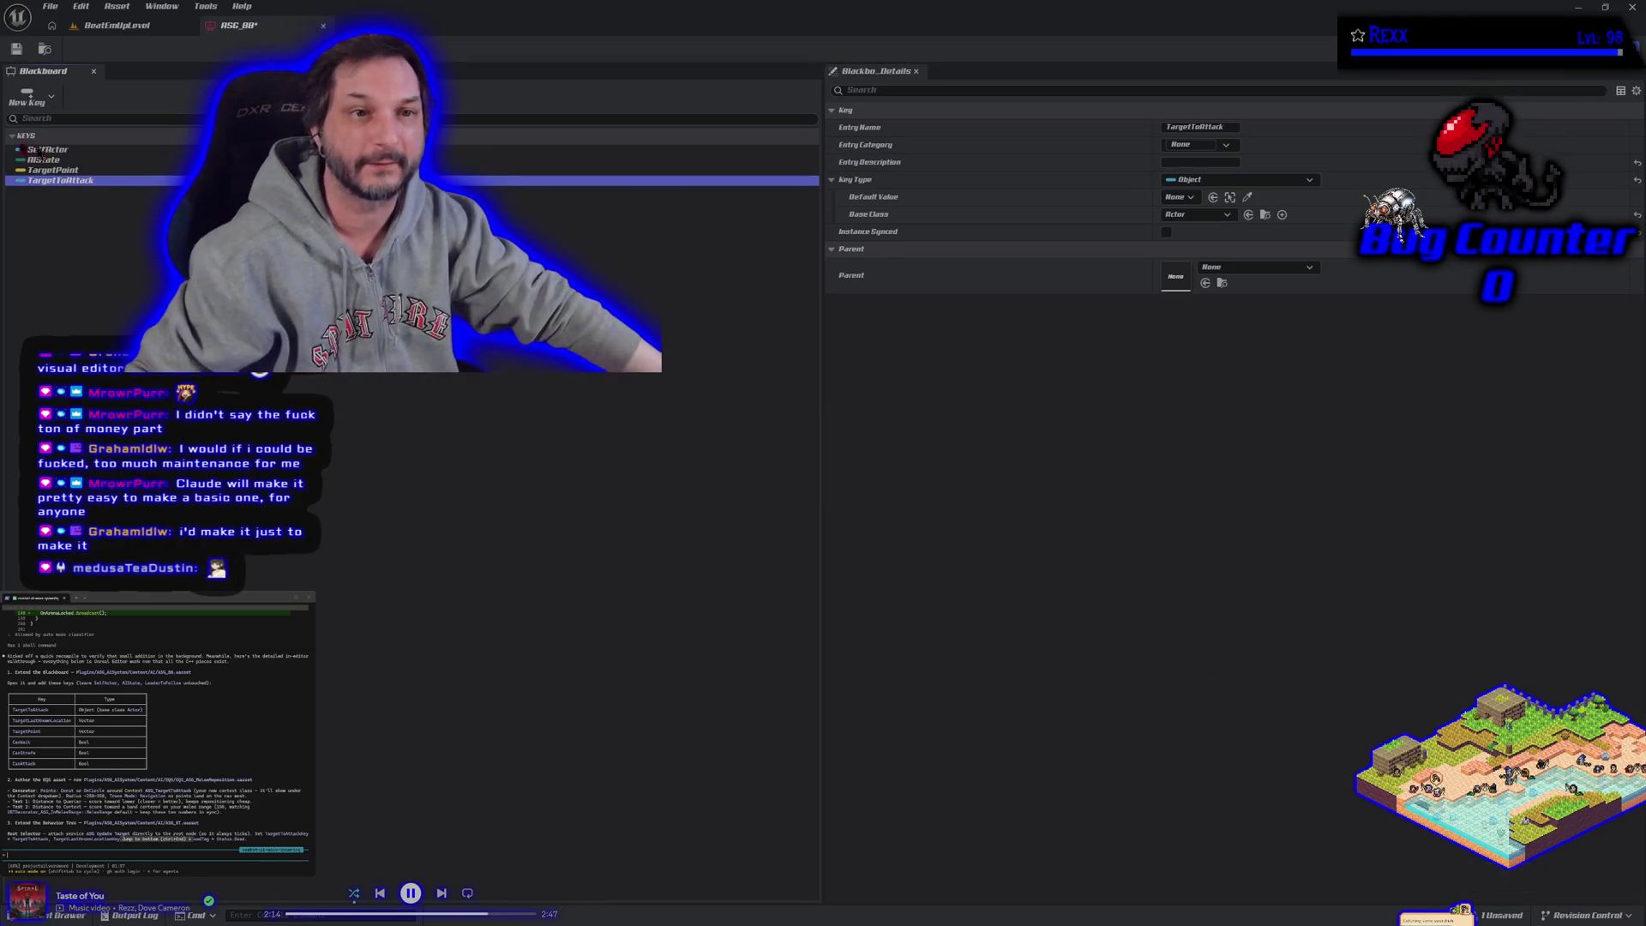
key(ctrl+s)
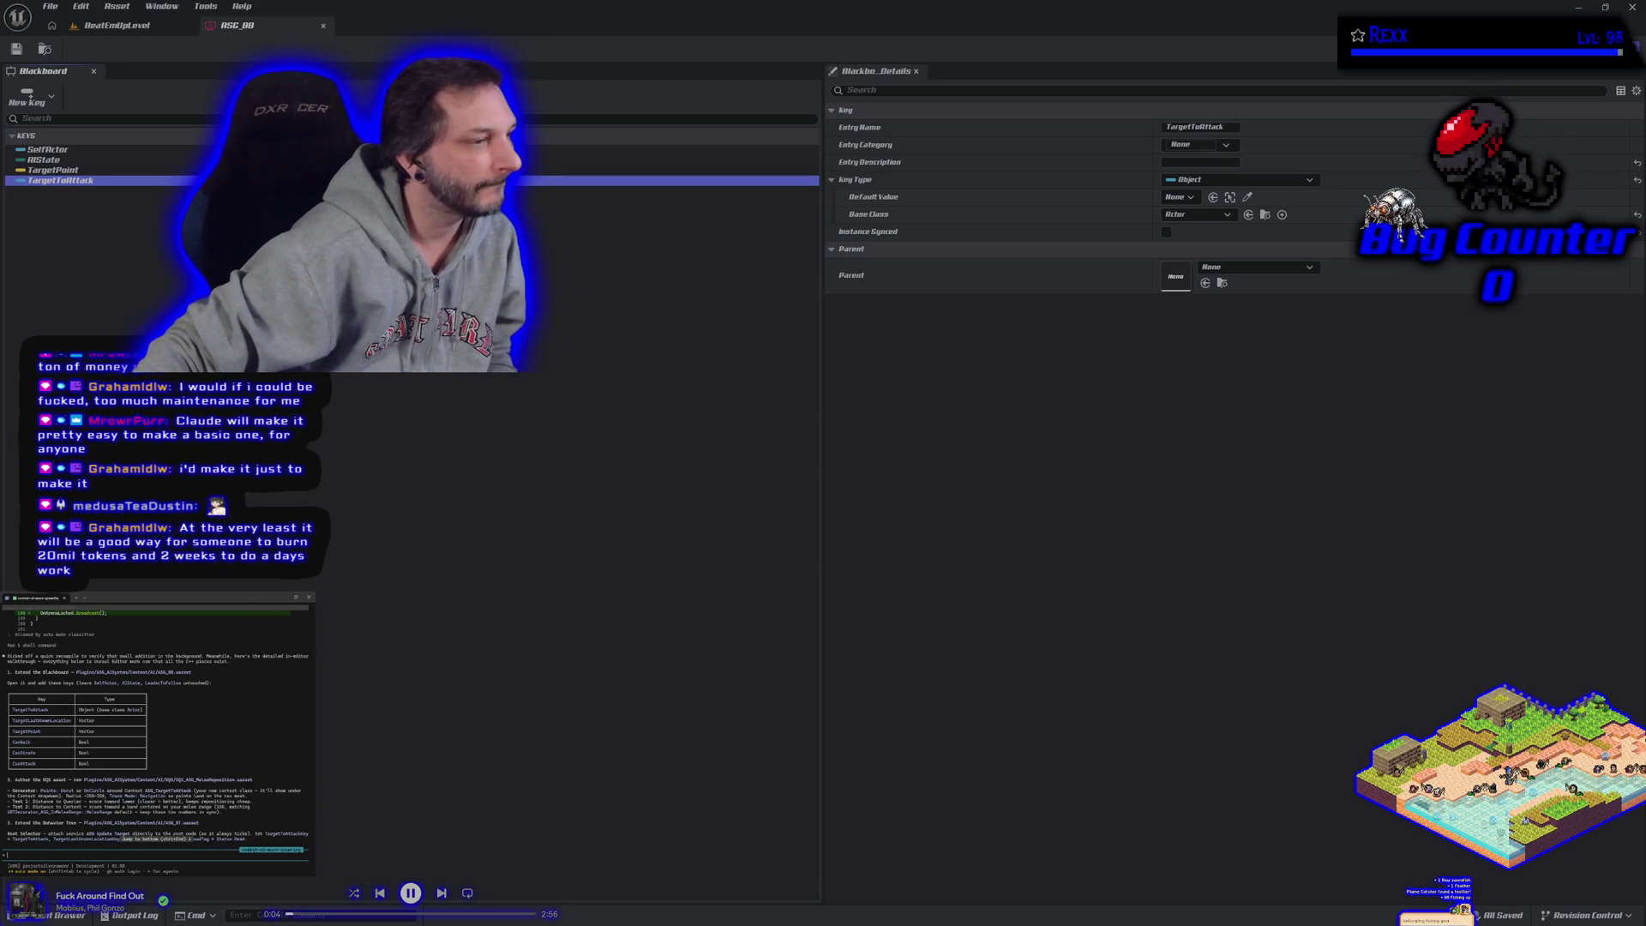
click(26, 94)
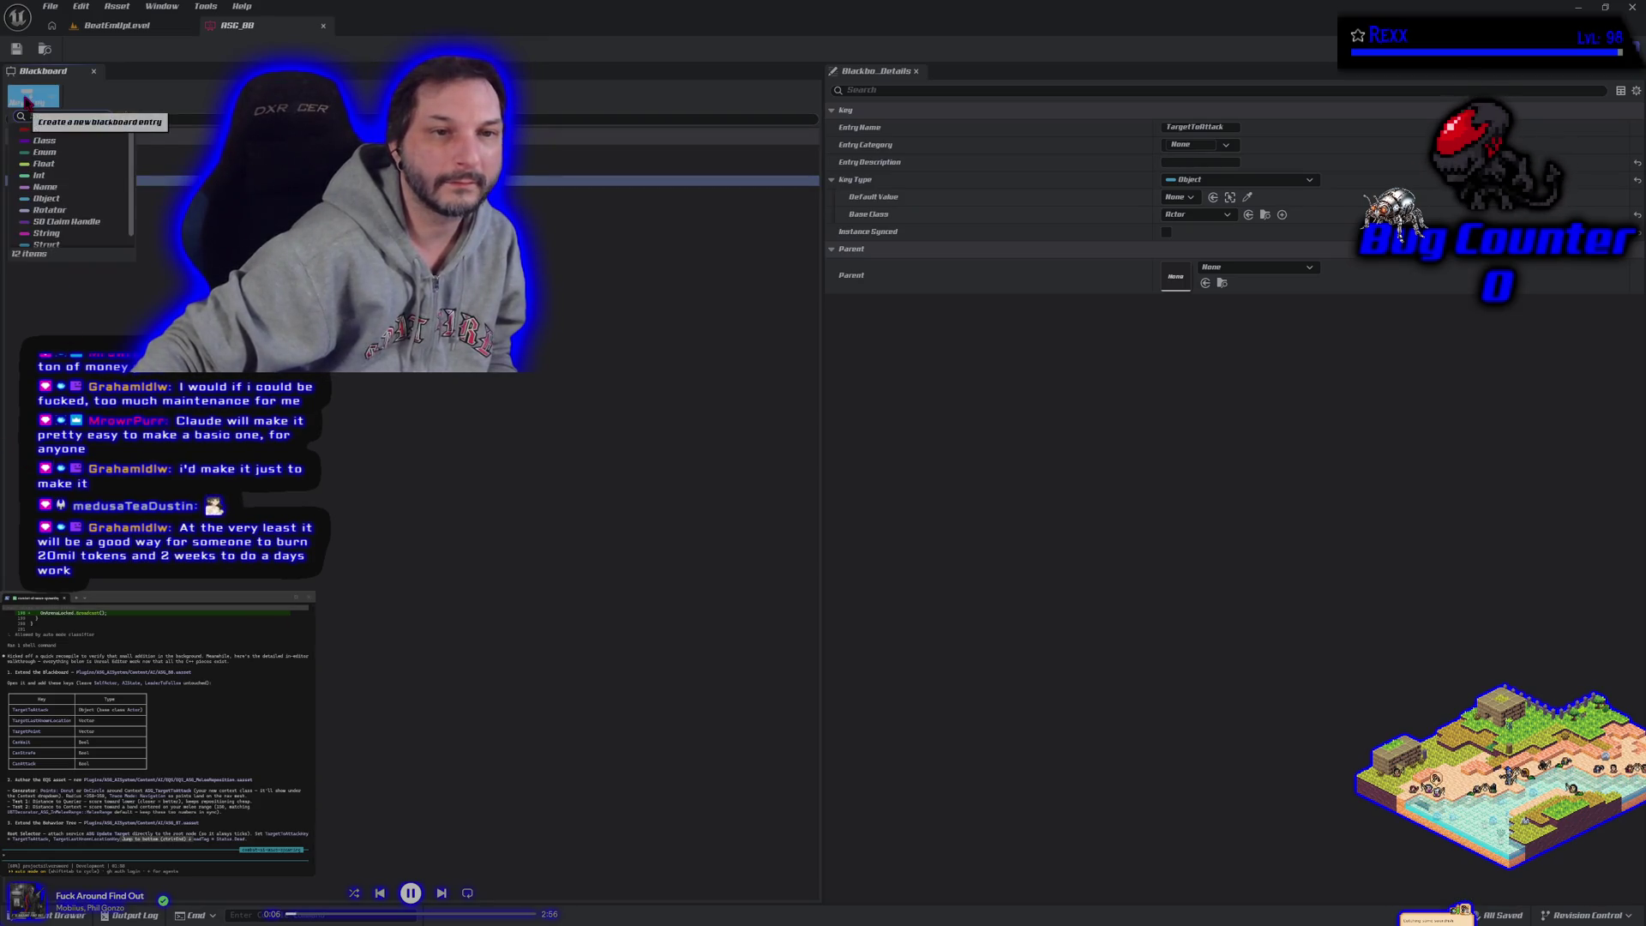
Step: Add a Vector blackboard key named TargetLastKnownLocation
scroll(58, 206, down, 1)
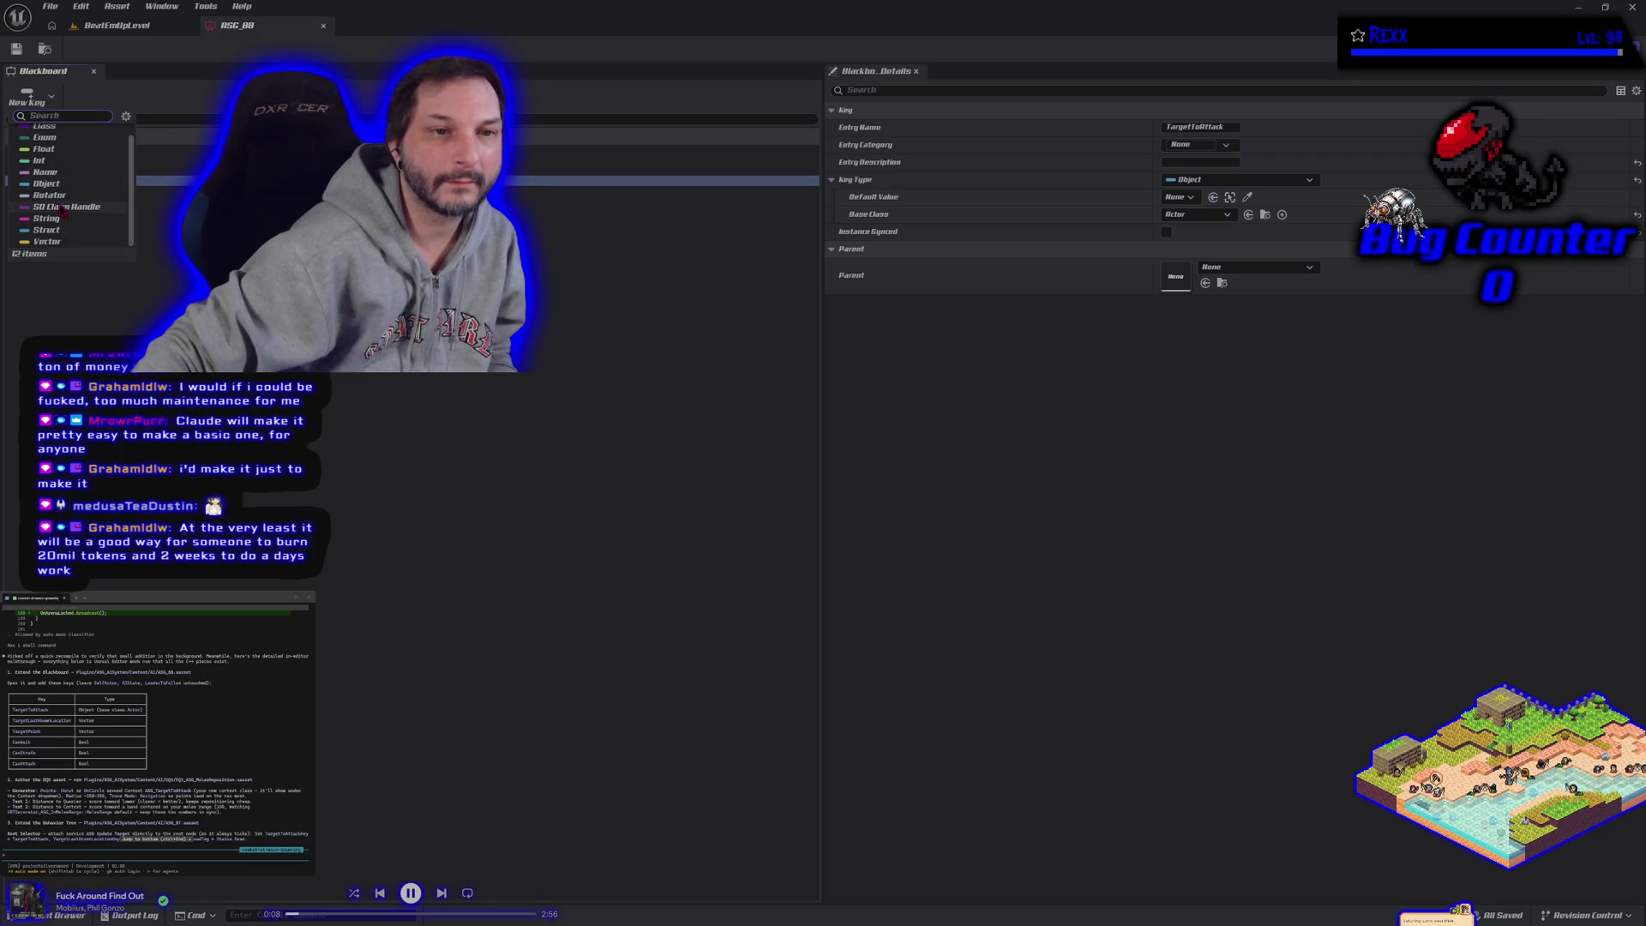
click(58, 243)
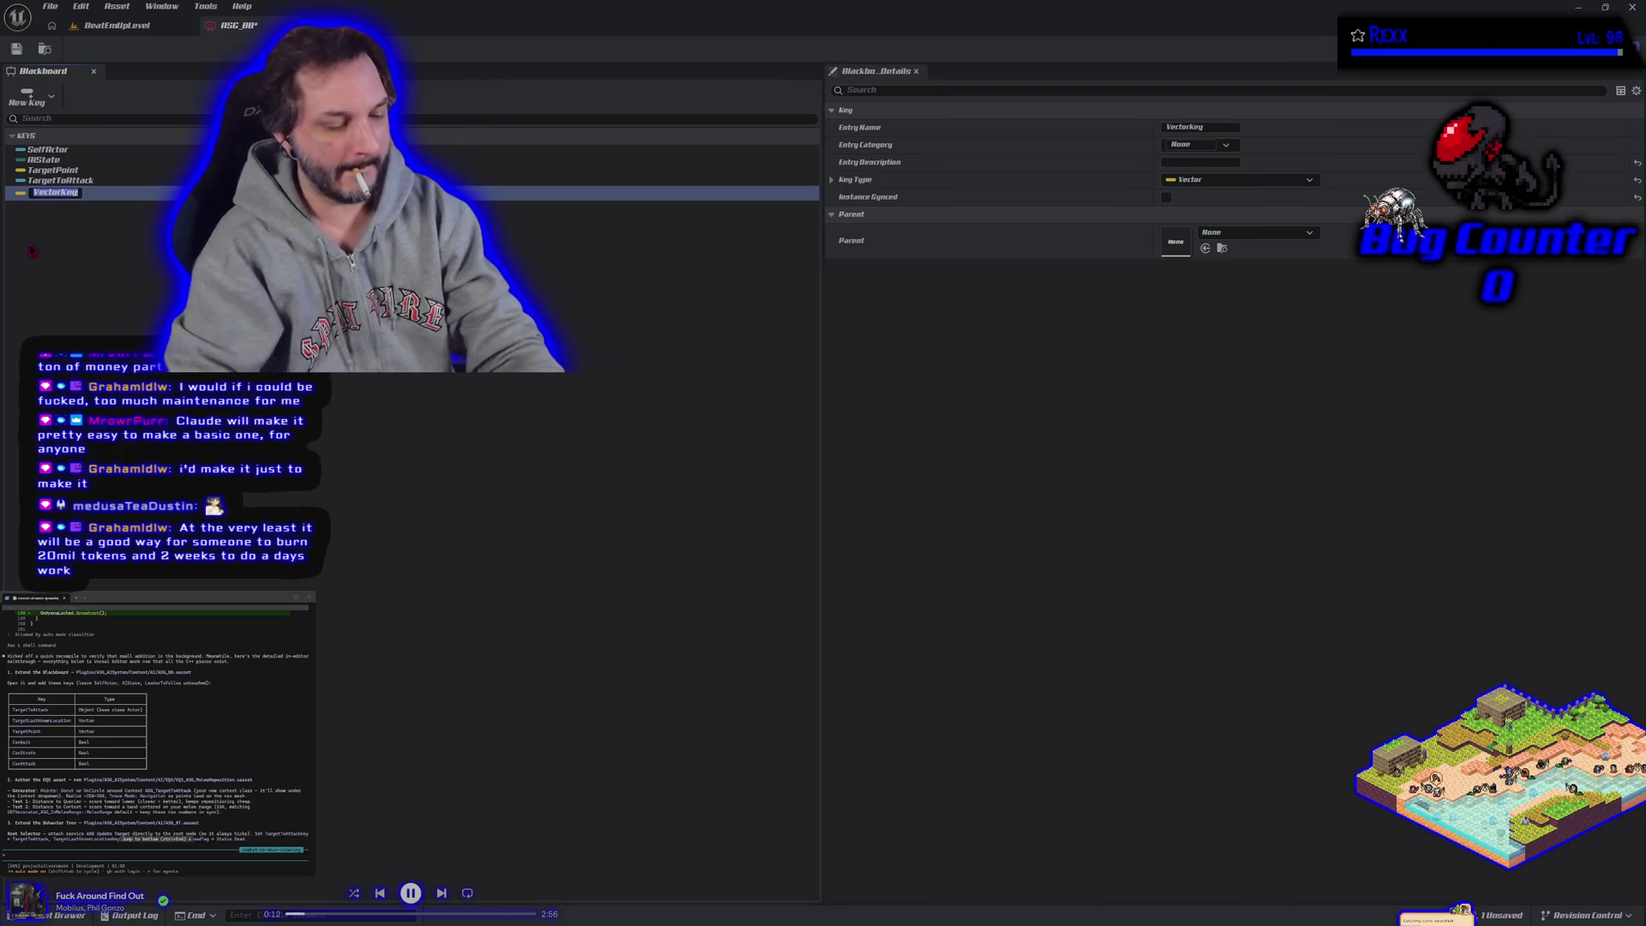
text(TargetLastKnownLocation)
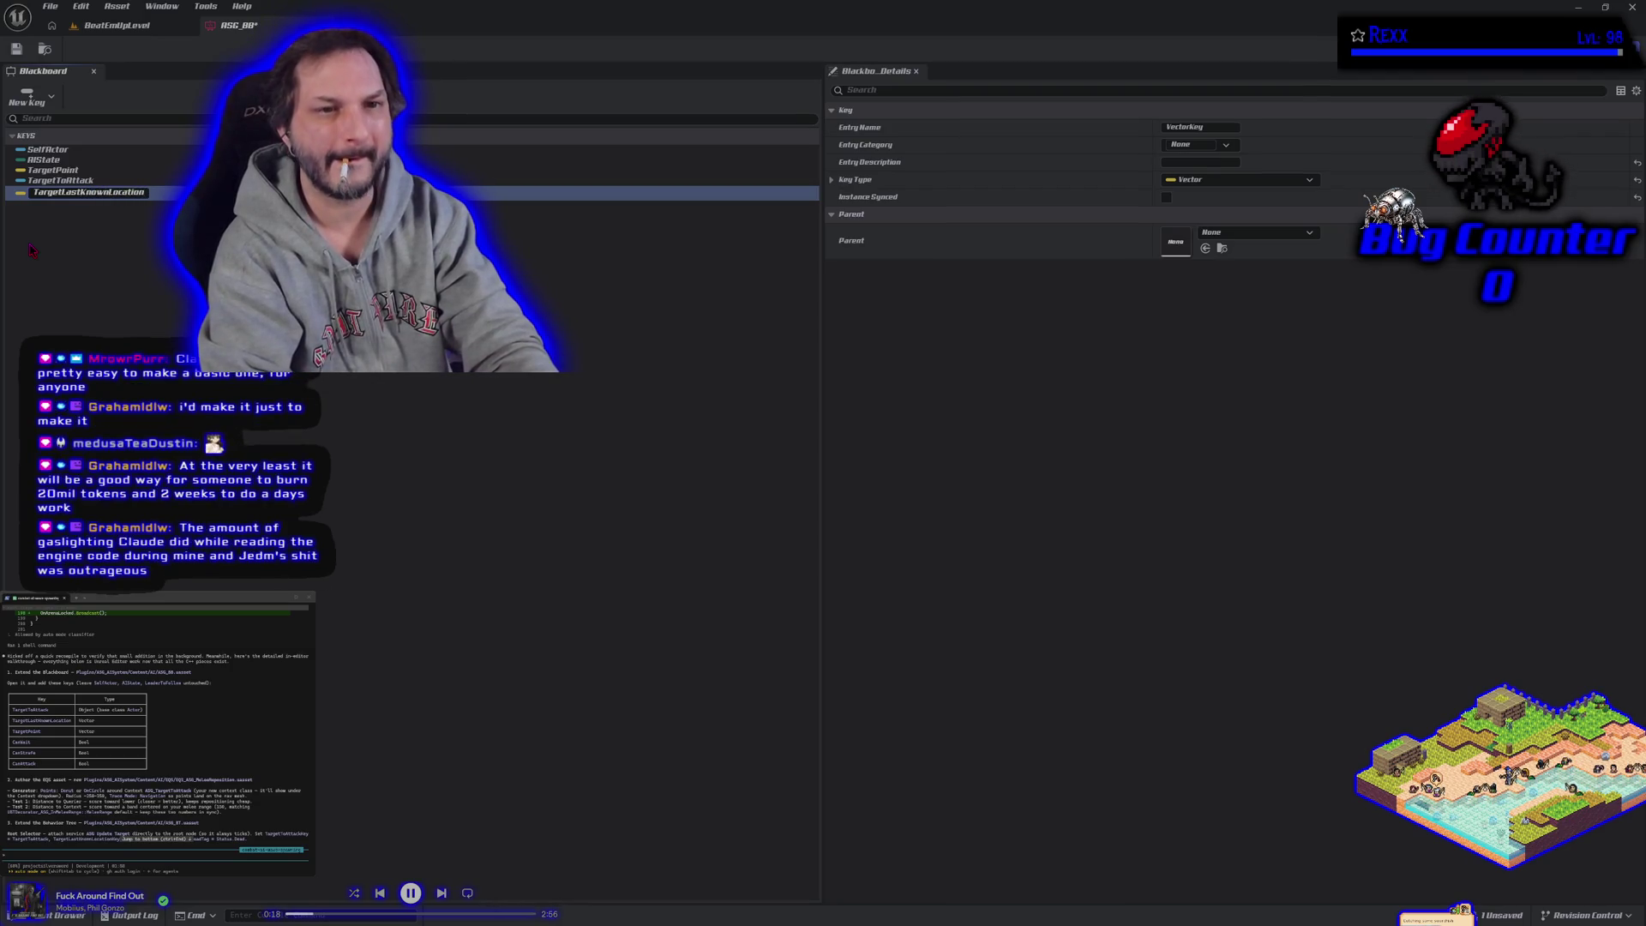
key(Return)
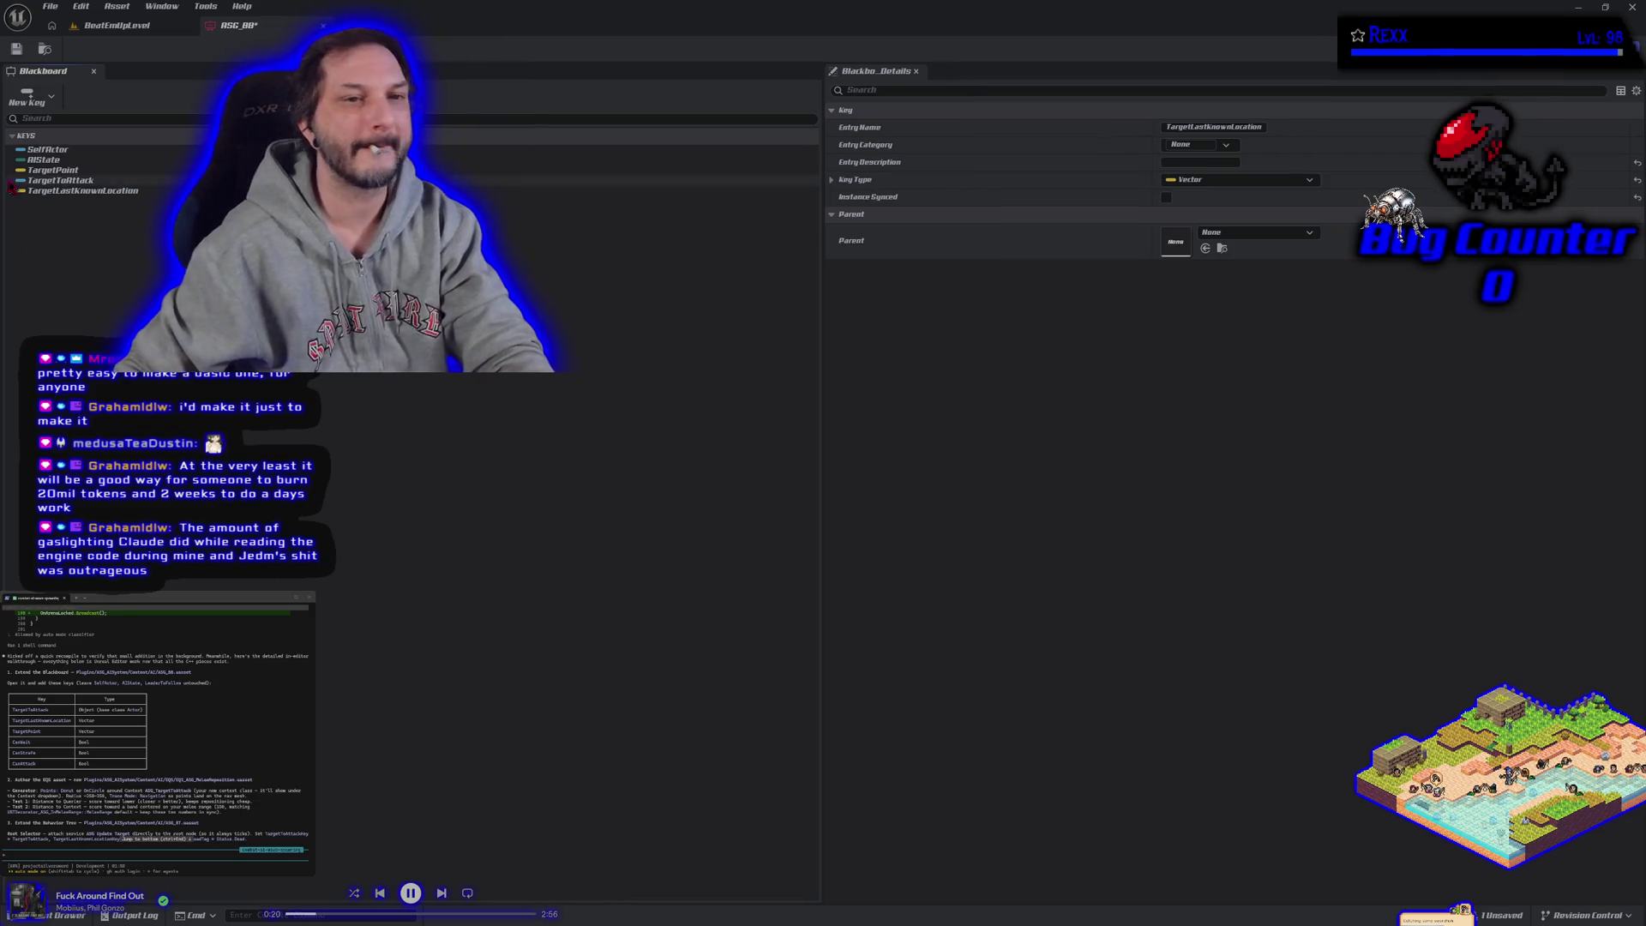
Step: Add another Vector key, clearing its duplicate TargetPoint name so it stays None
click(27, 95)
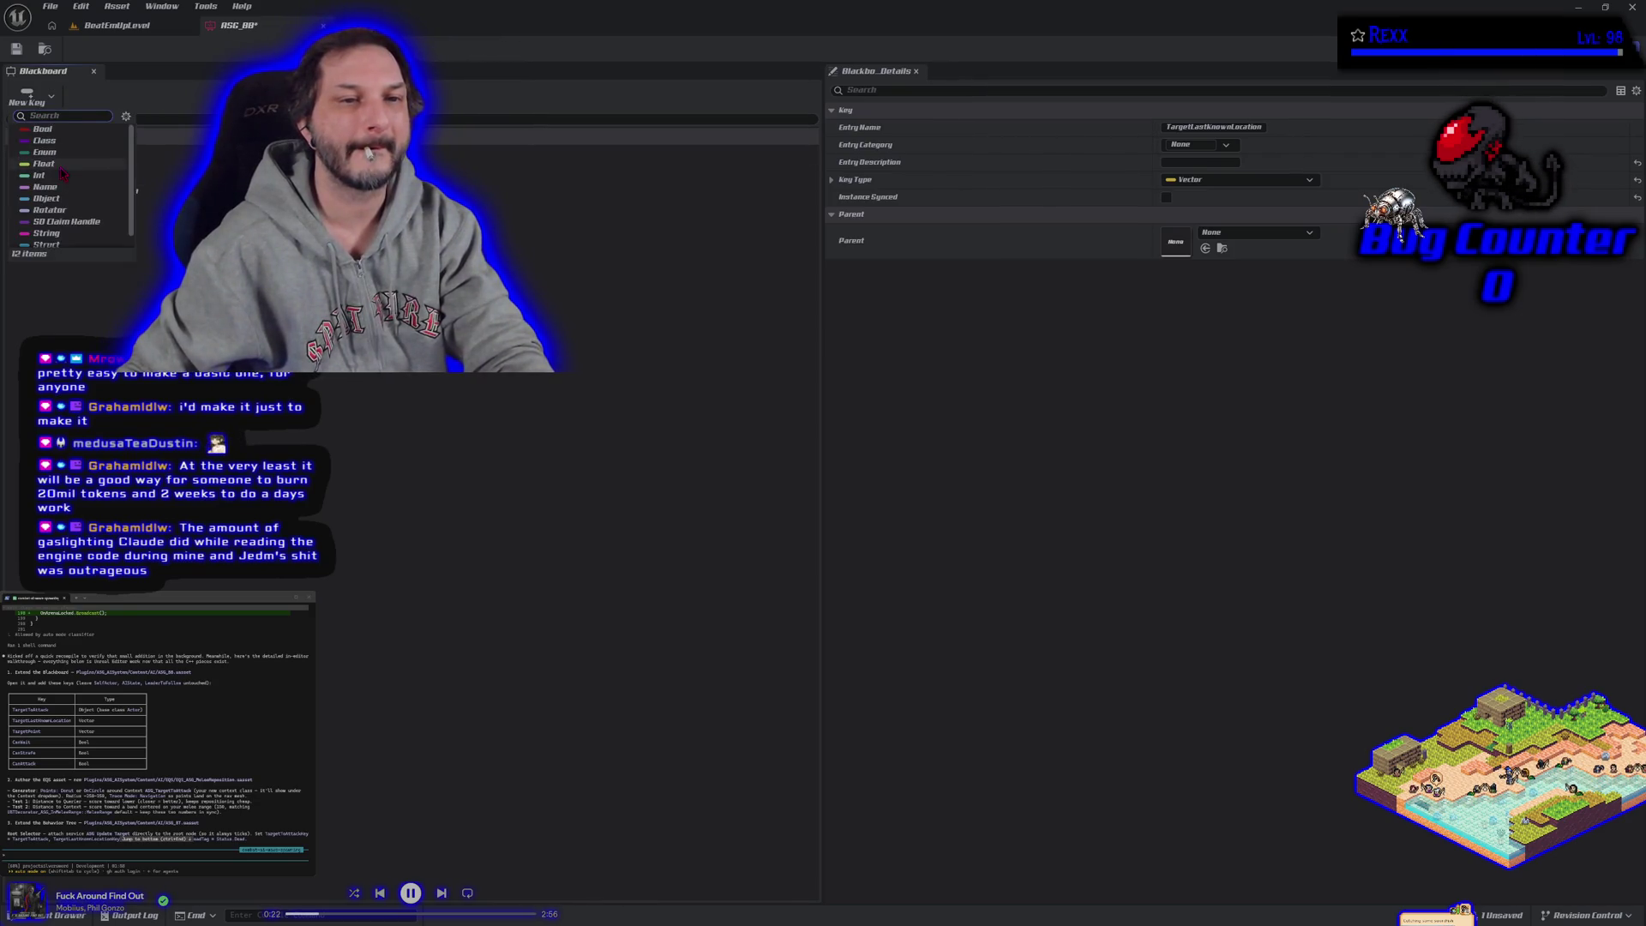
scroll(64, 231, down, 1)
click(65, 244)
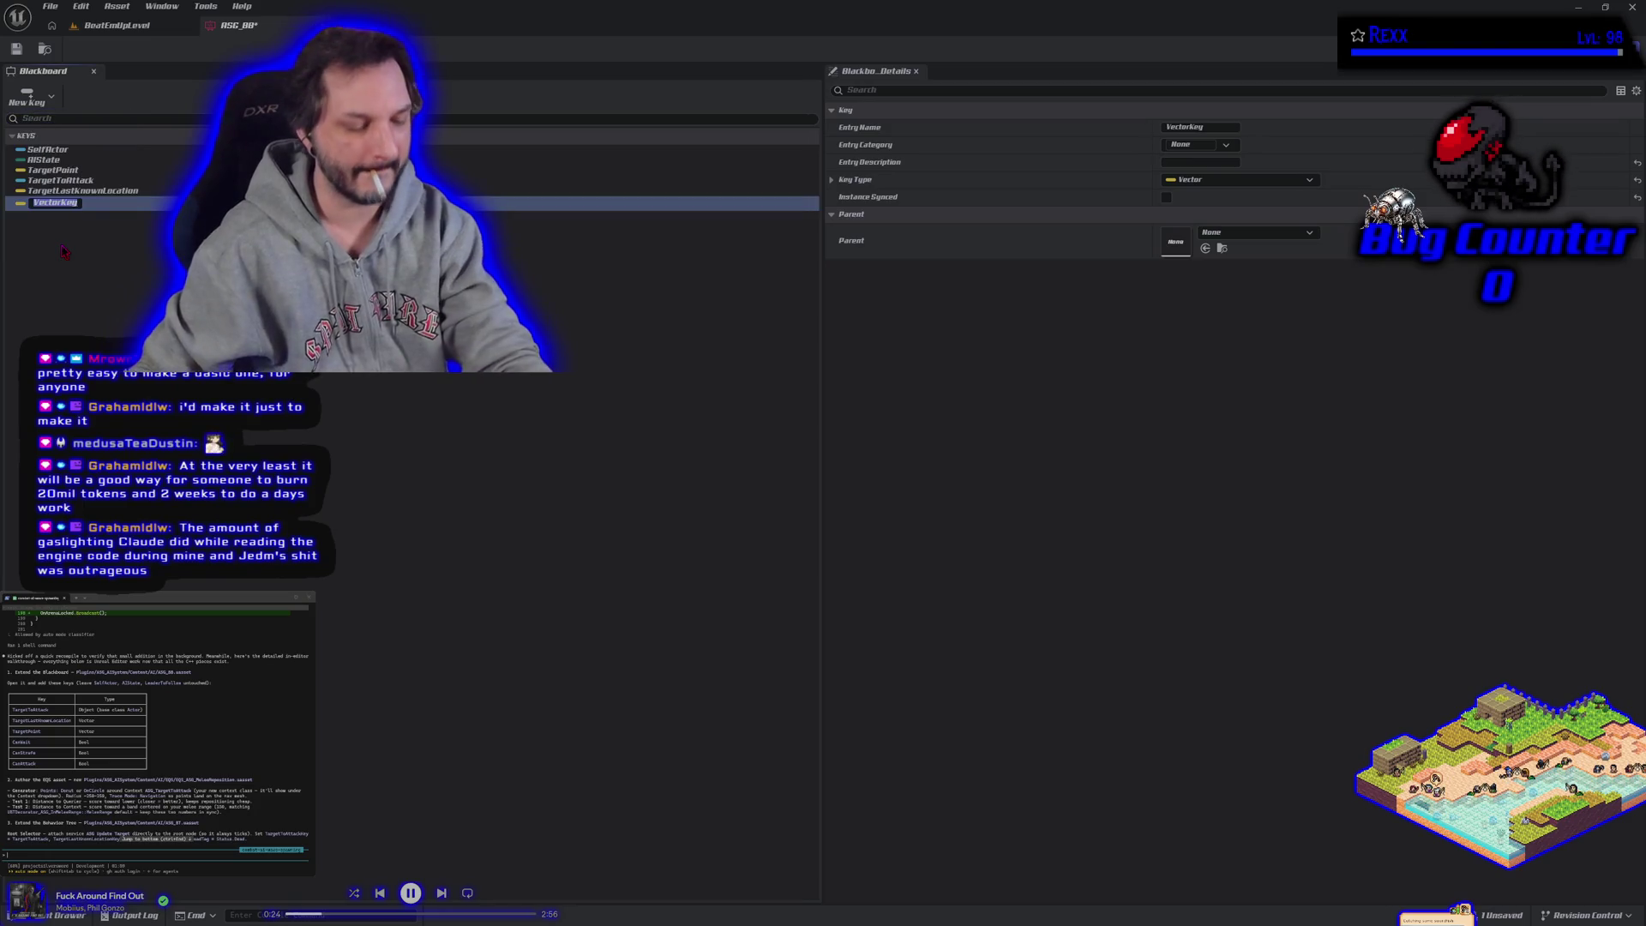
text(Target)
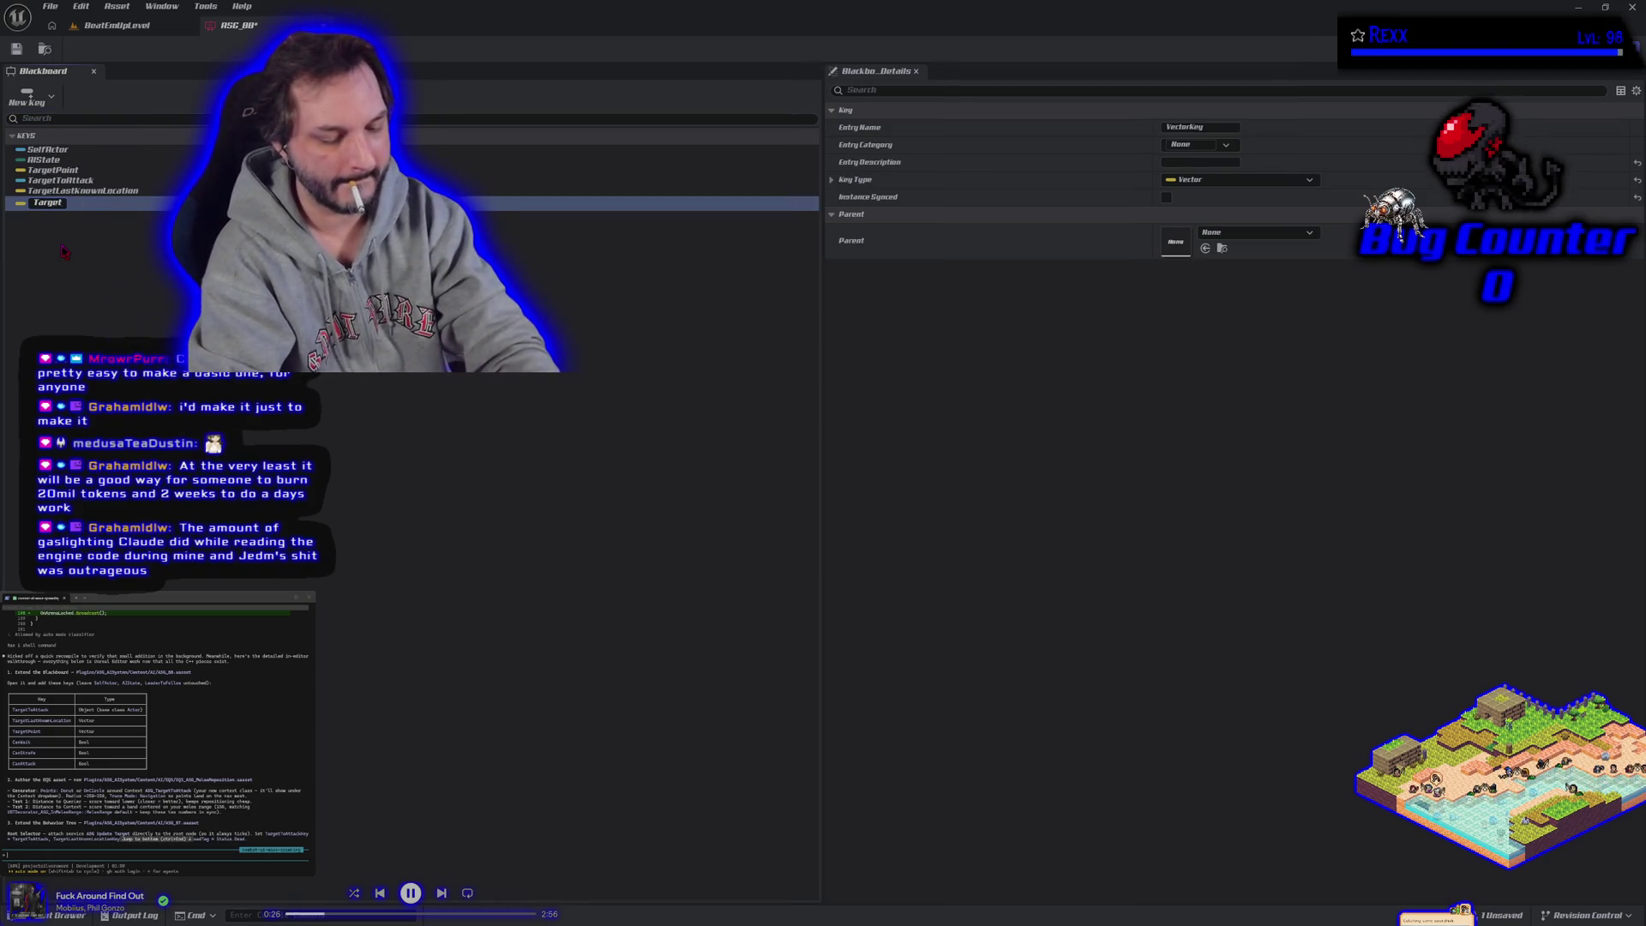
text(Point)
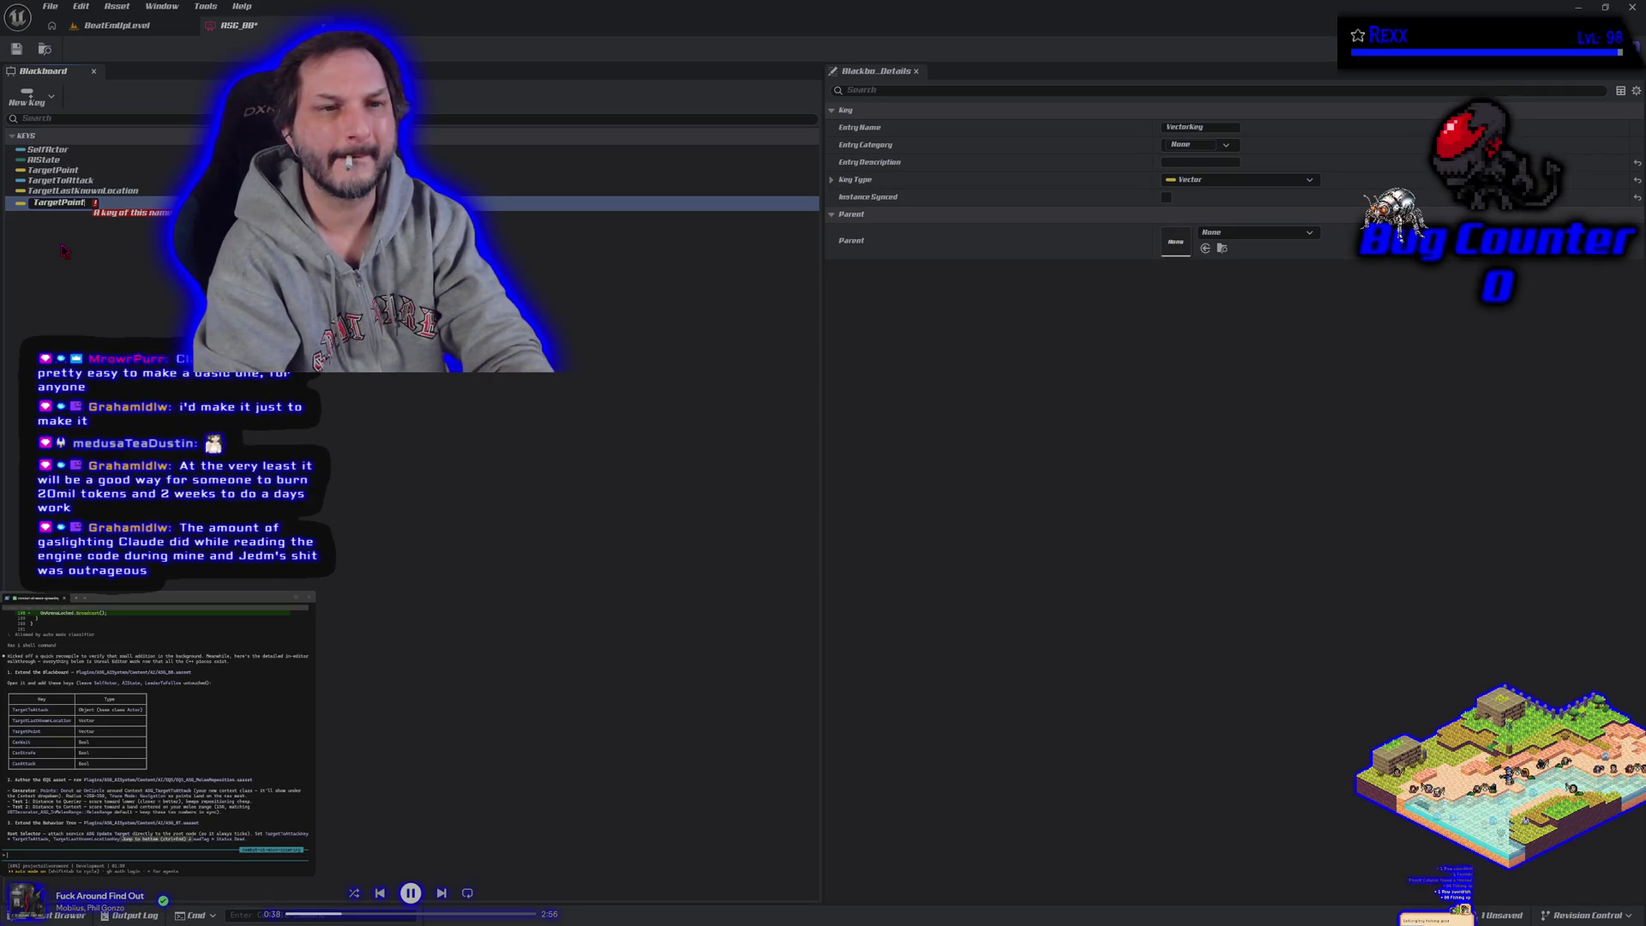
key(BackSpace)
key(BackSpace)
key(BackSpace)
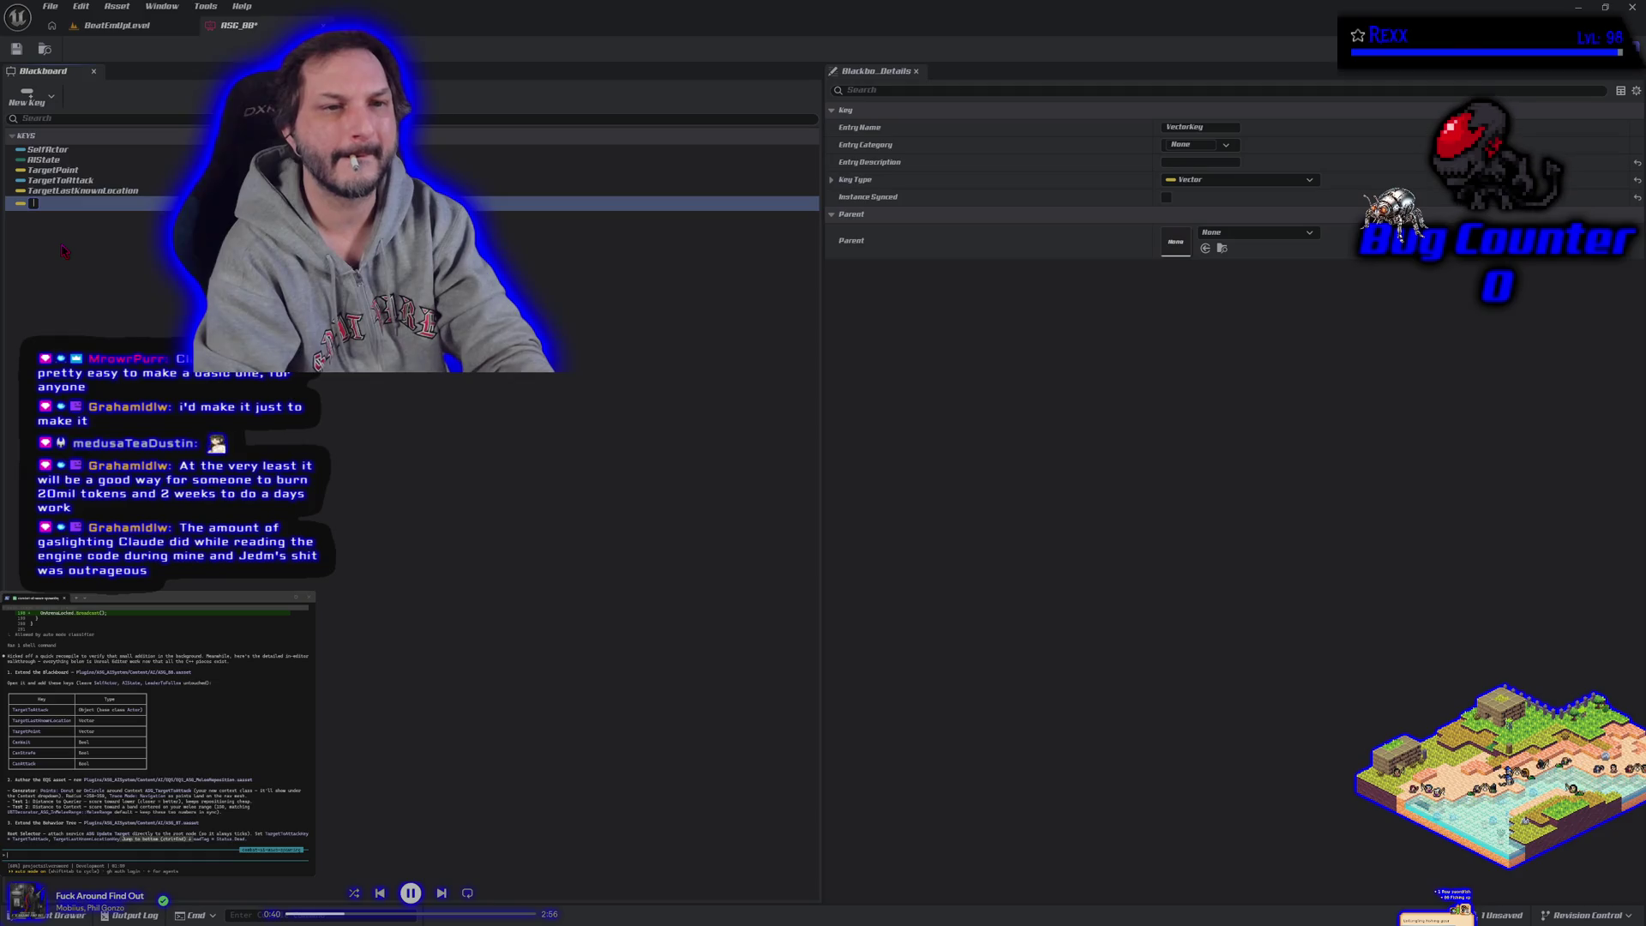
click(115, 244)
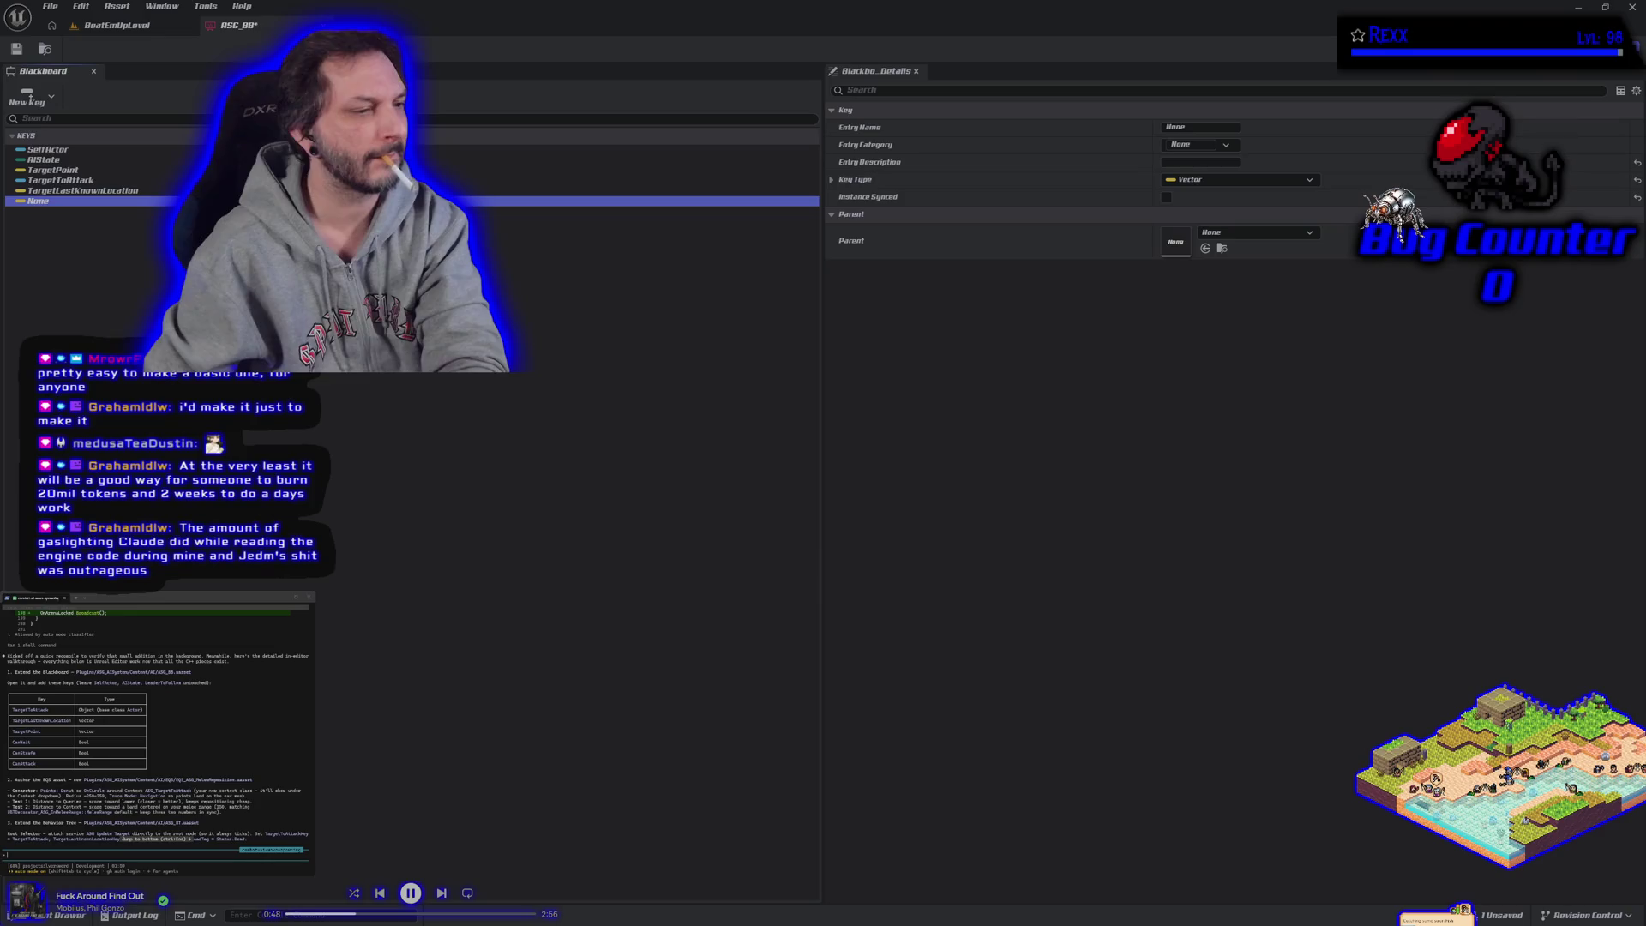
Step: Make the None key an Object key with base class Actor
click(1228, 181)
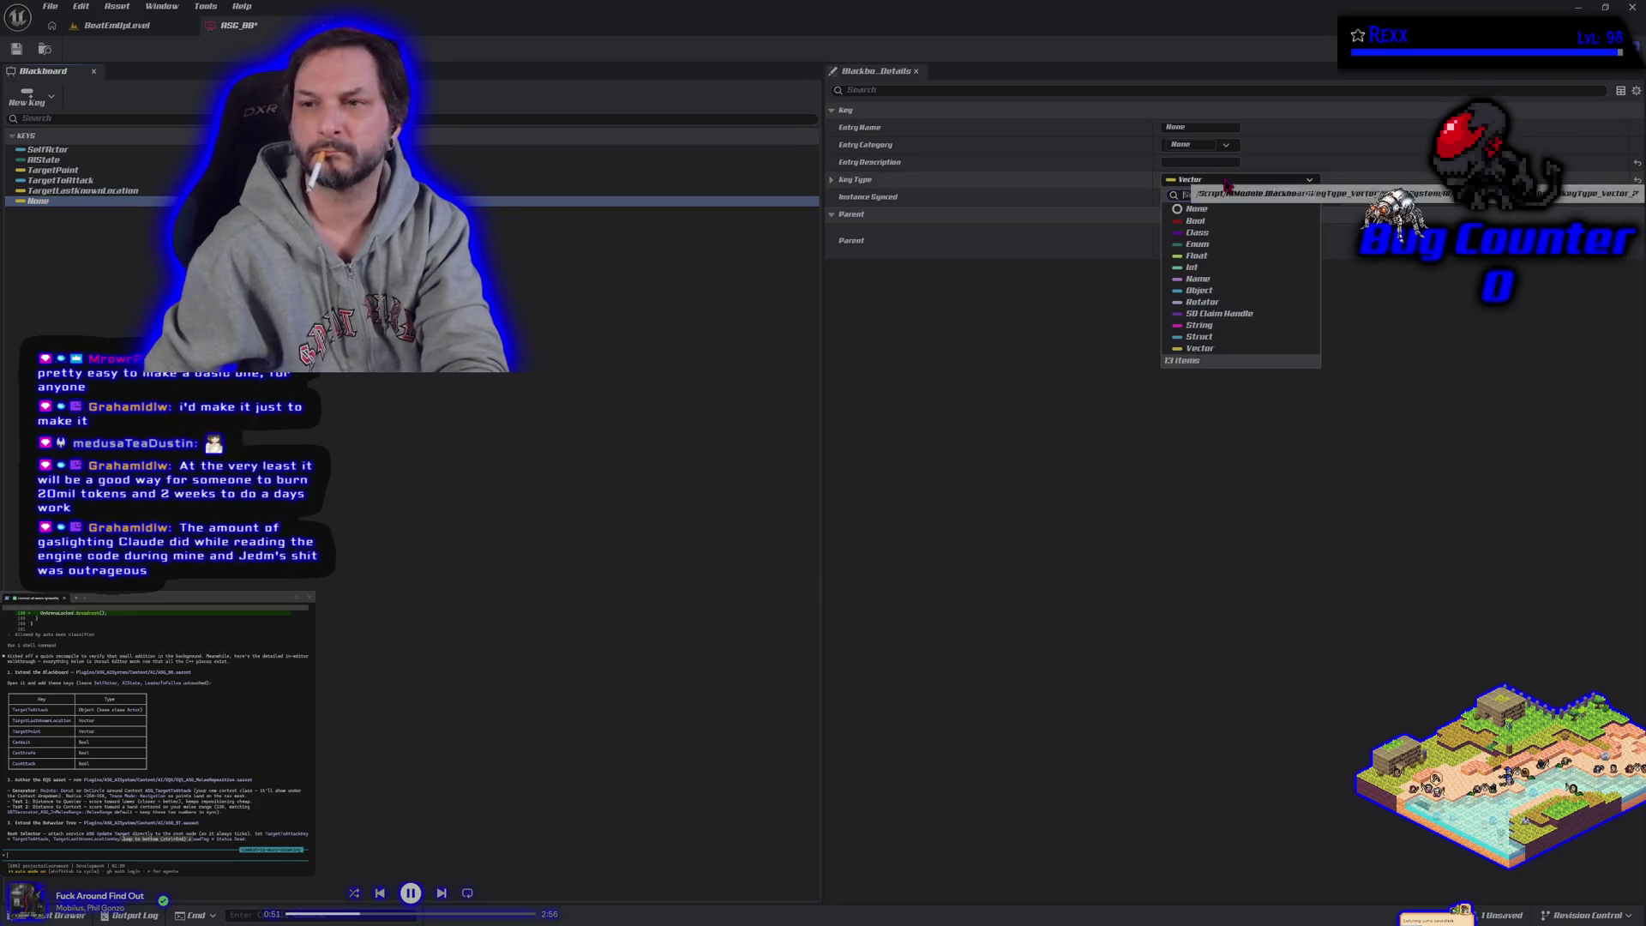
click(1215, 292)
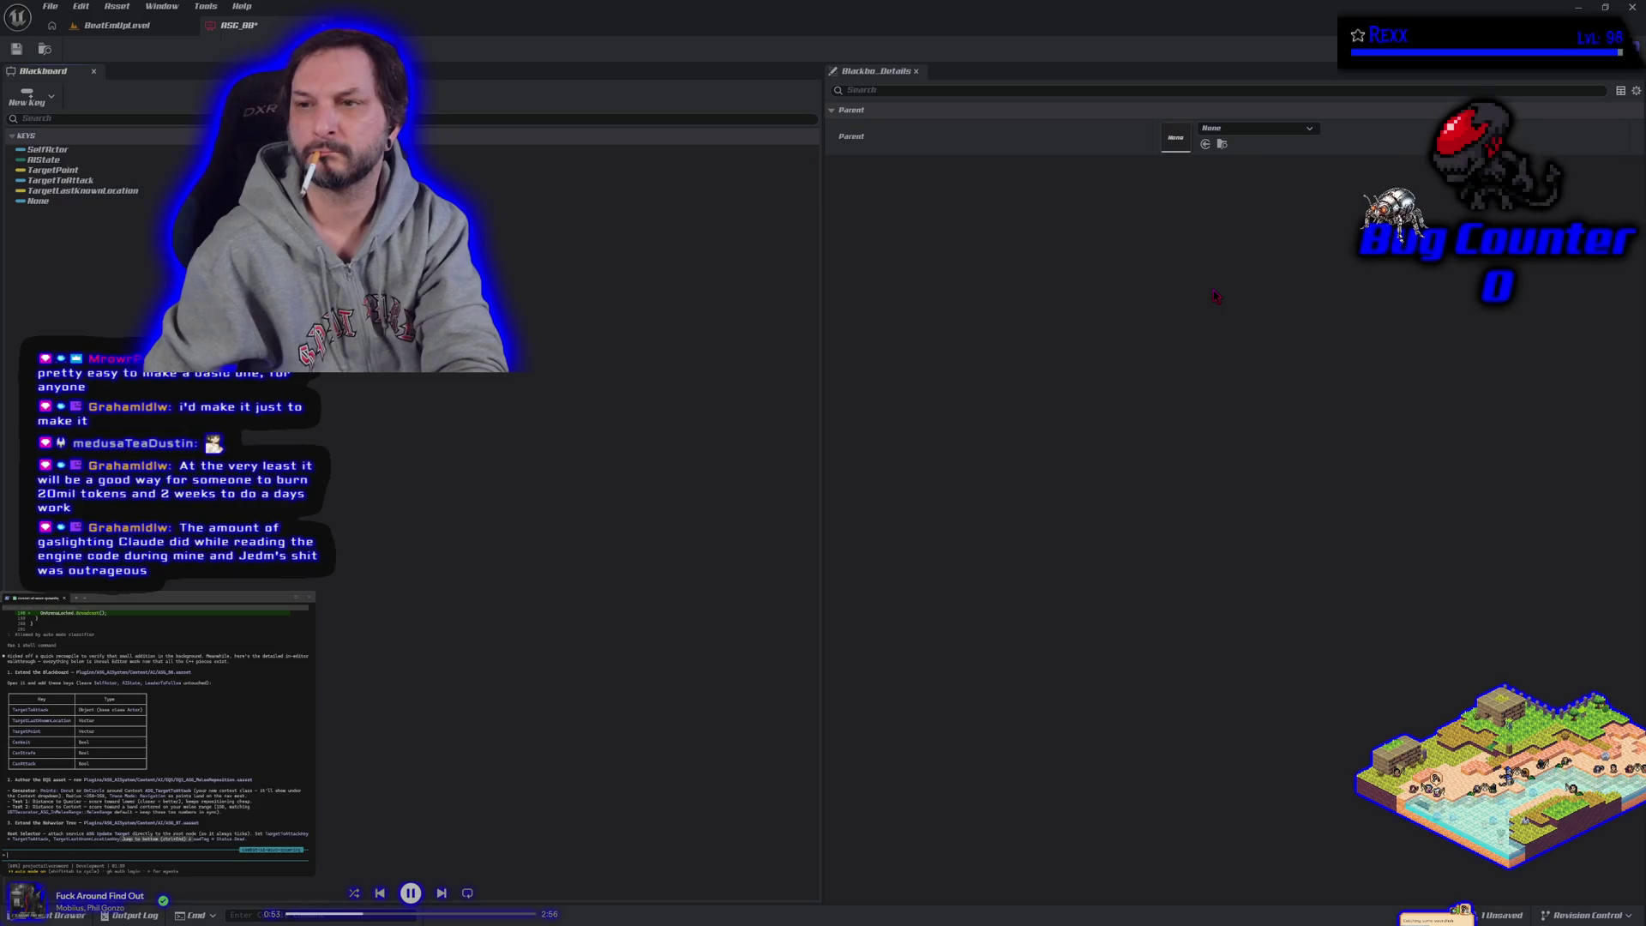
click(92, 204)
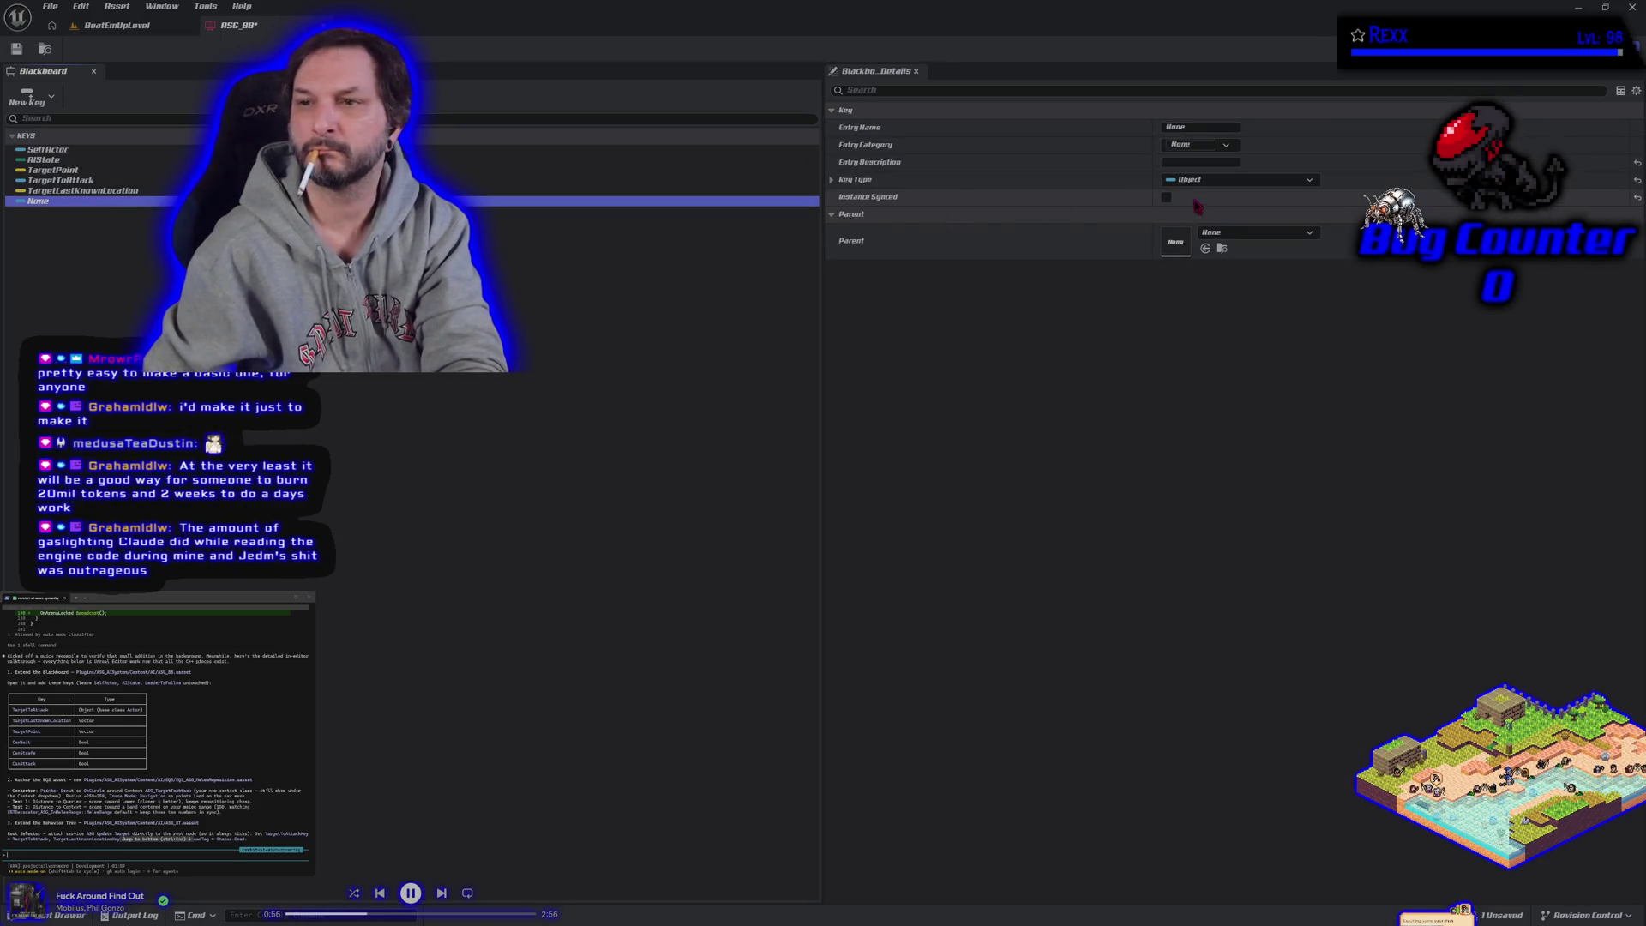
click(831, 180)
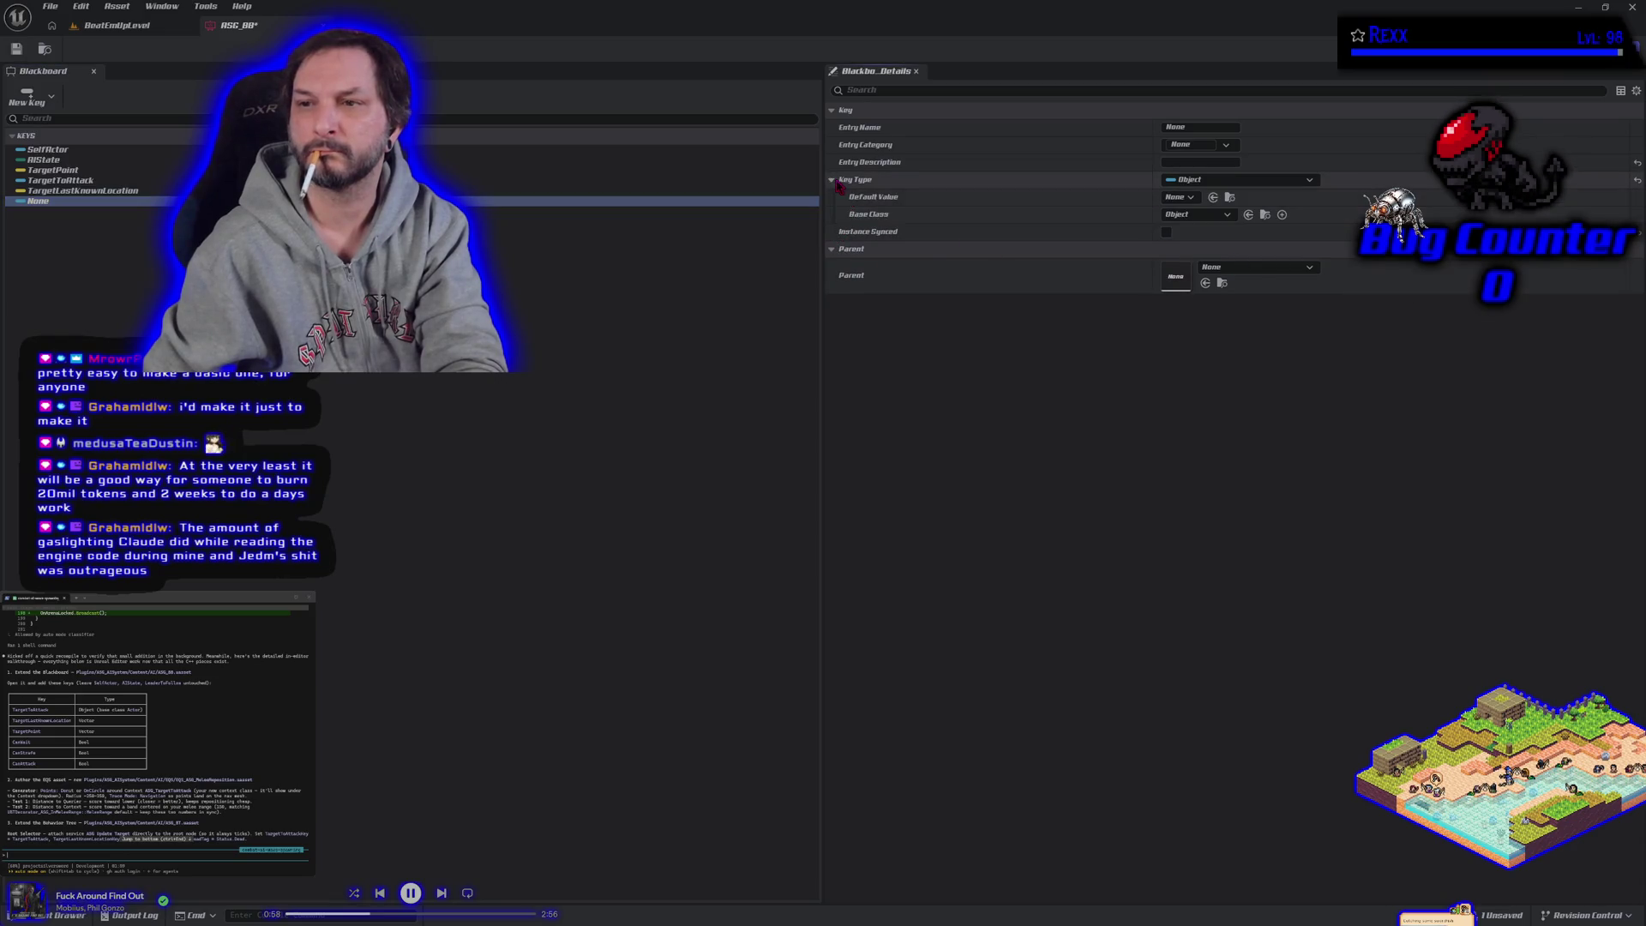
click(1221, 215)
text(actor)
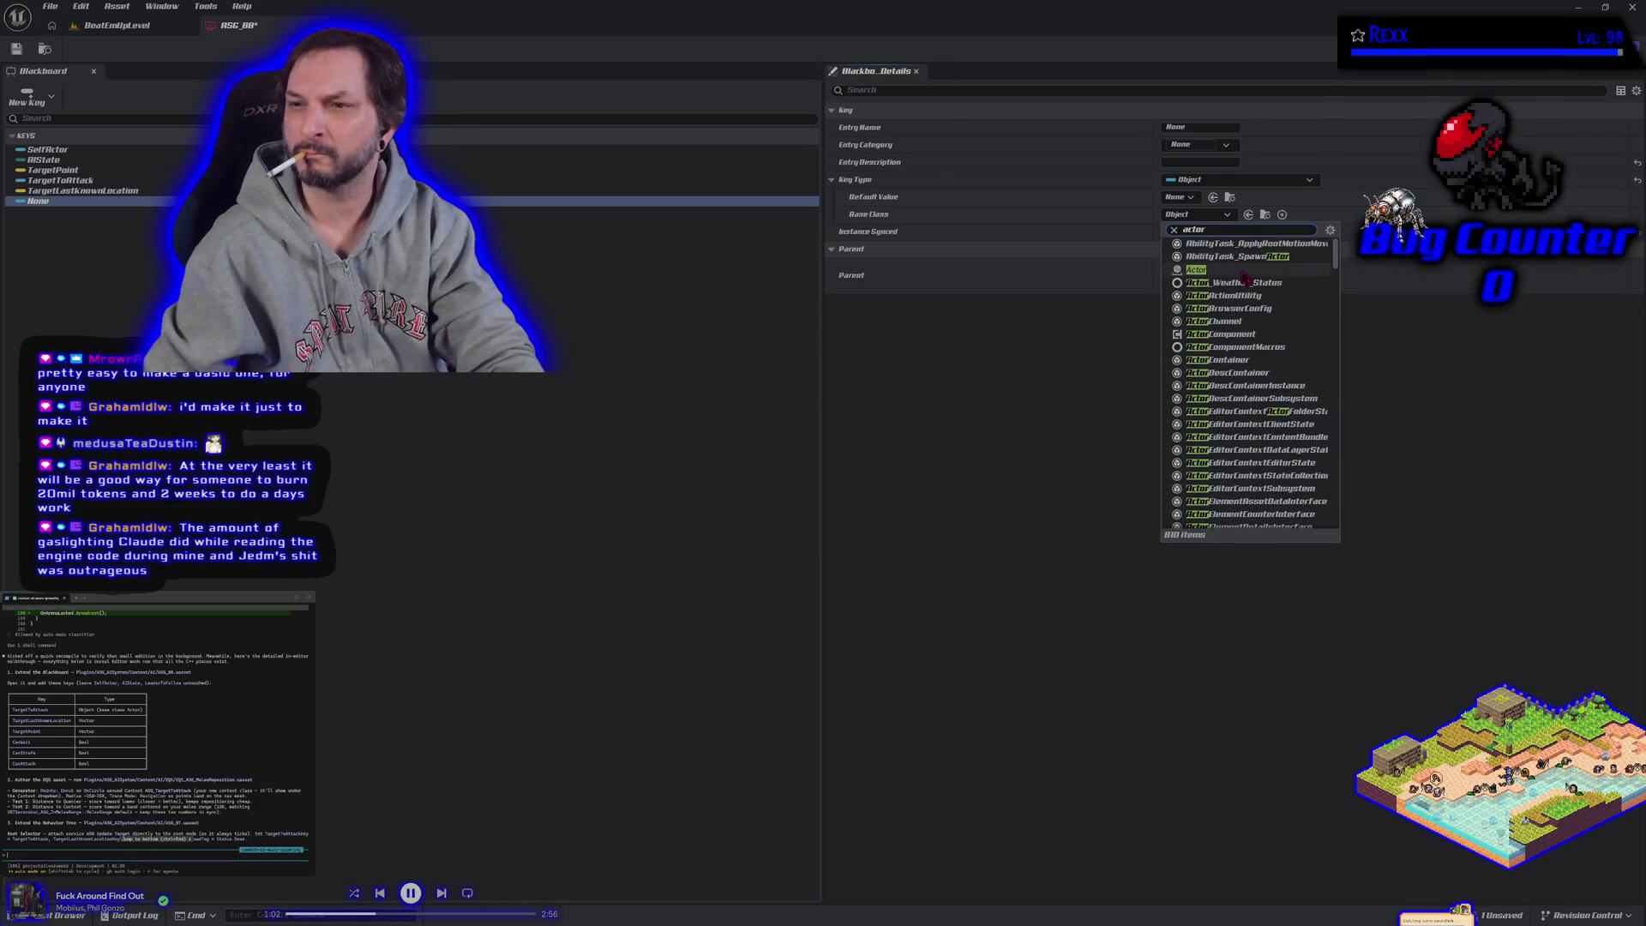
click(1222, 270)
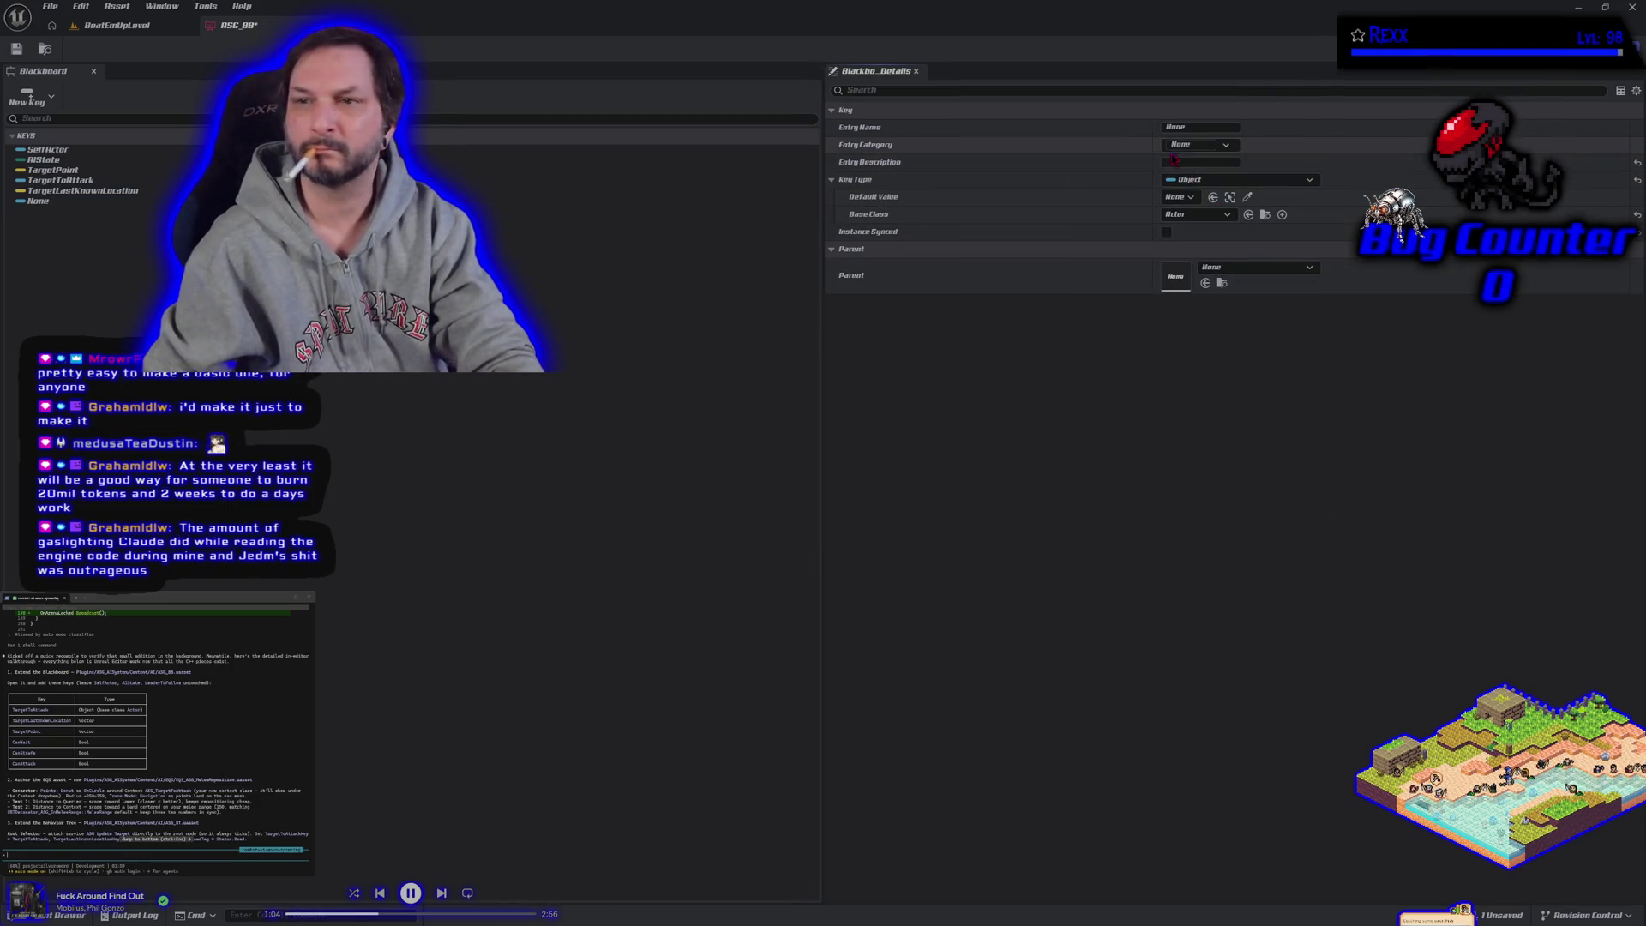
Step: Rename the Object key to LeaderToFollow
click(1199, 127)
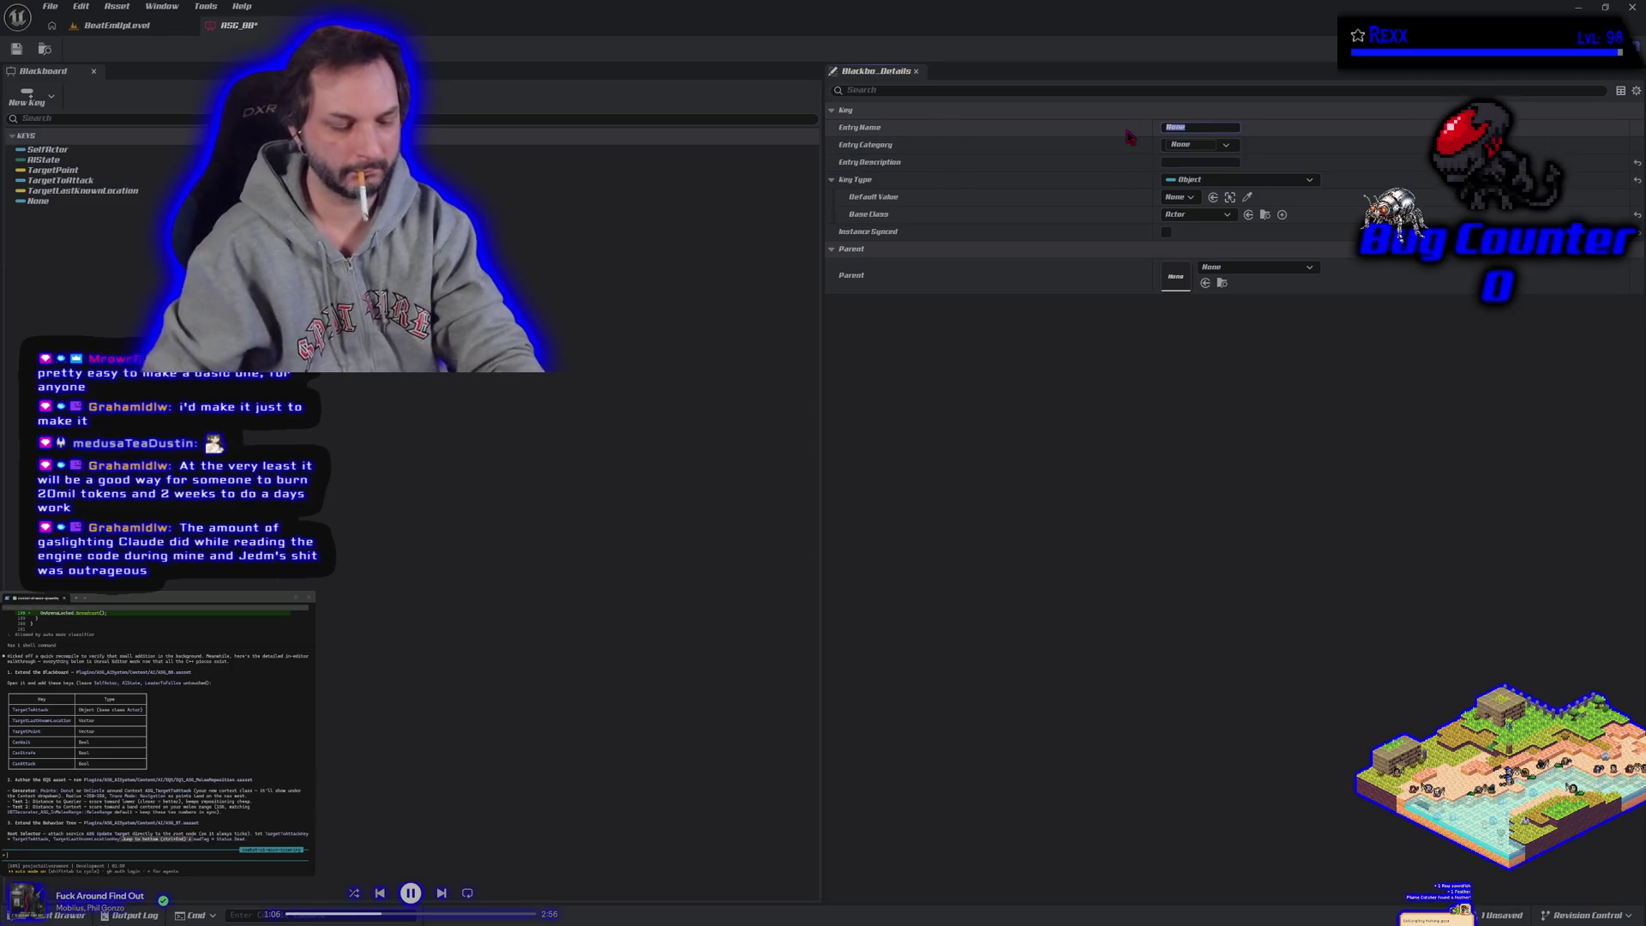
key(BackSpace)
text(eader)
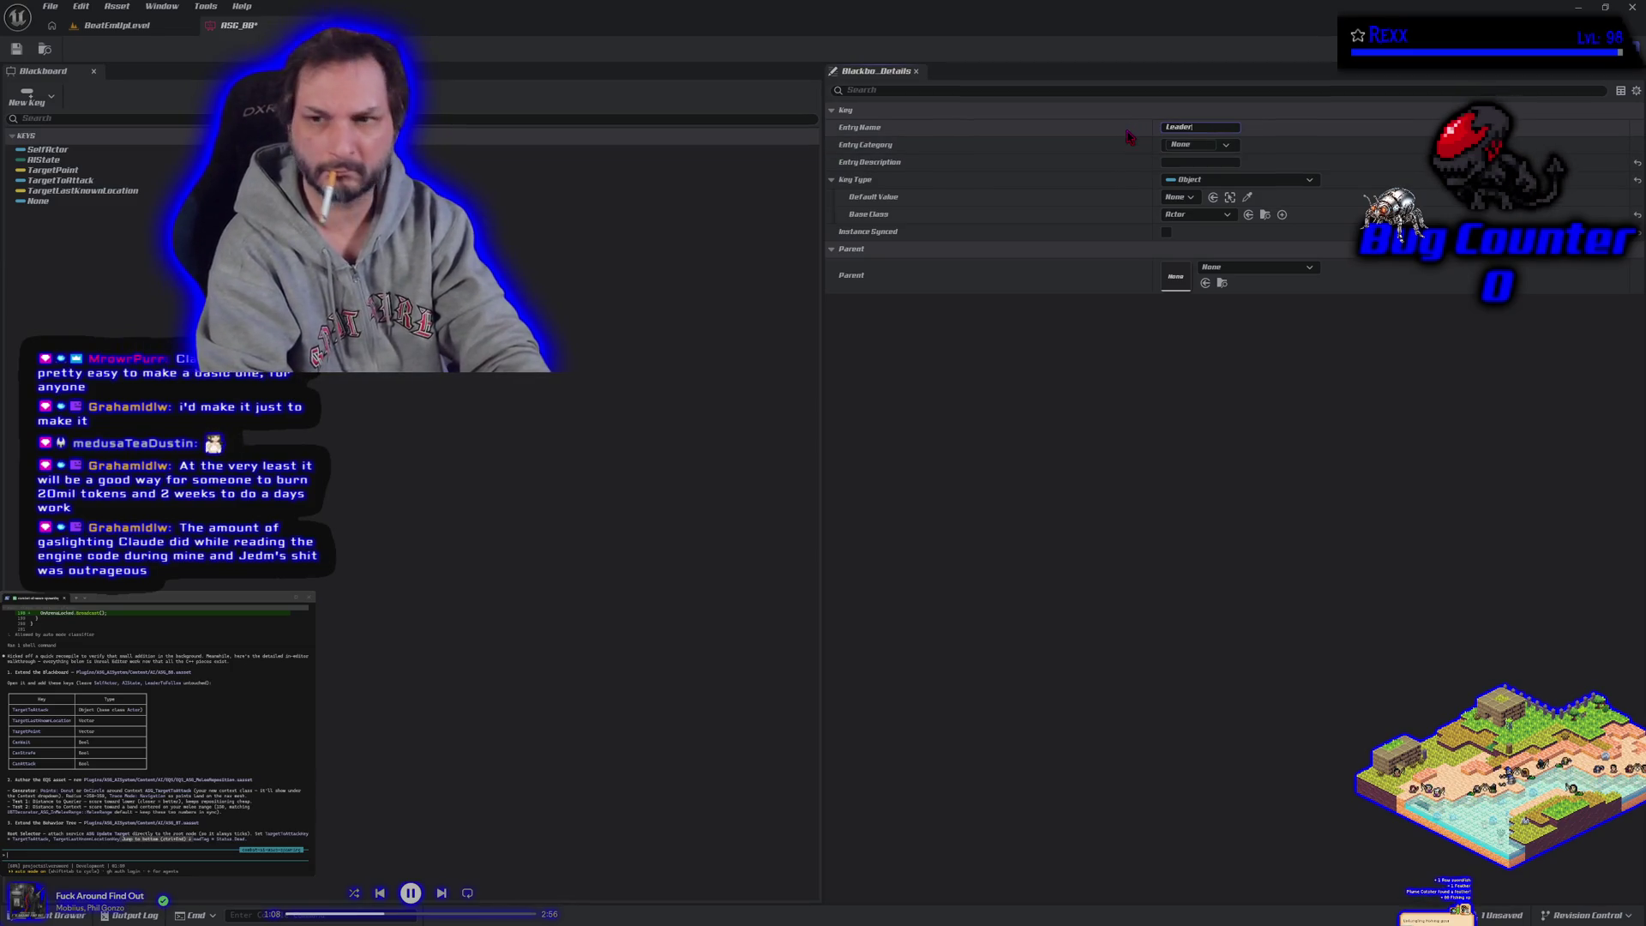
text(w)
key(Return)
click(30, 97)
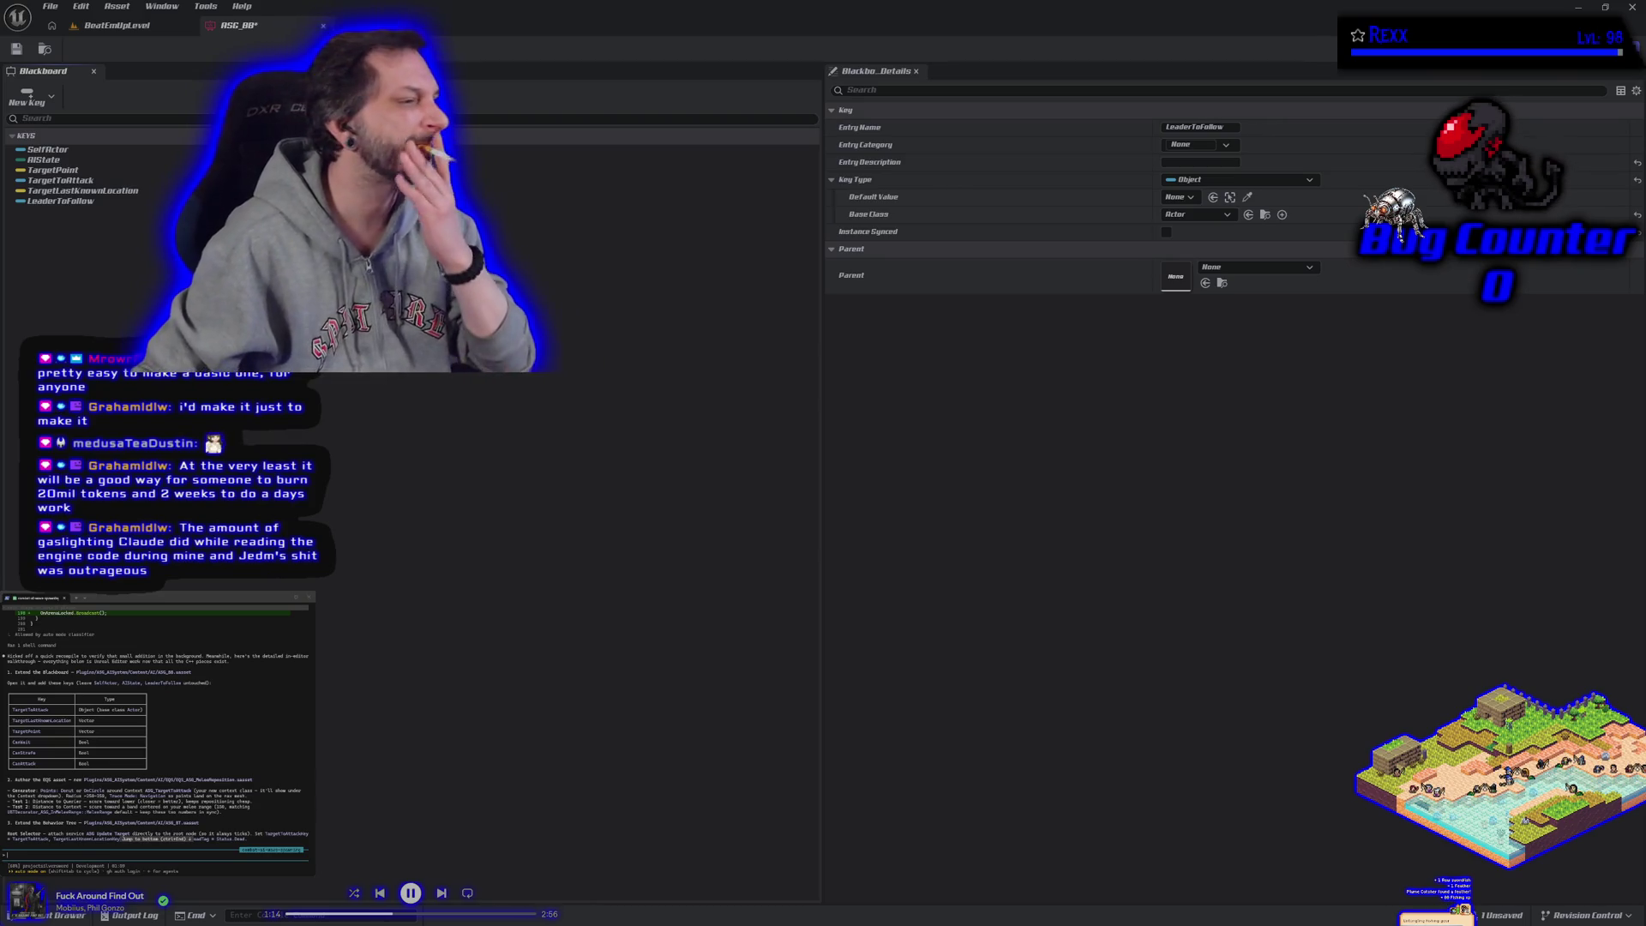
click(47, 103)
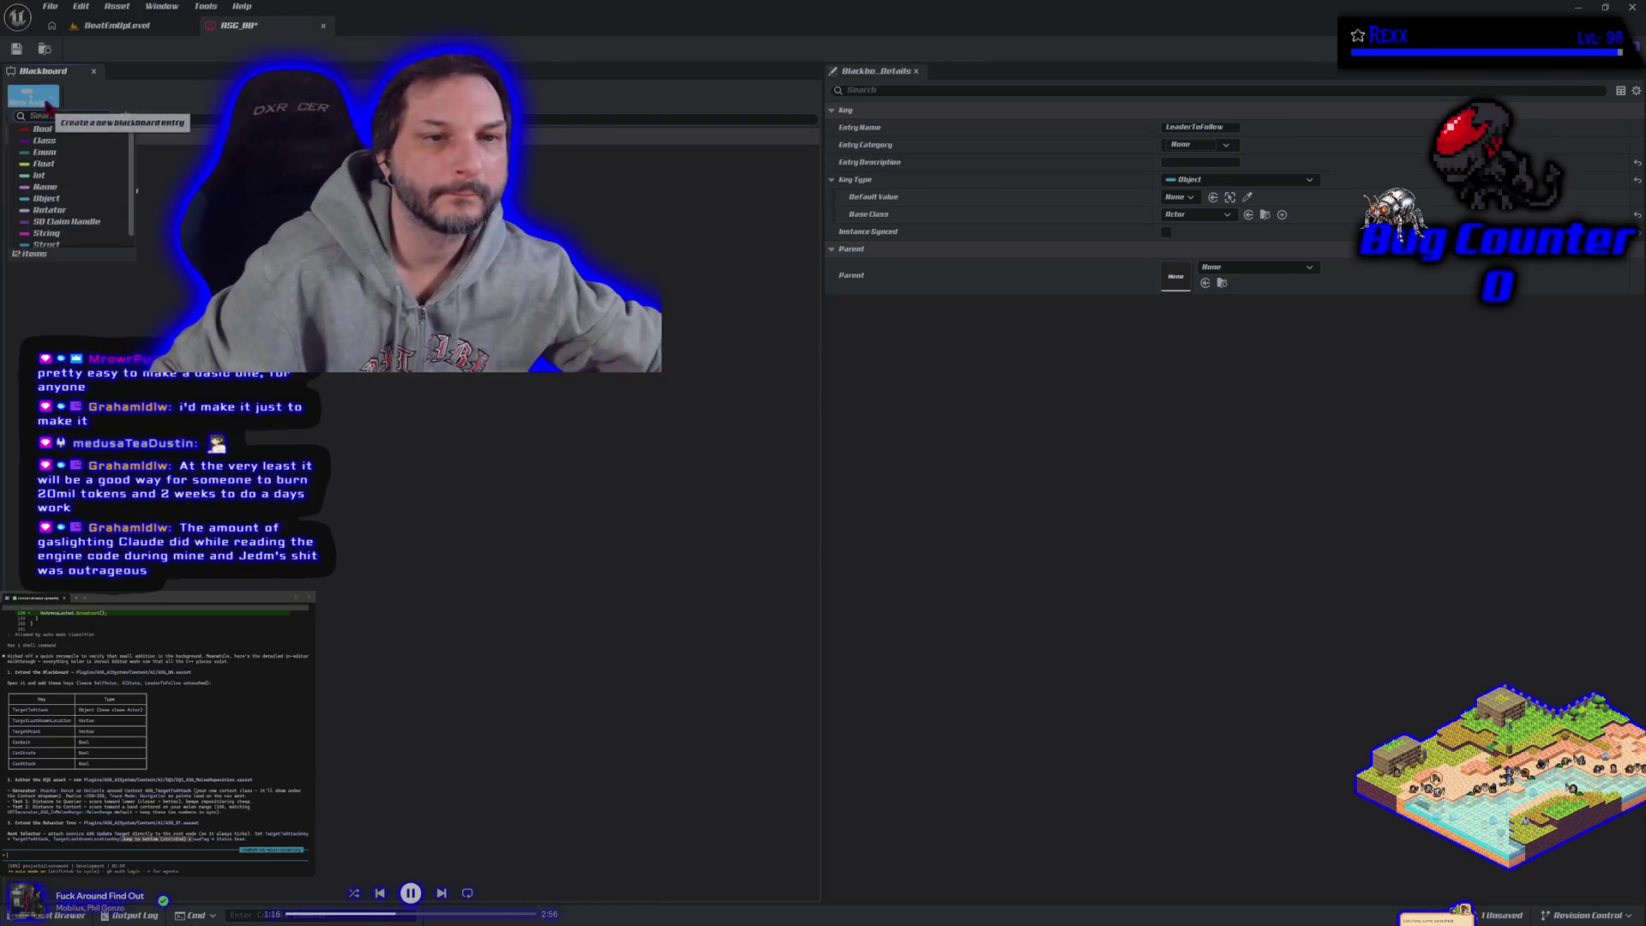
Step: Add three Bool keys to ASG_BB: CanWait, CanStrafe and CanAttack
click(43, 129)
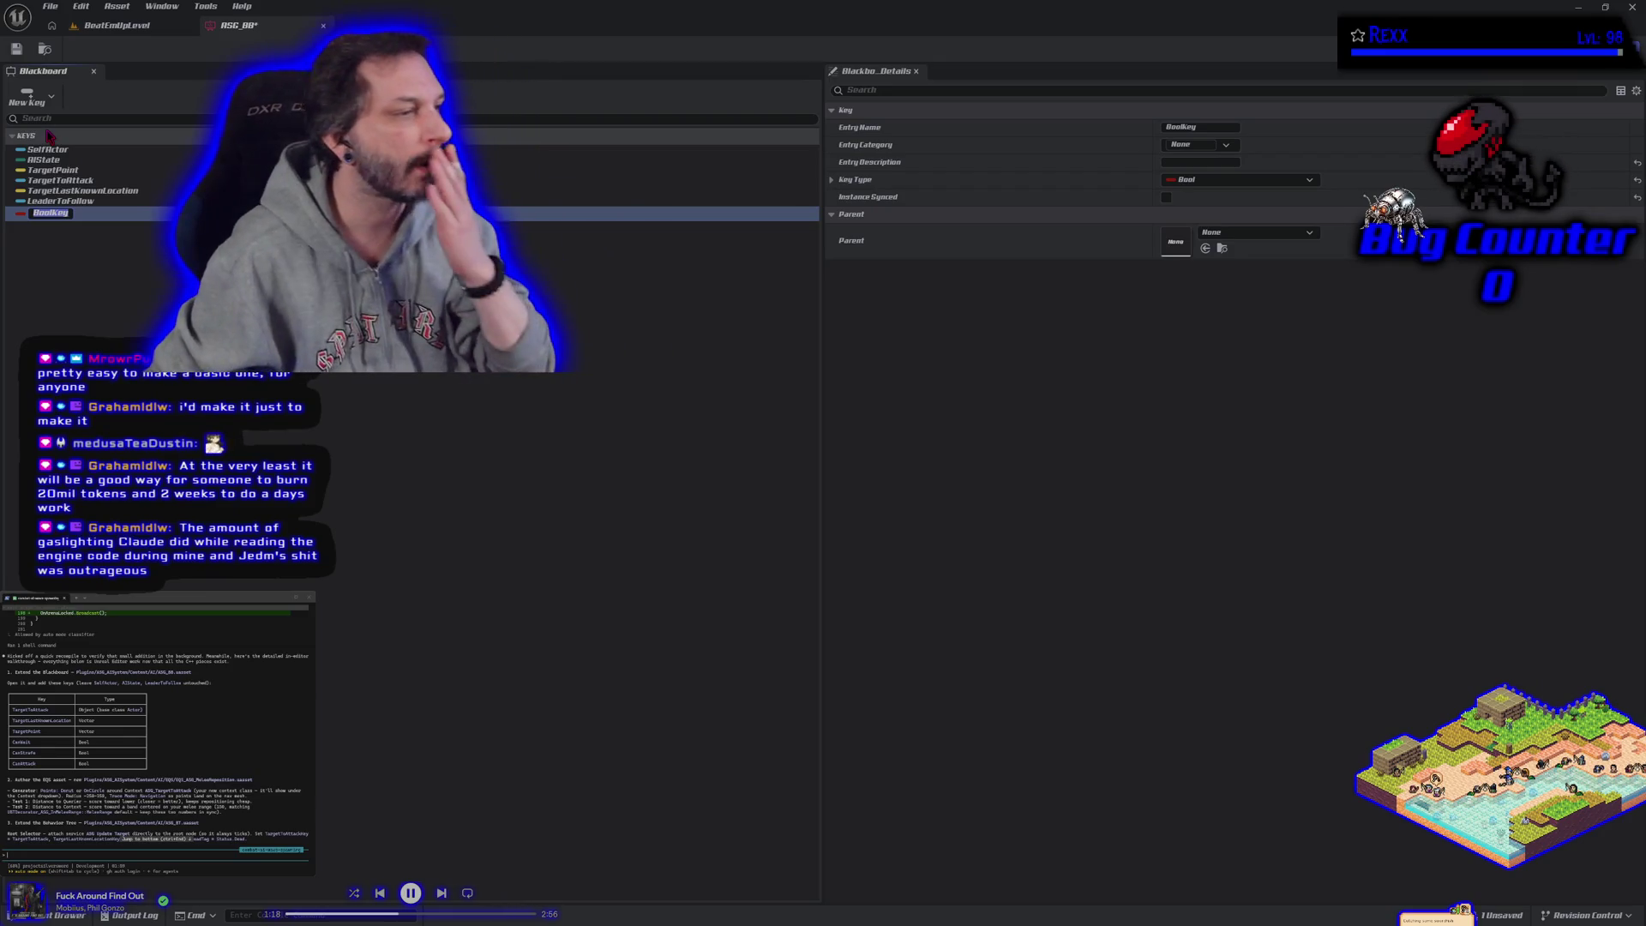
text(CanWait)
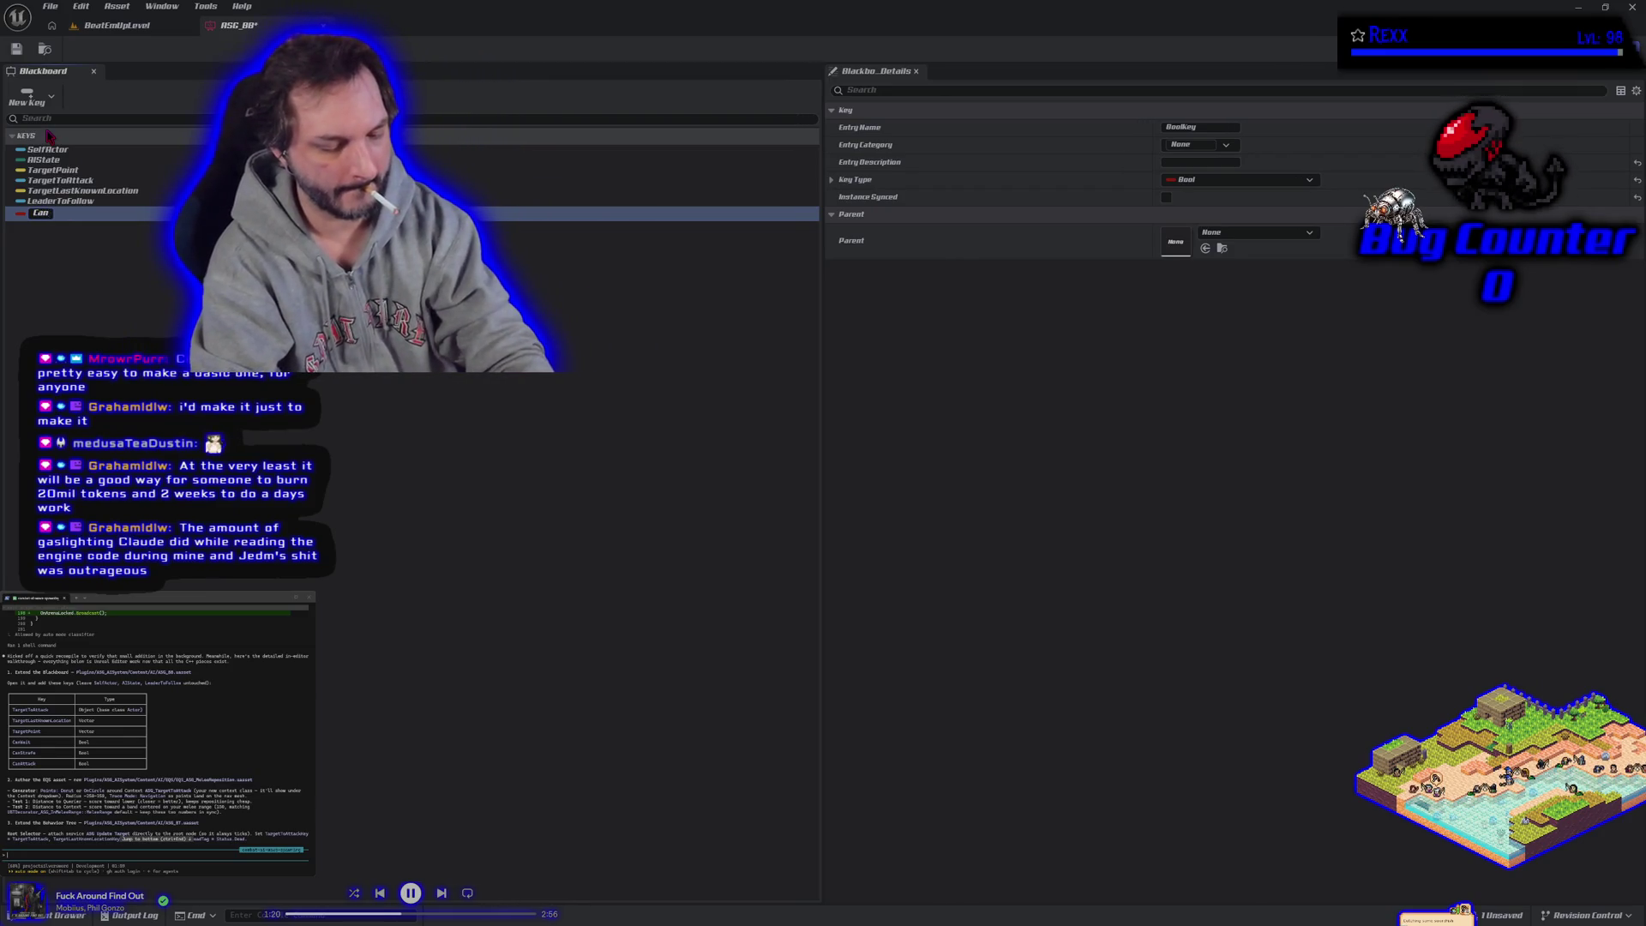
click(49, 135)
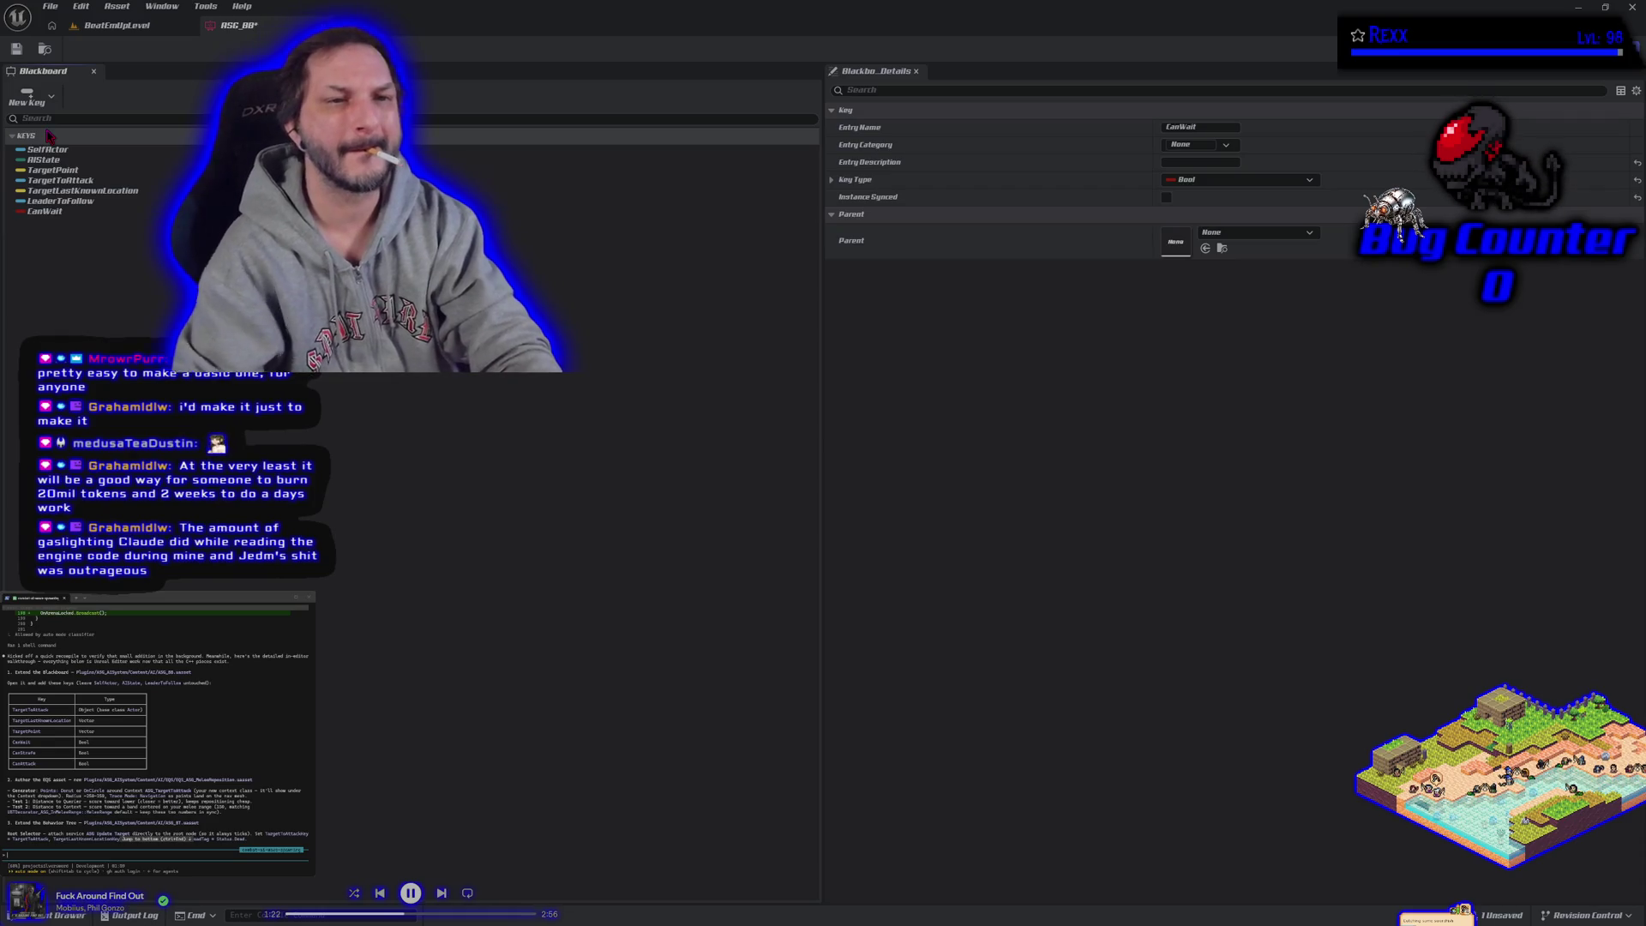
click(26, 100)
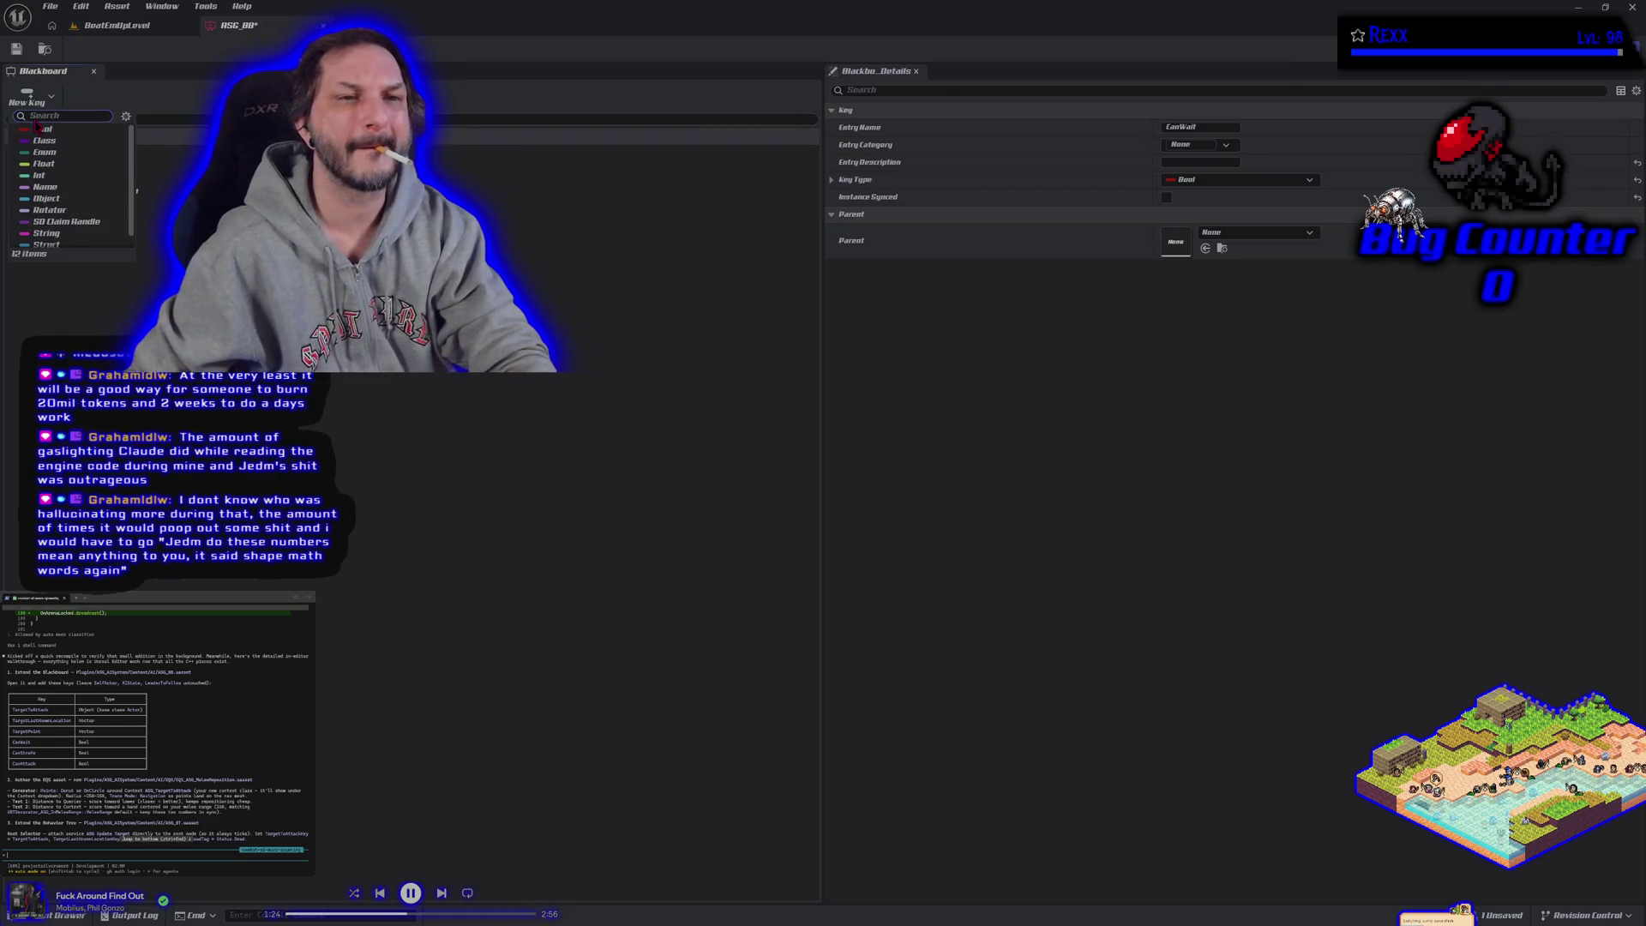
click(40, 135)
text(CanStraf)
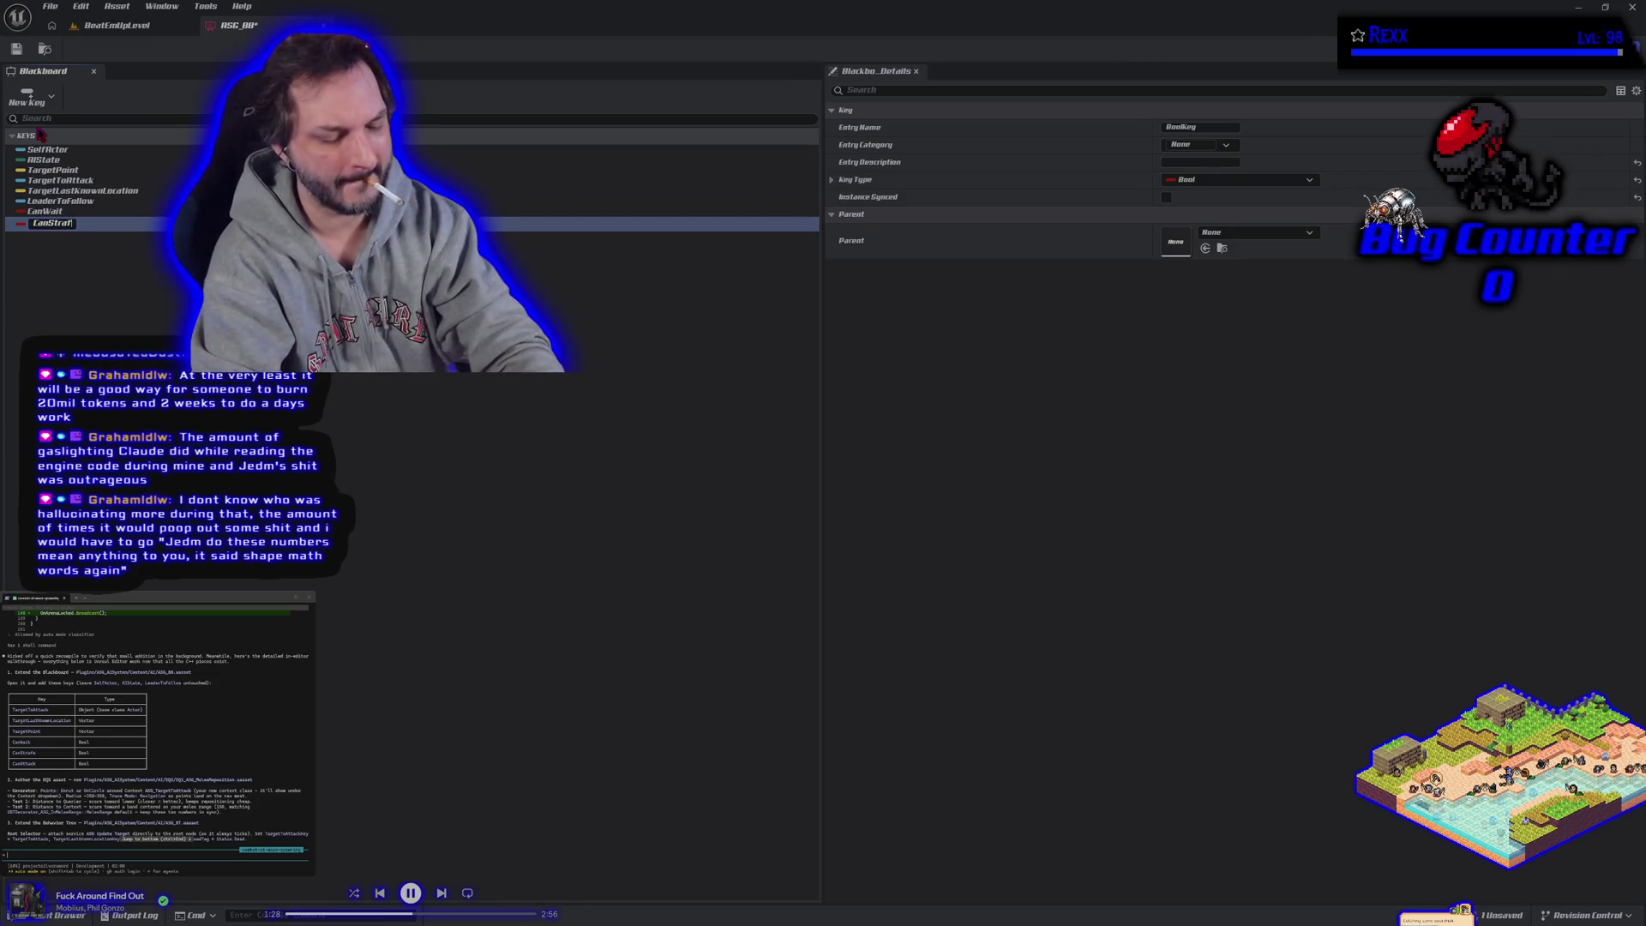
text(e)
key(Return)
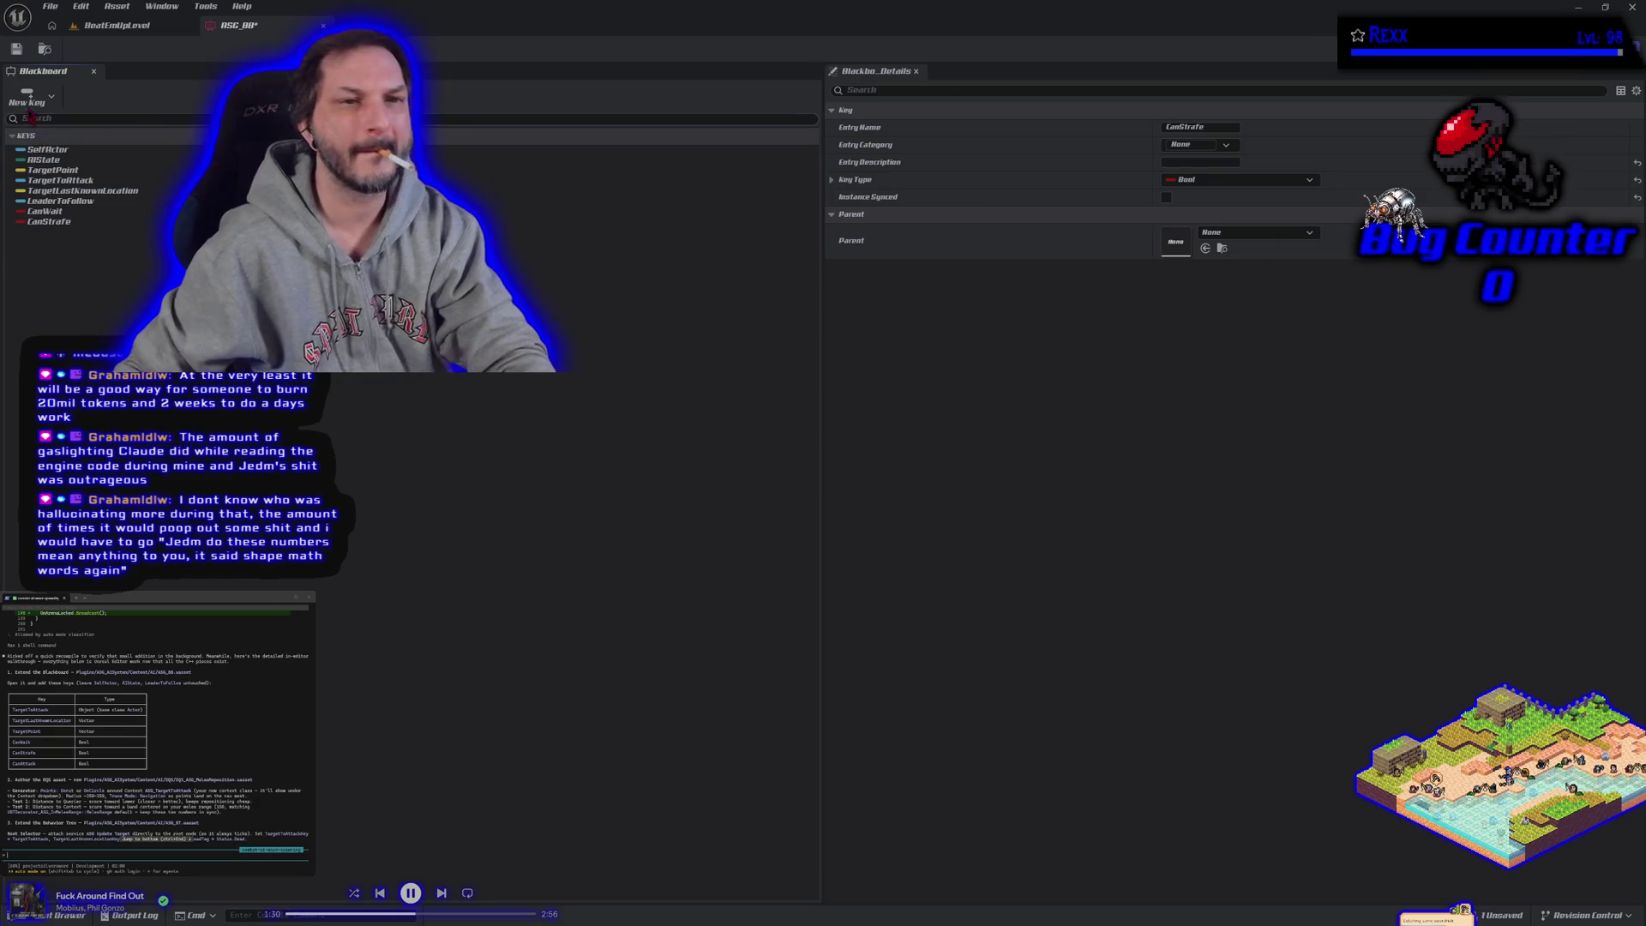
click(26, 97)
click(38, 129)
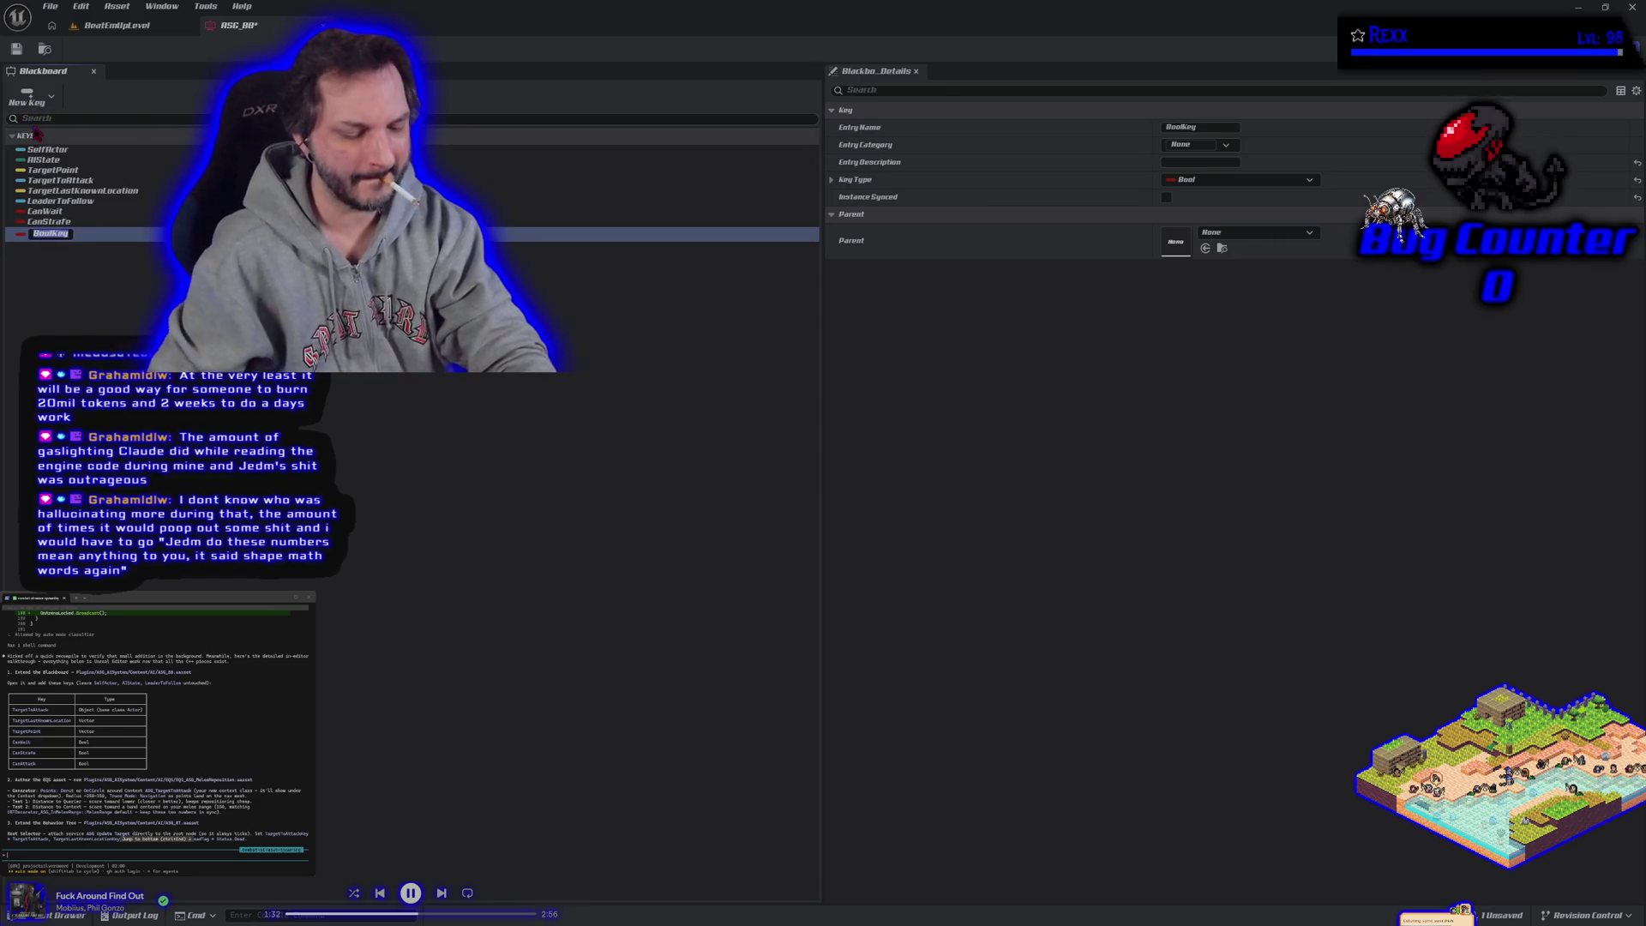
text(CanAttack)
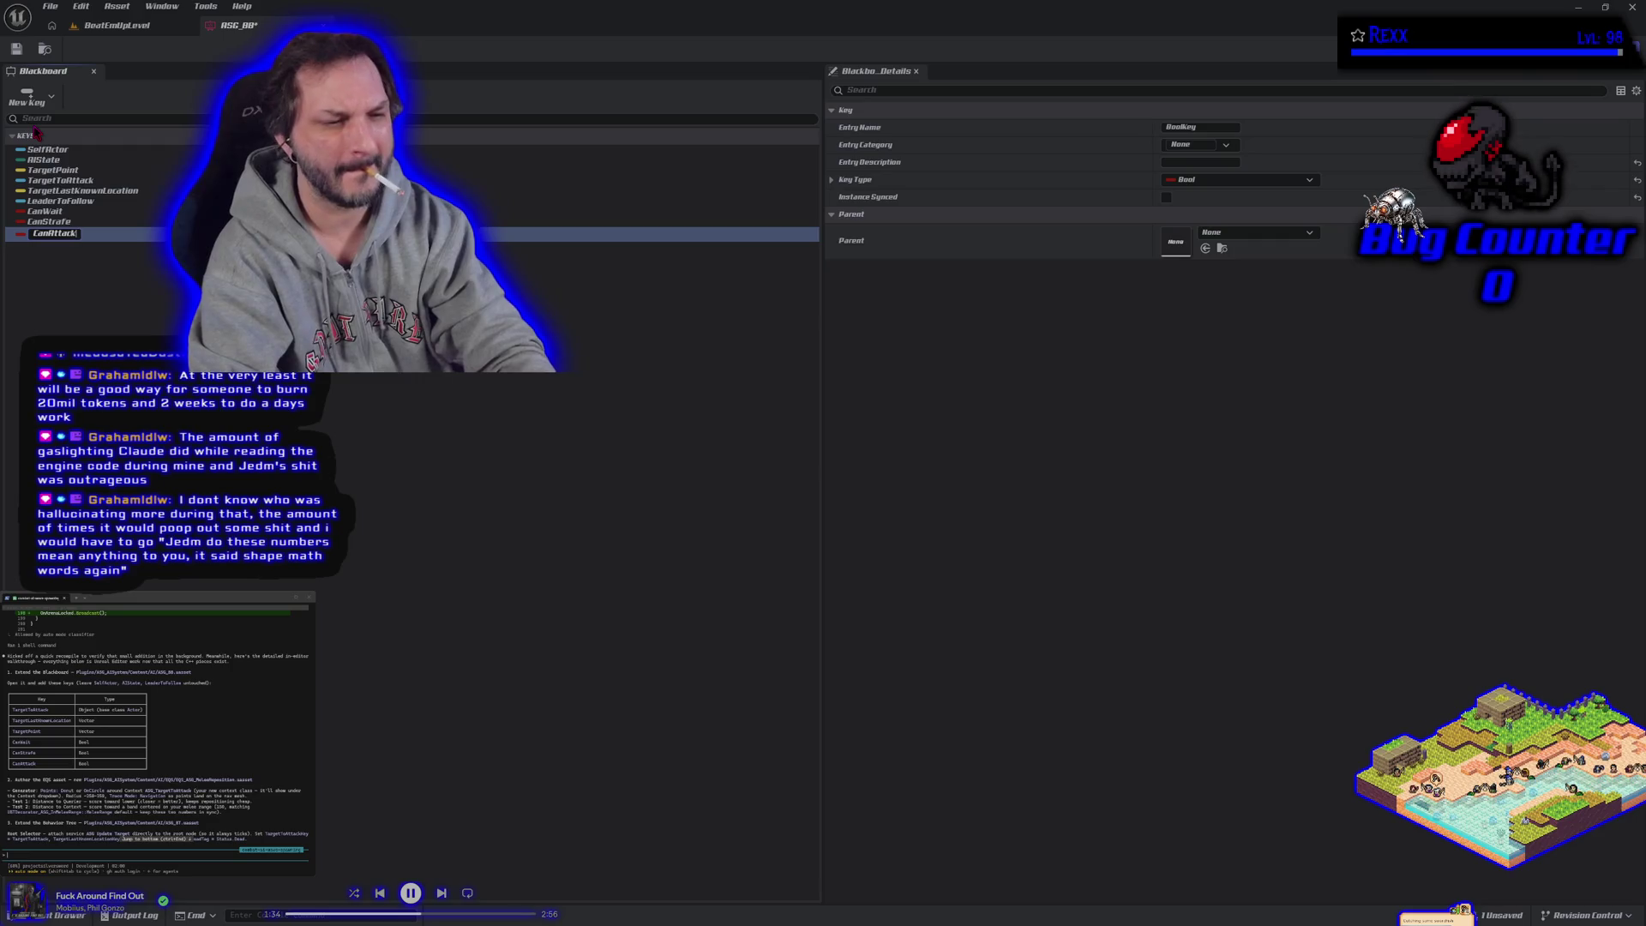
key(Return)
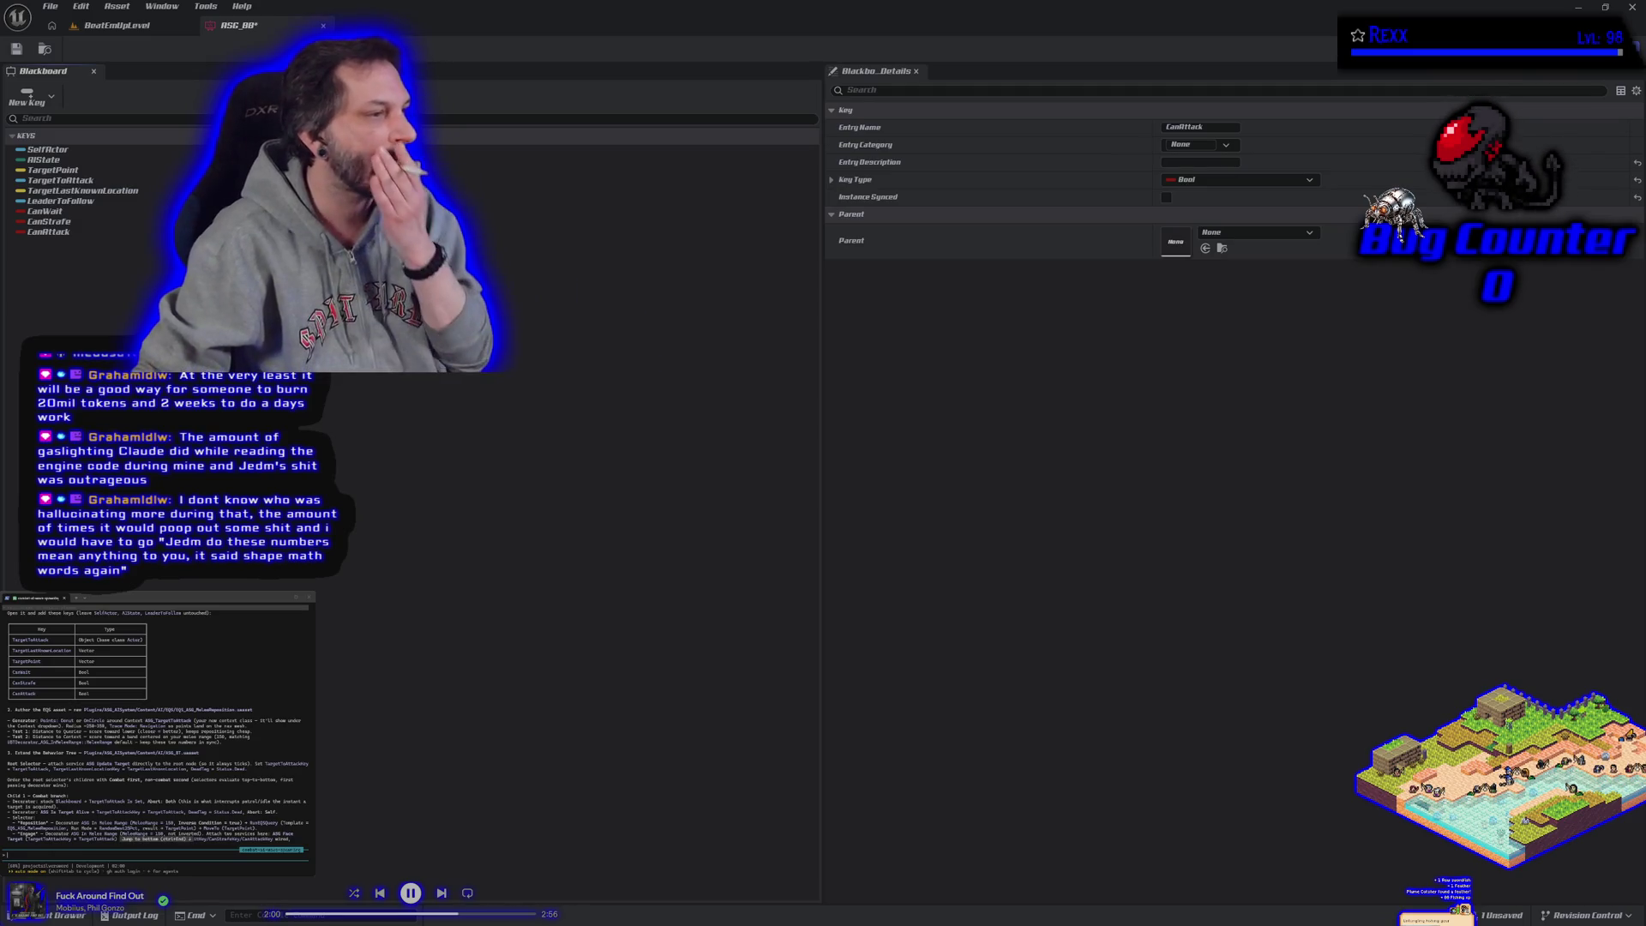
Step: Save the ASG_BB blackboard asset with all nine keys
scroll(157, 729, up, 1)
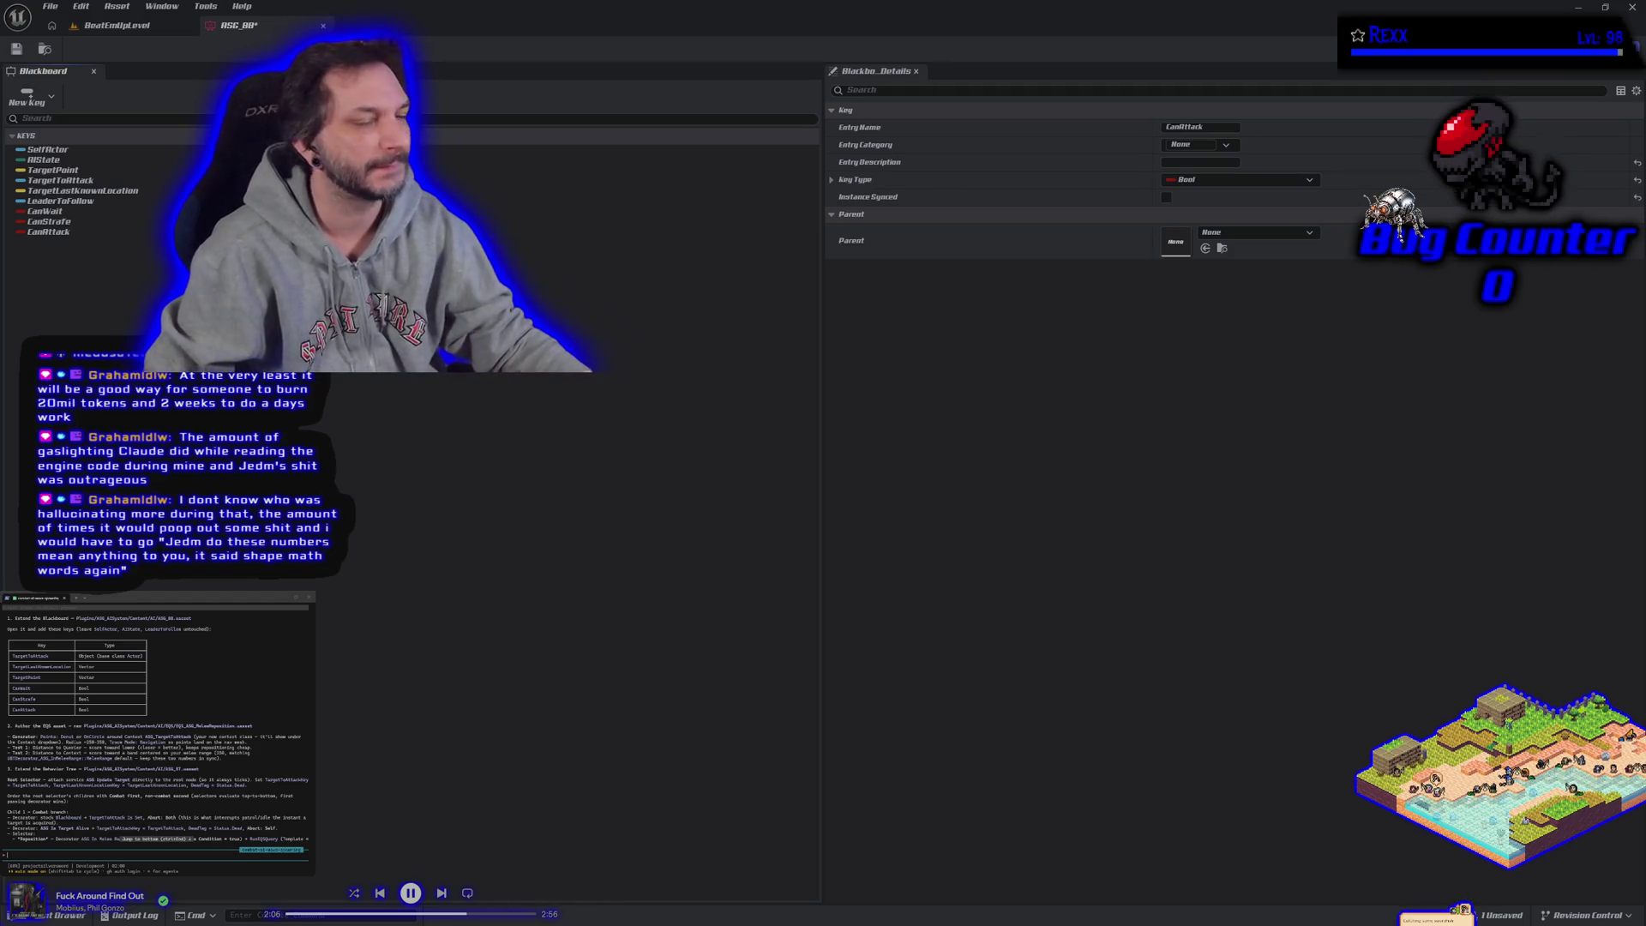
click(17, 49)
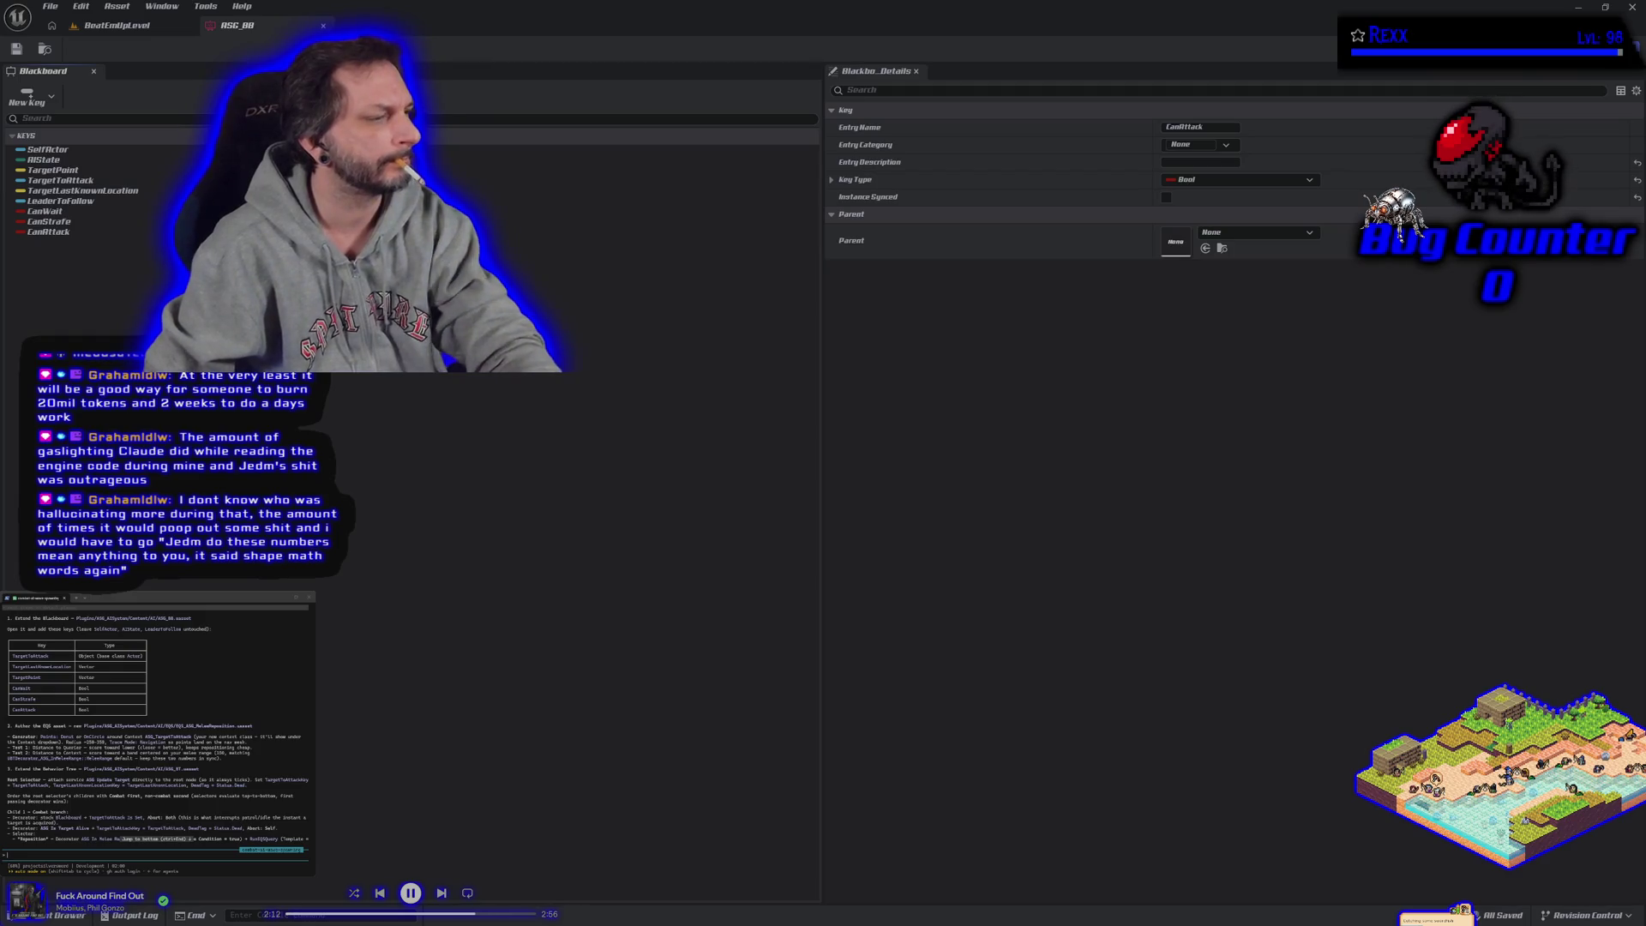
Step: Tell Claude Code that a LeaderToFollow key was made instead of TargetPoint
text(find)
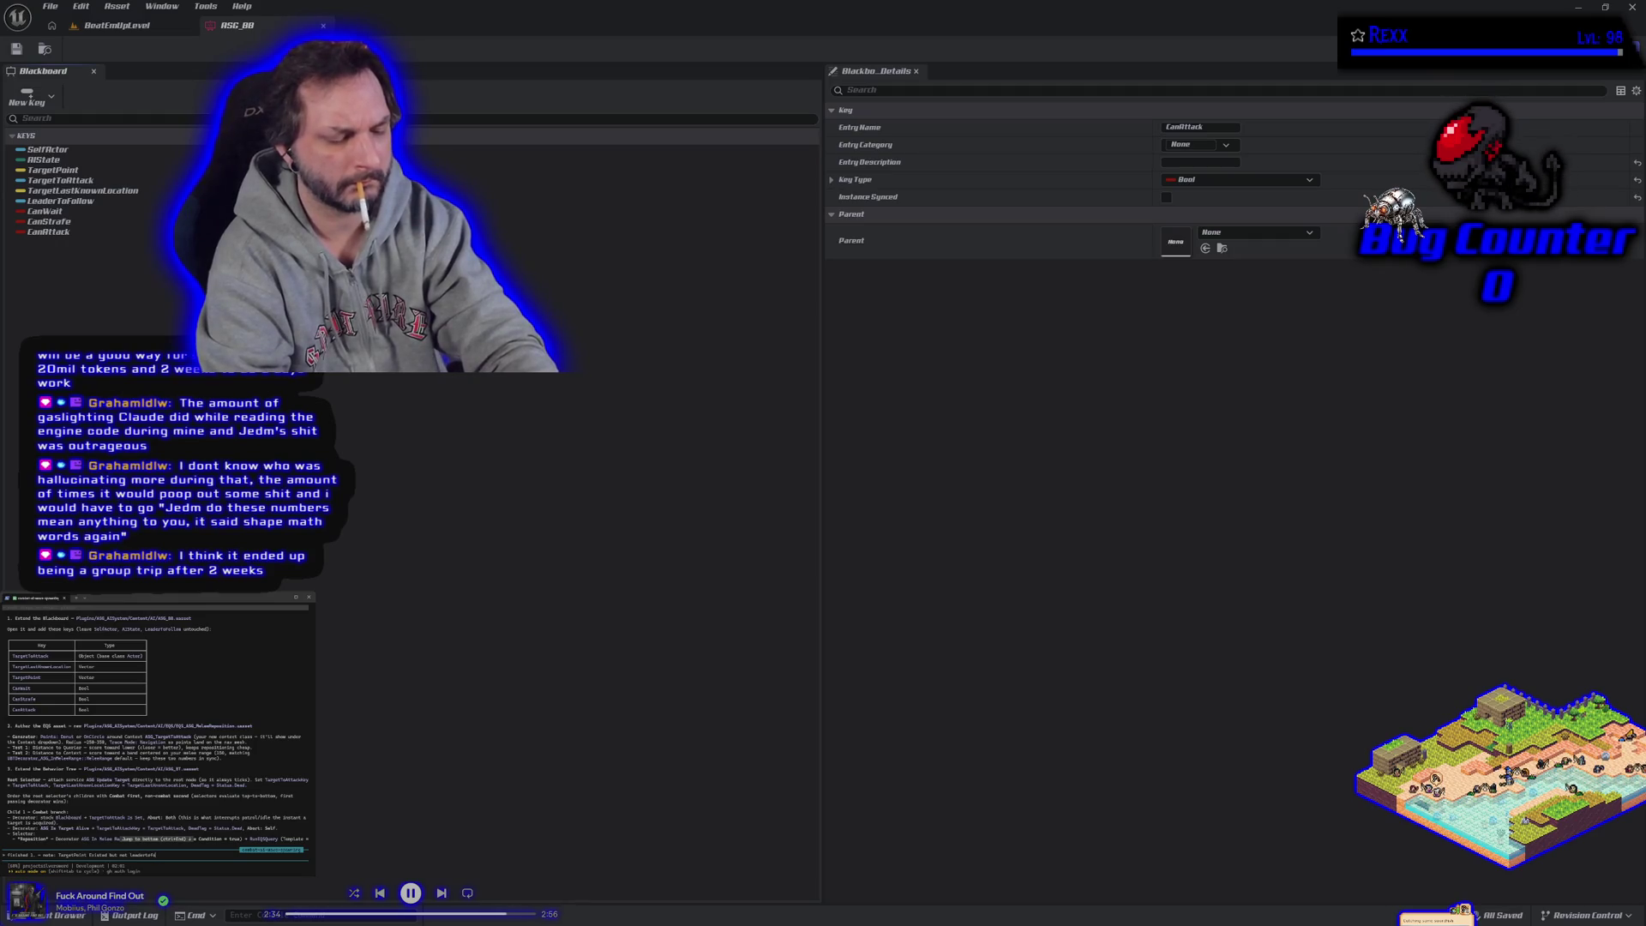
text(w. )
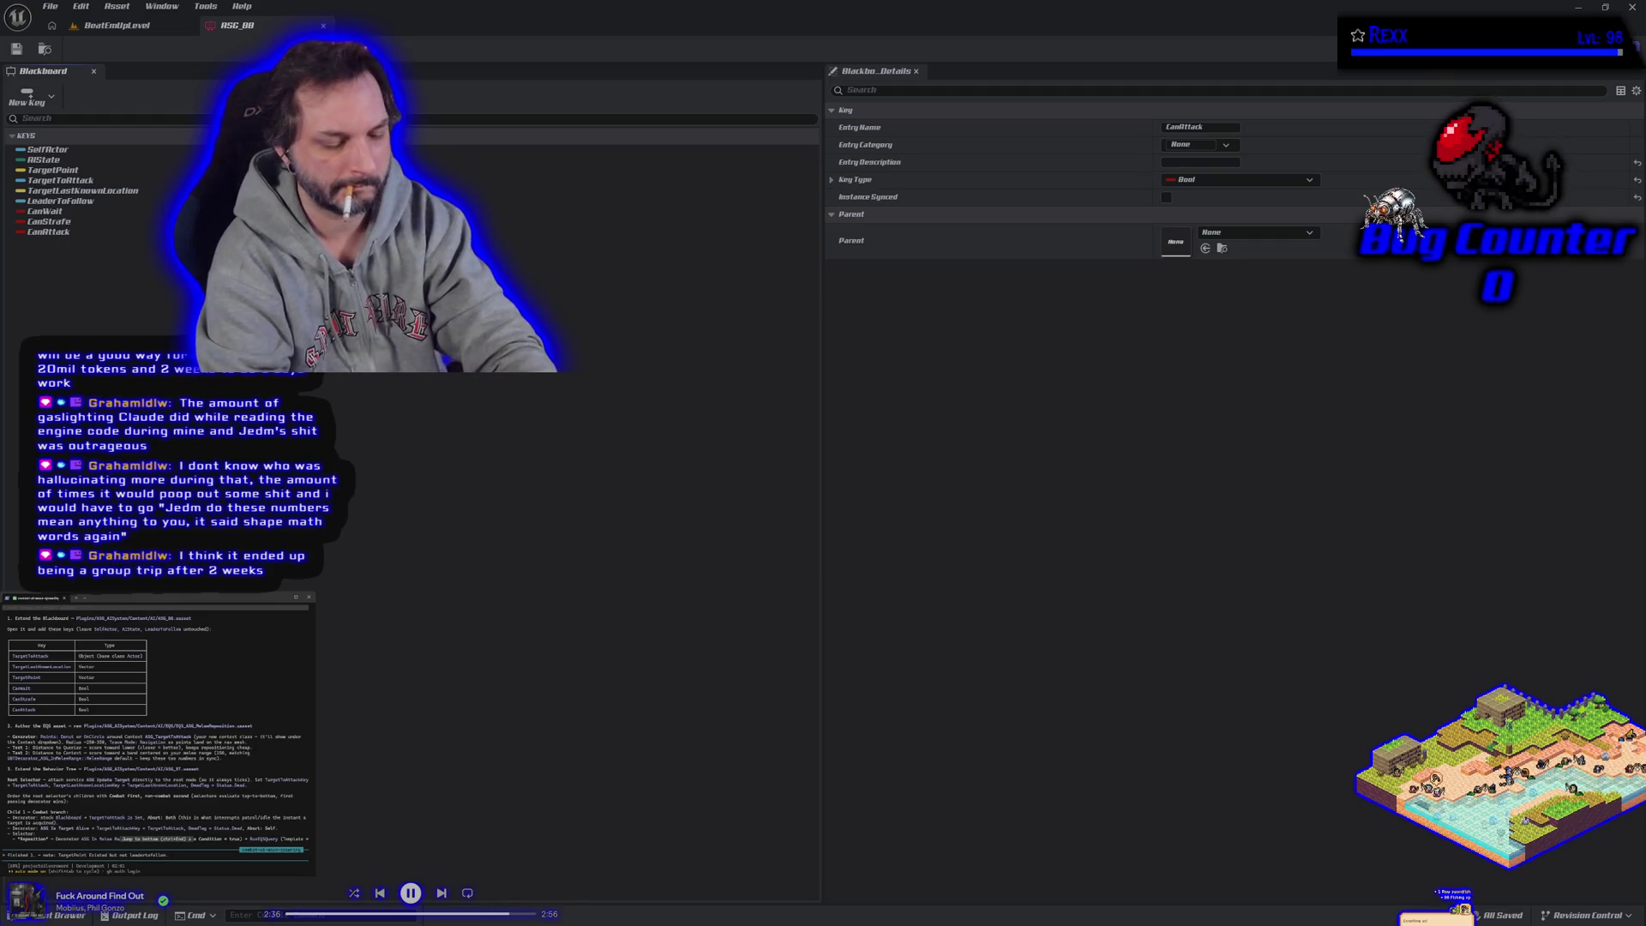
text(was)
text(eadertofol)
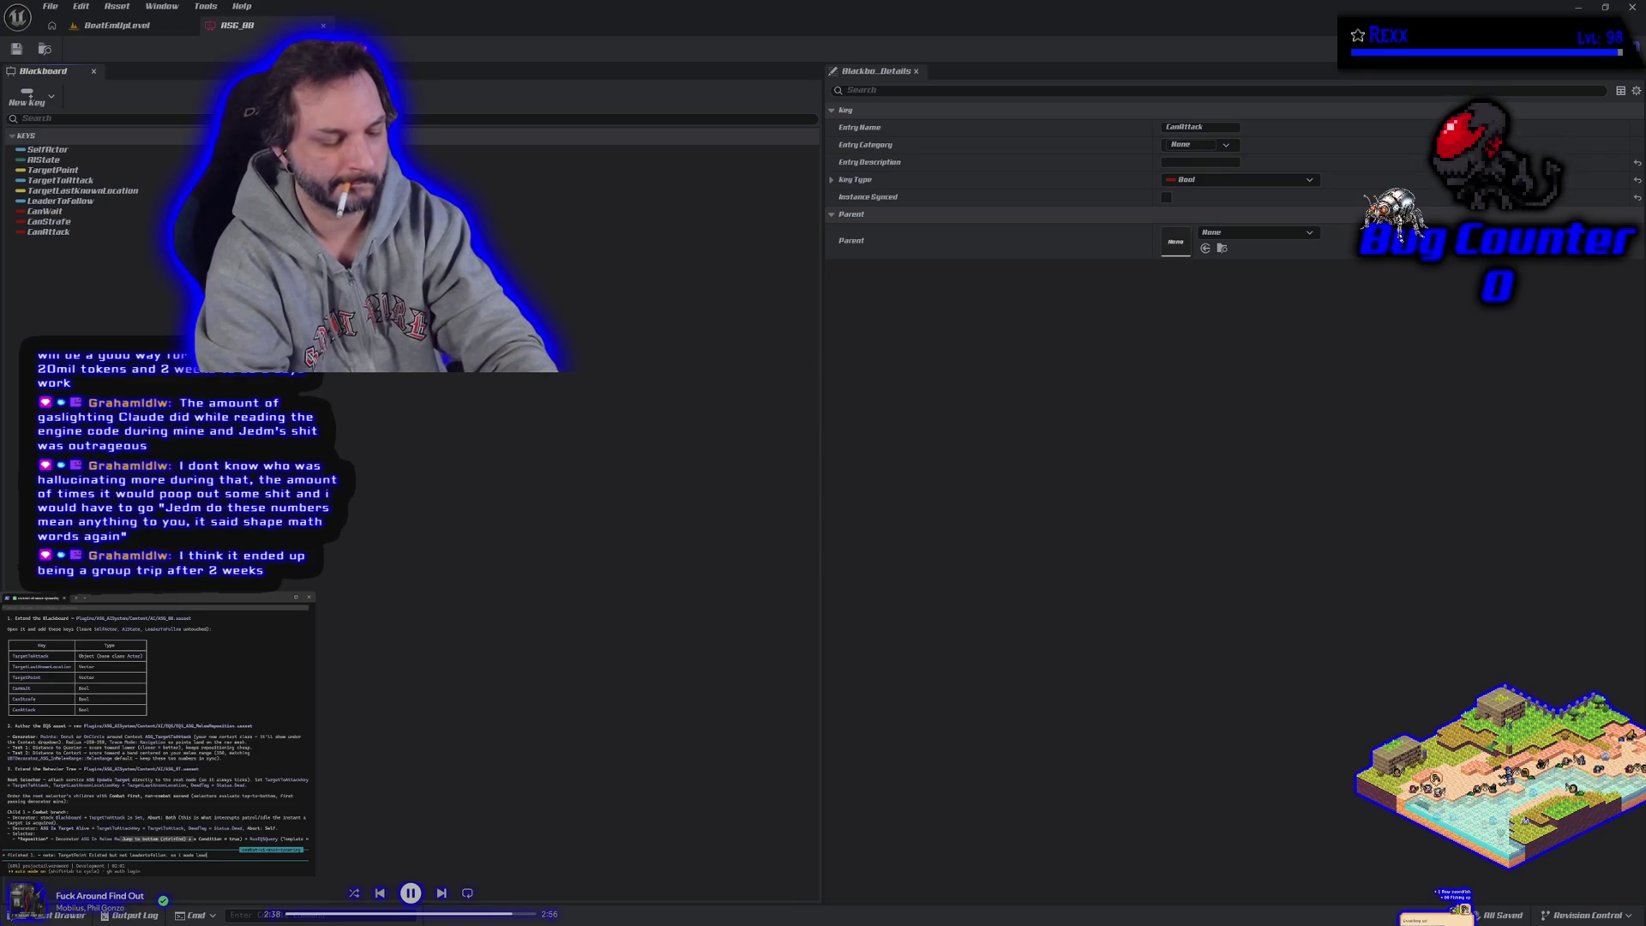
text(low)
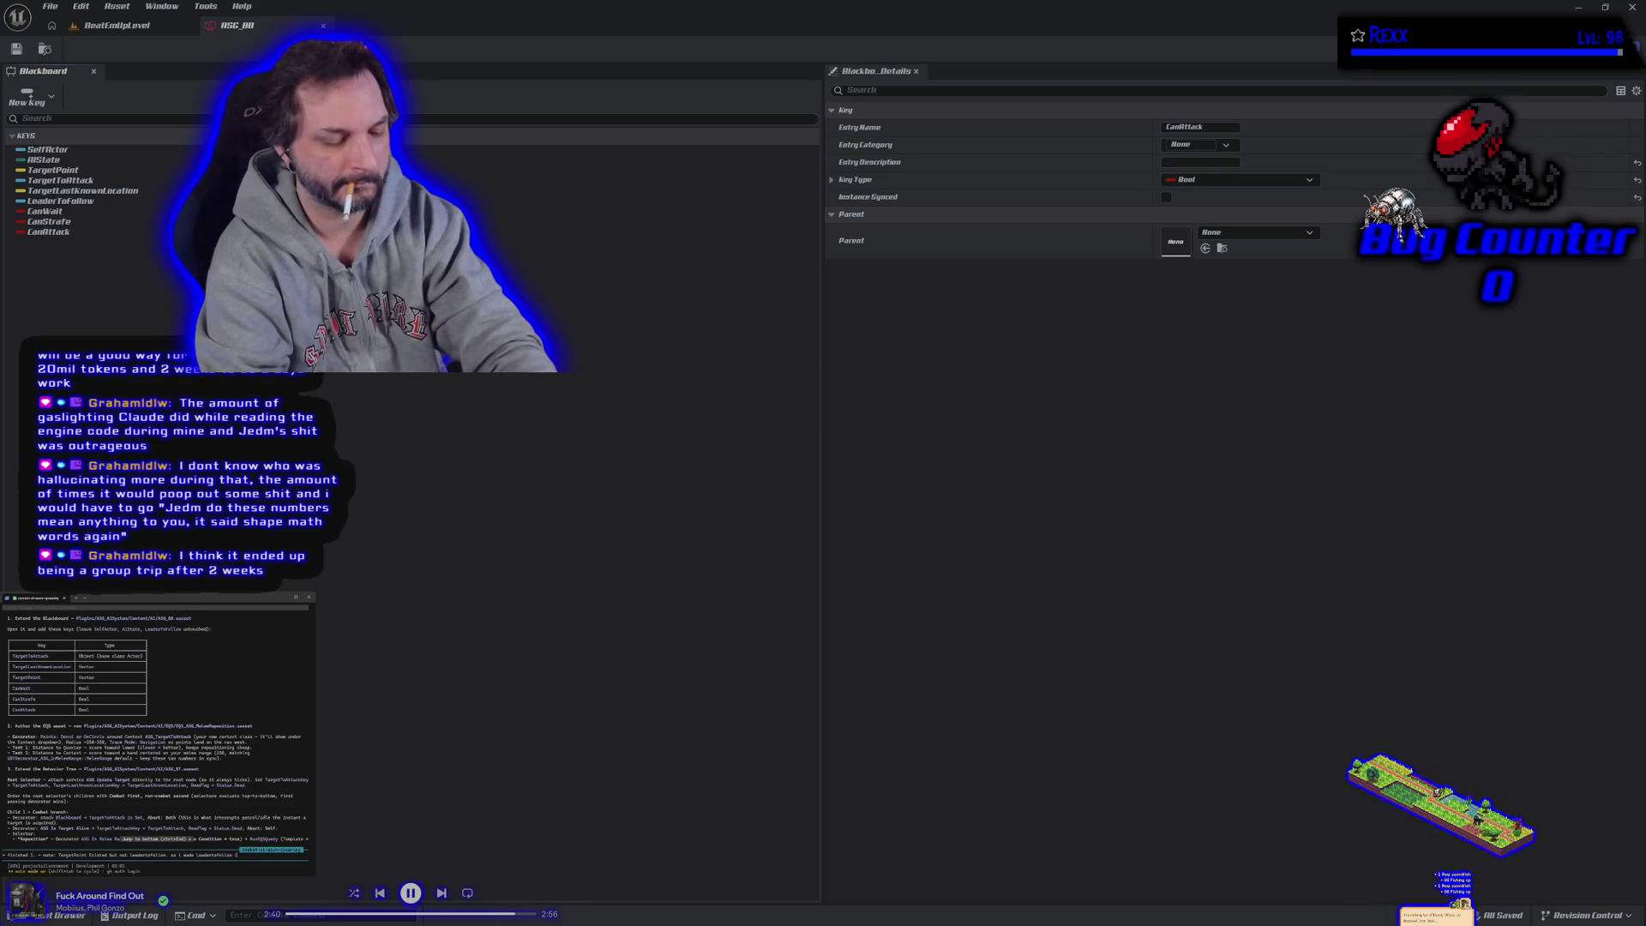
key(BackSpace)
key(BackSpace)
key(BackSpace)
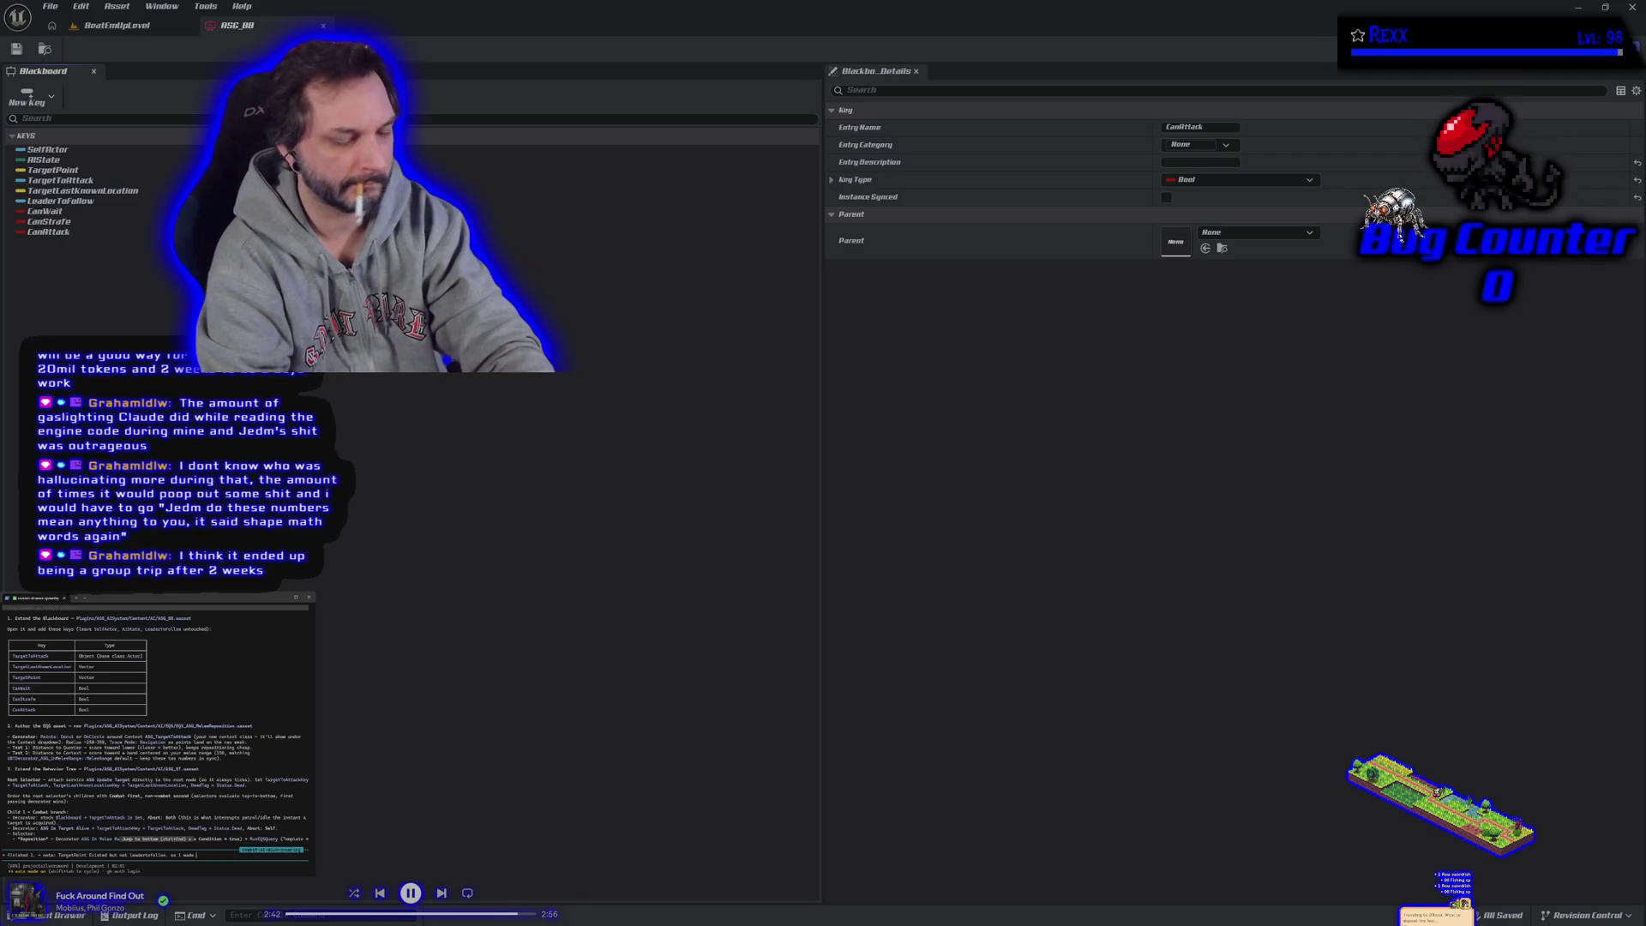
text( Lead)
text(erToFollow)
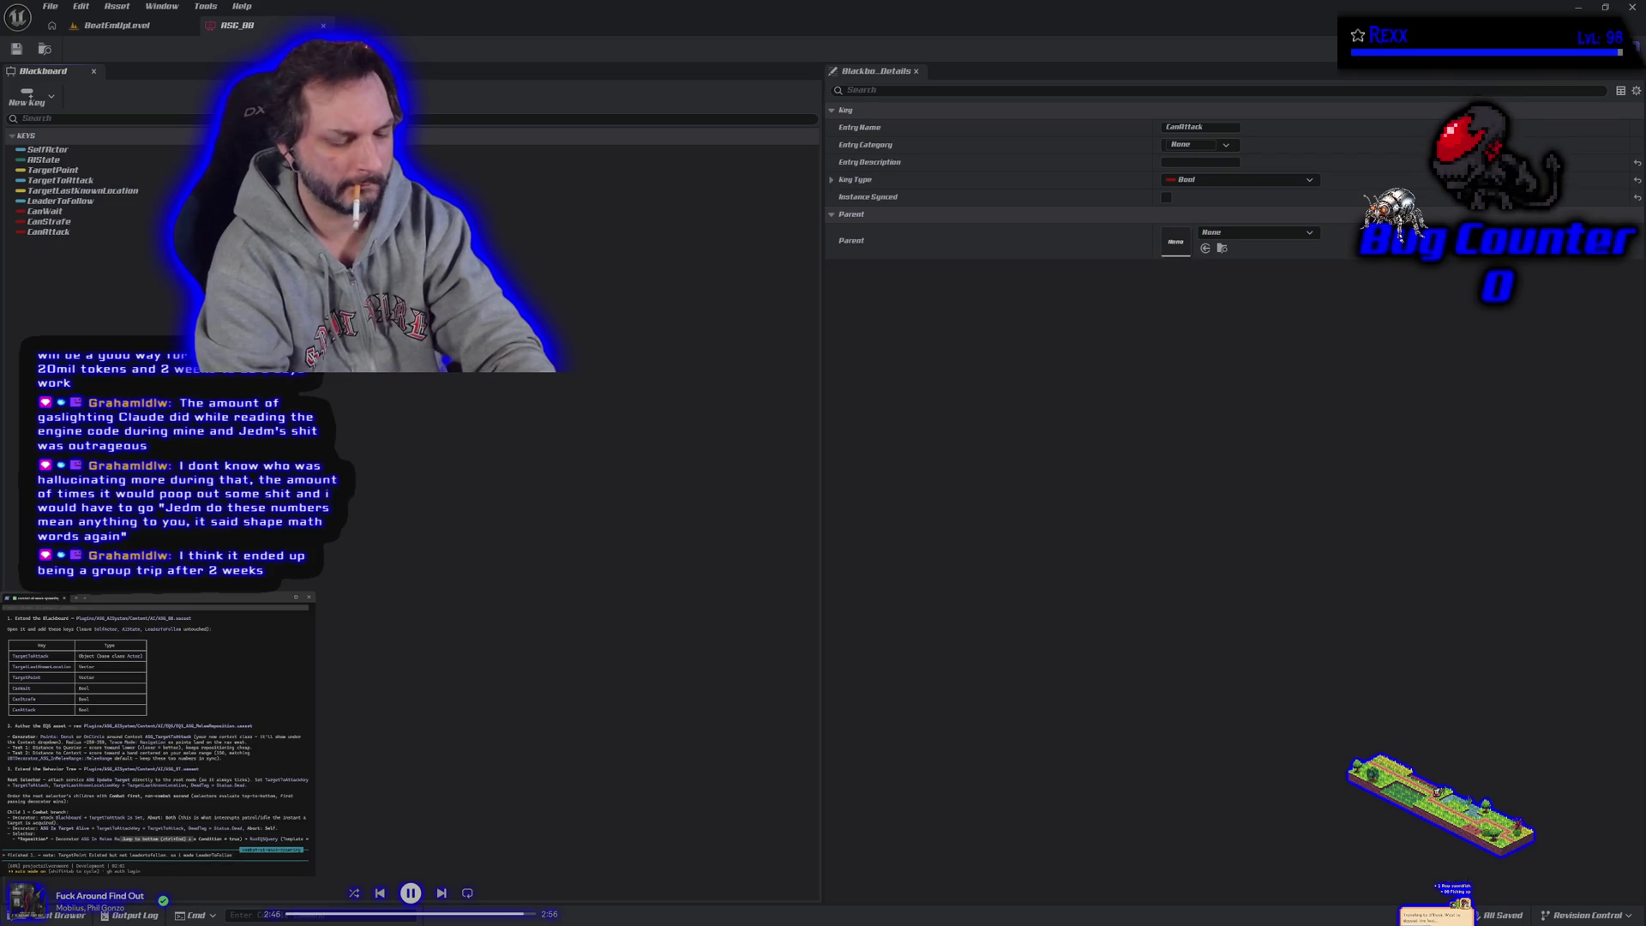
text( (a)
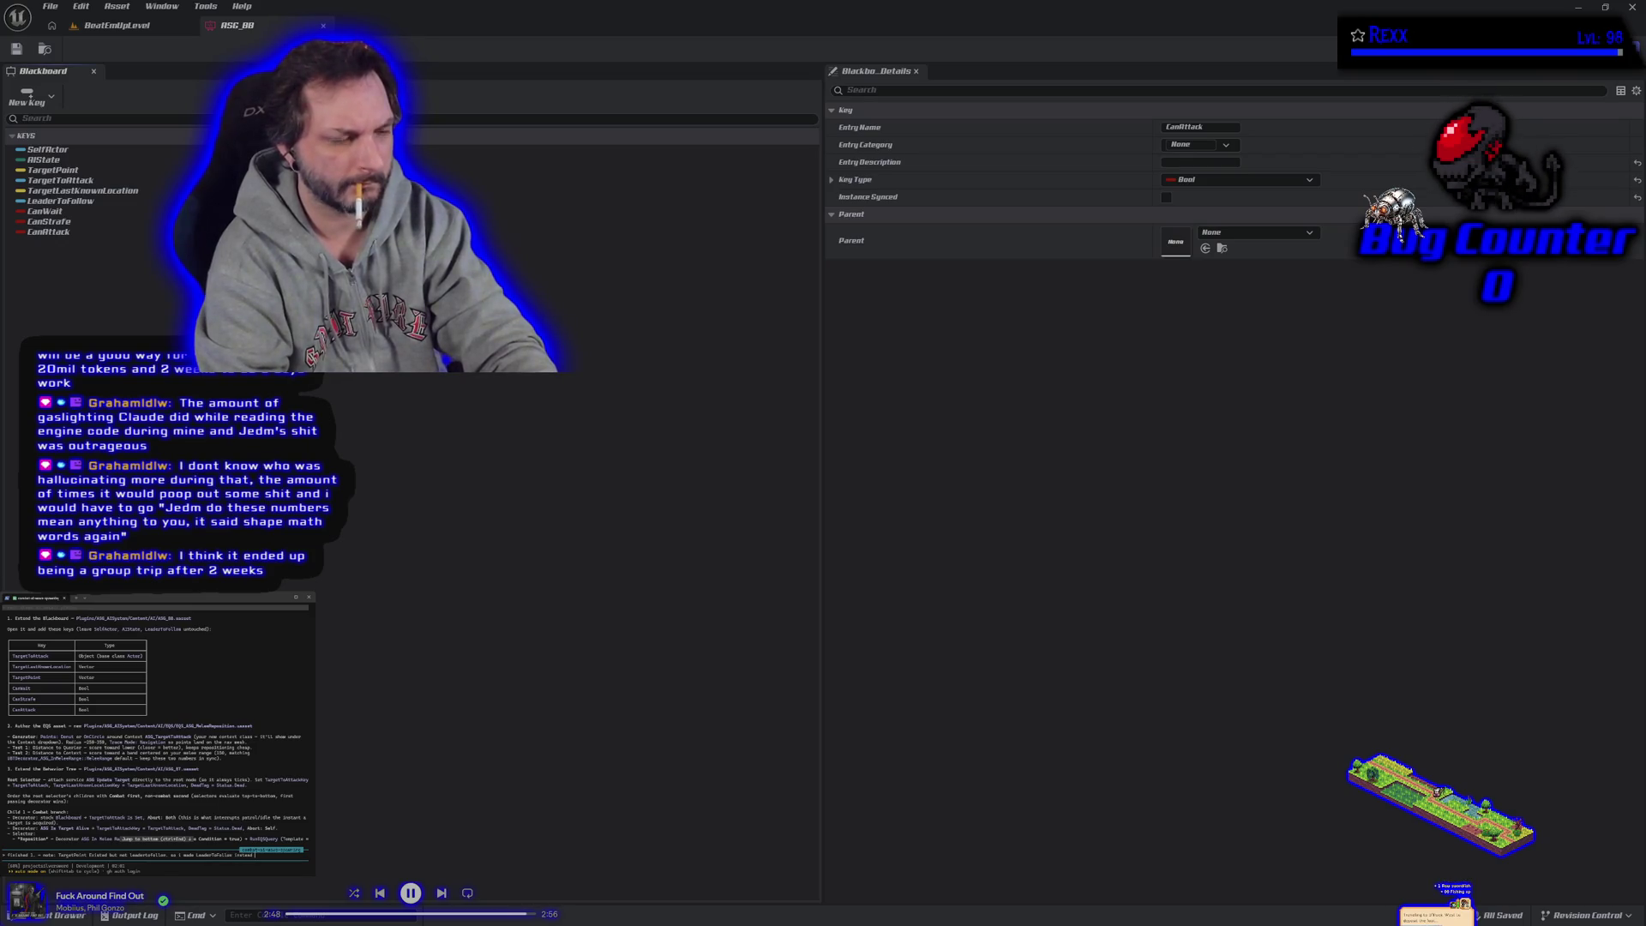
text(targetpoi)
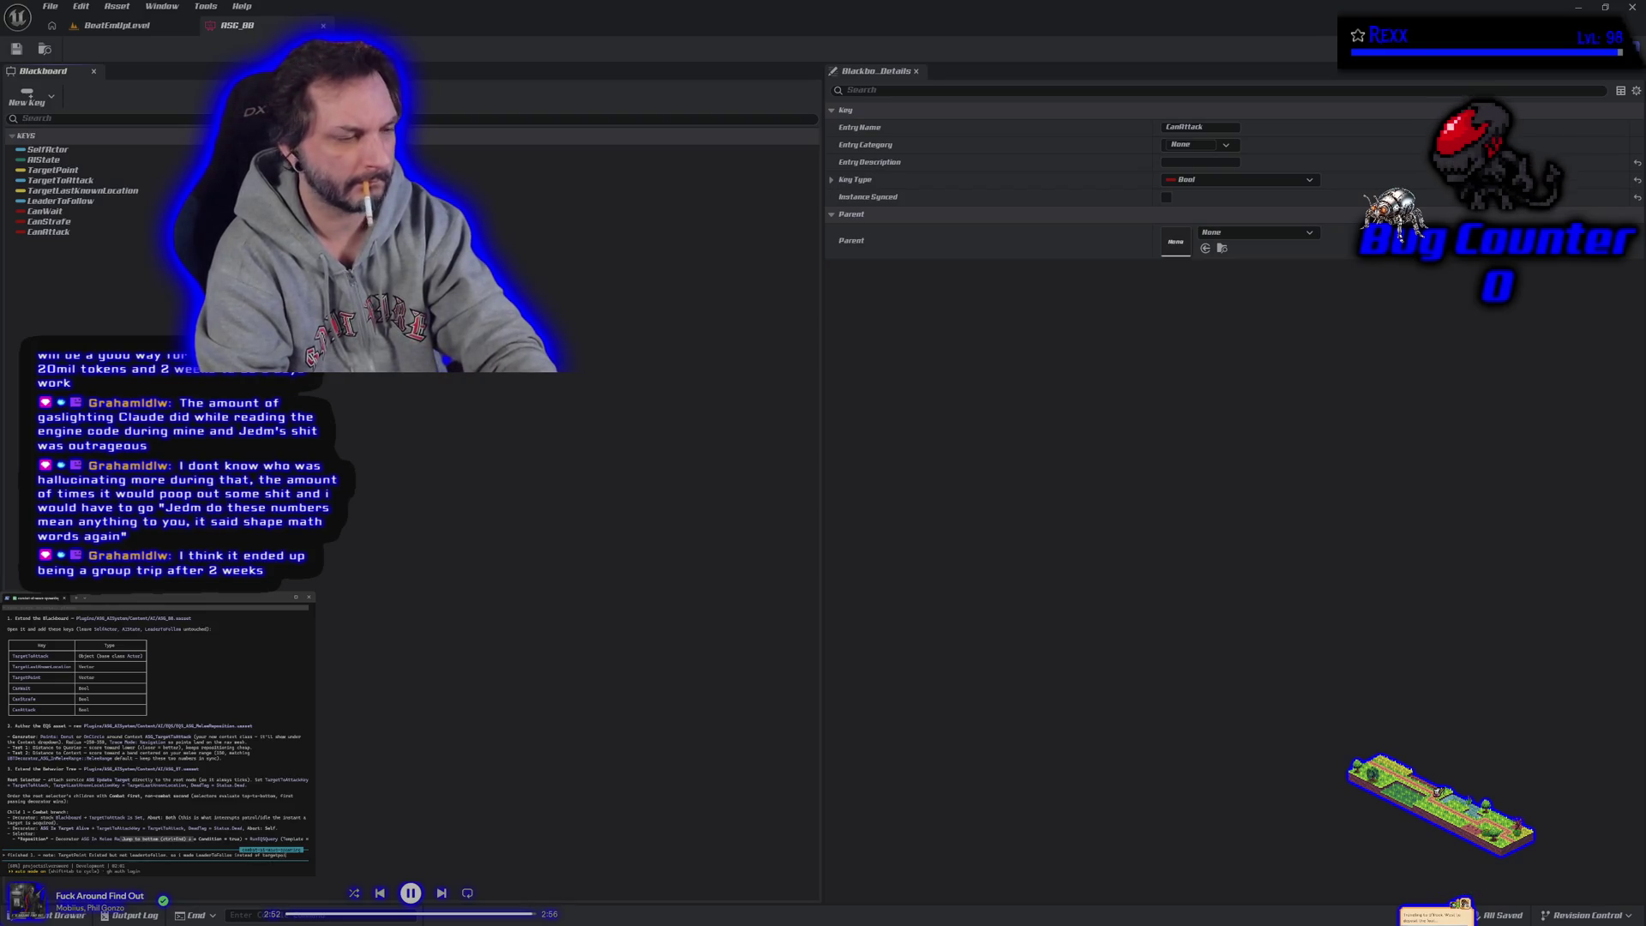
text( and node)
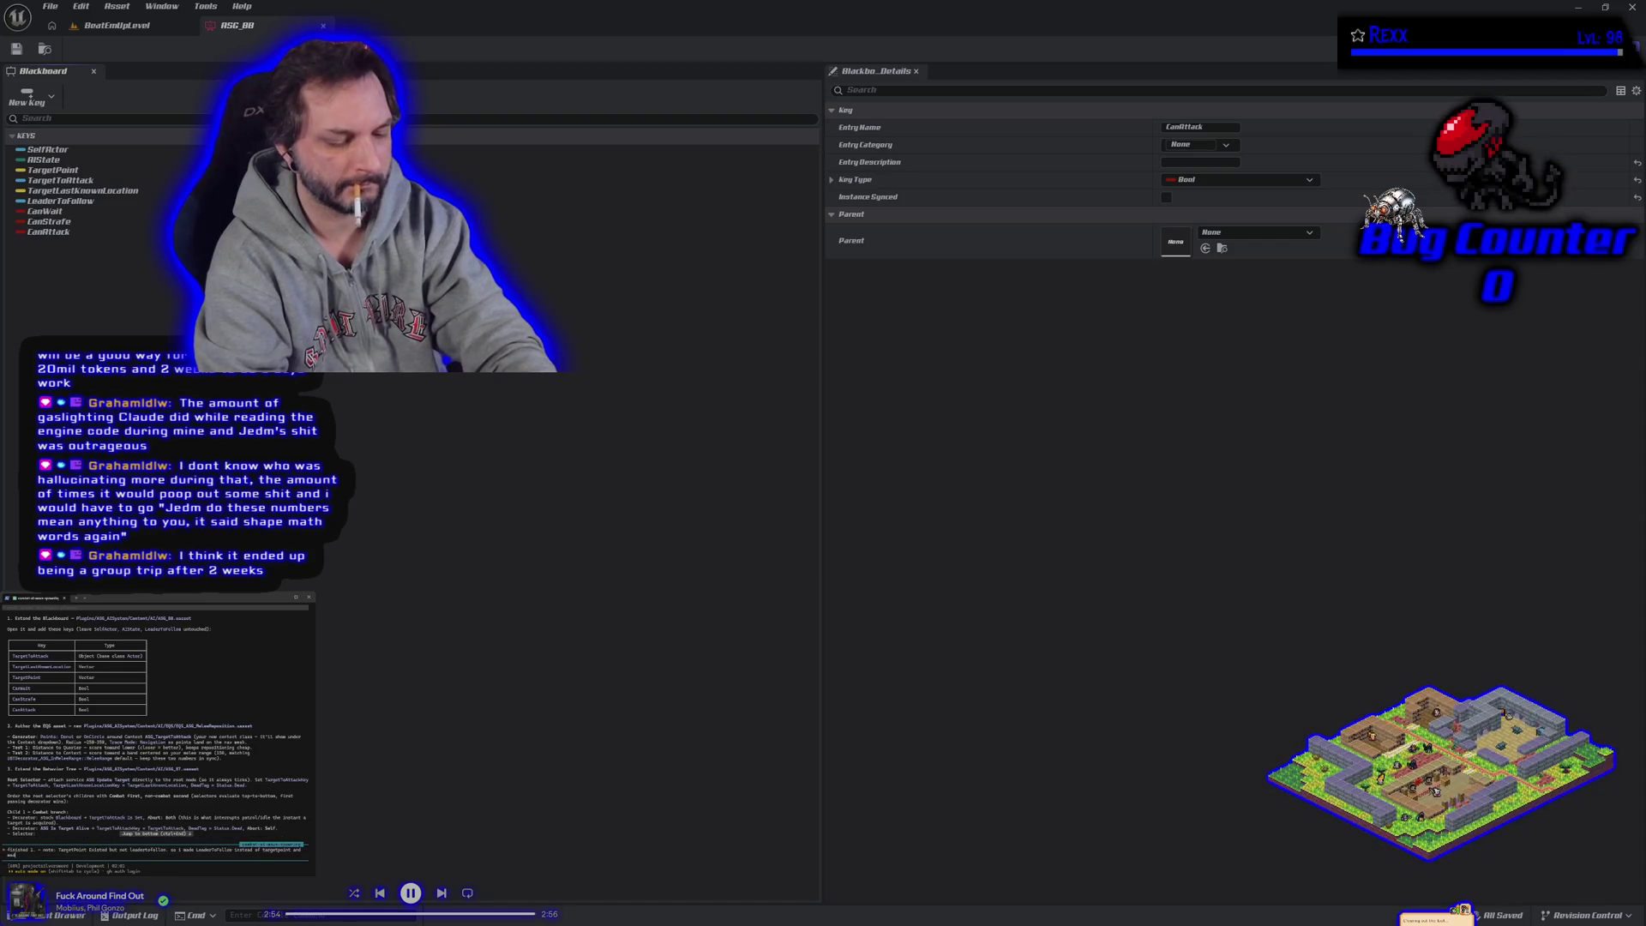
key(BackSpace)
key(BackSpace)
key(BackSpace)
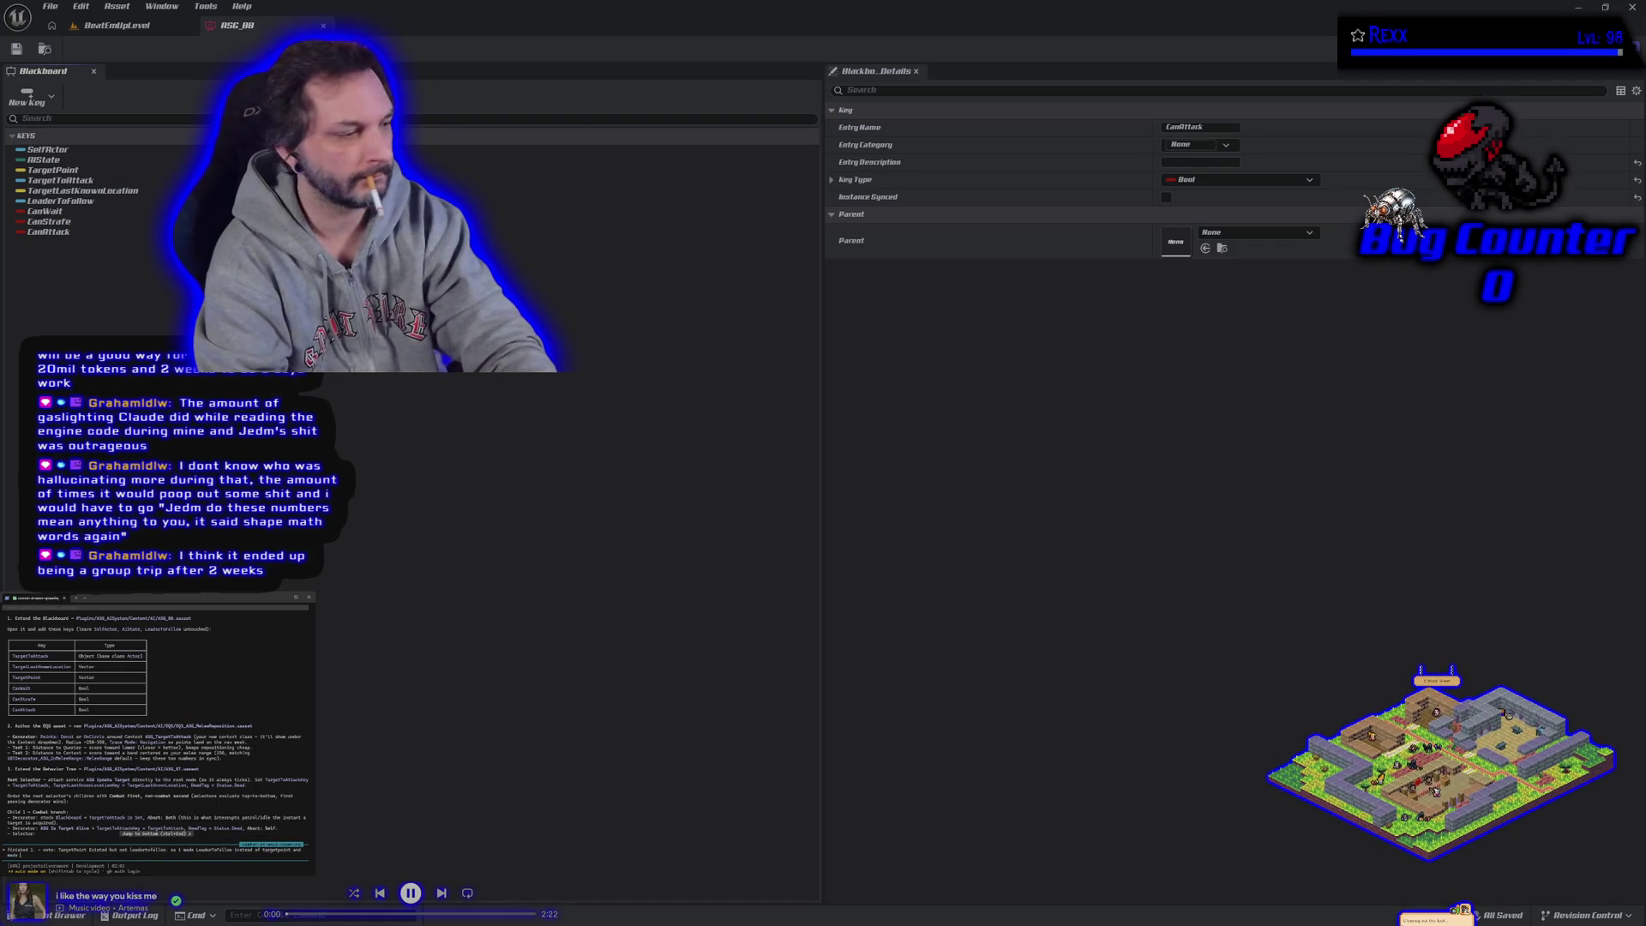
text(set base clas to actor)
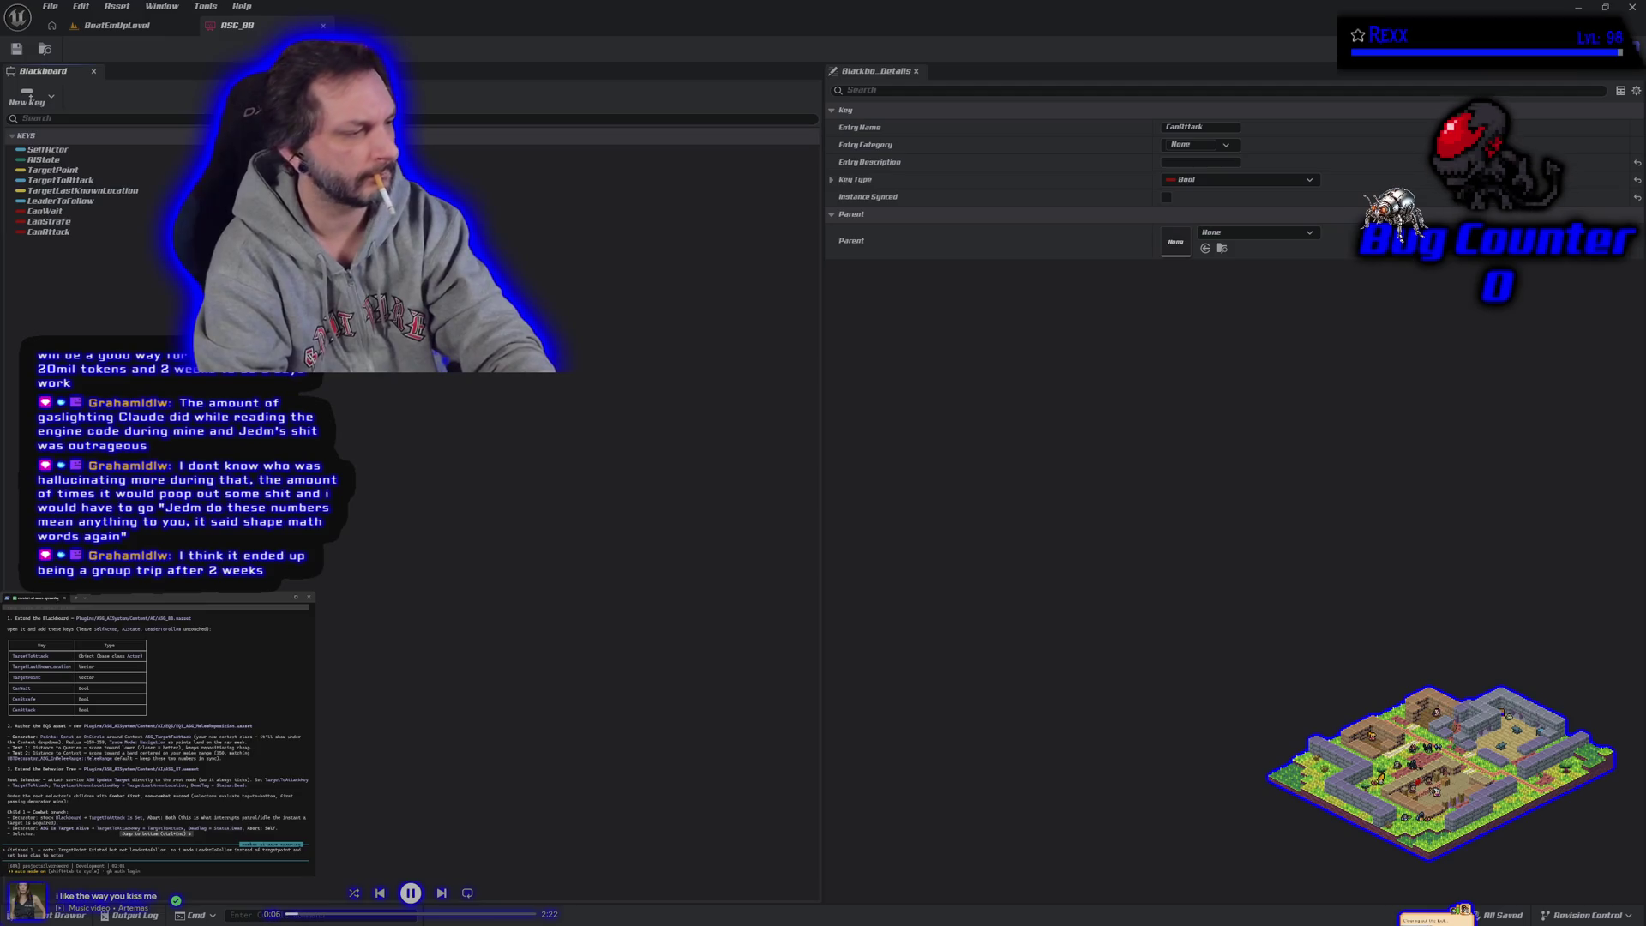
key(Return)
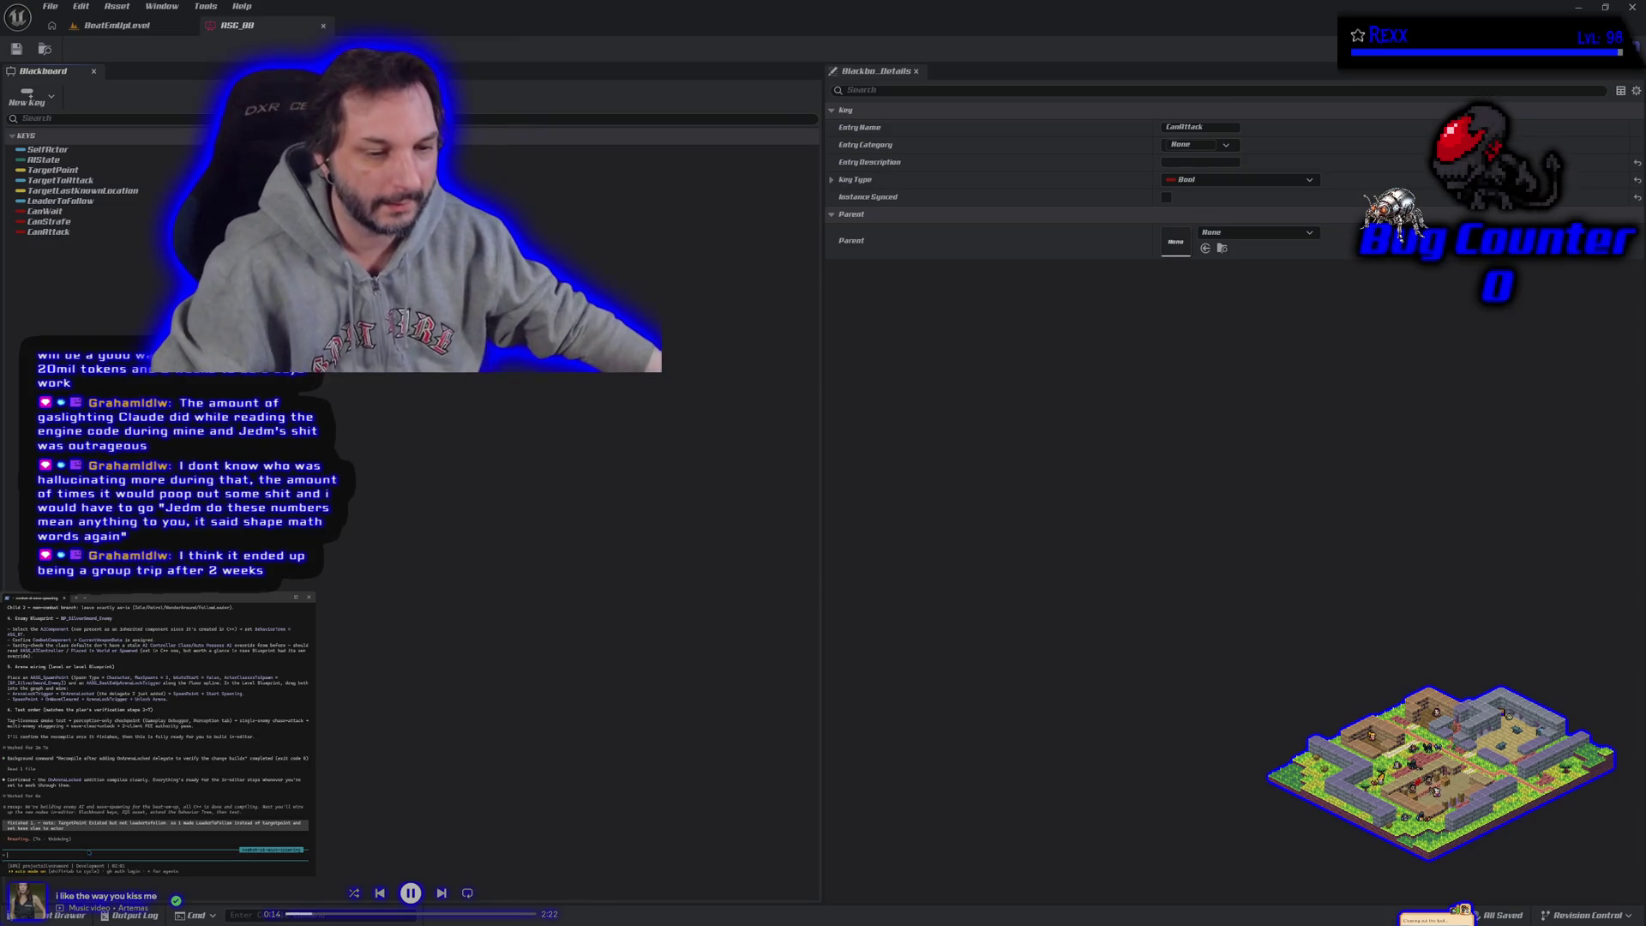
Step: Open the Content Drawer to the AI folder showing ASG_BB and ASG_BT
scroll(130, 823, up, 4)
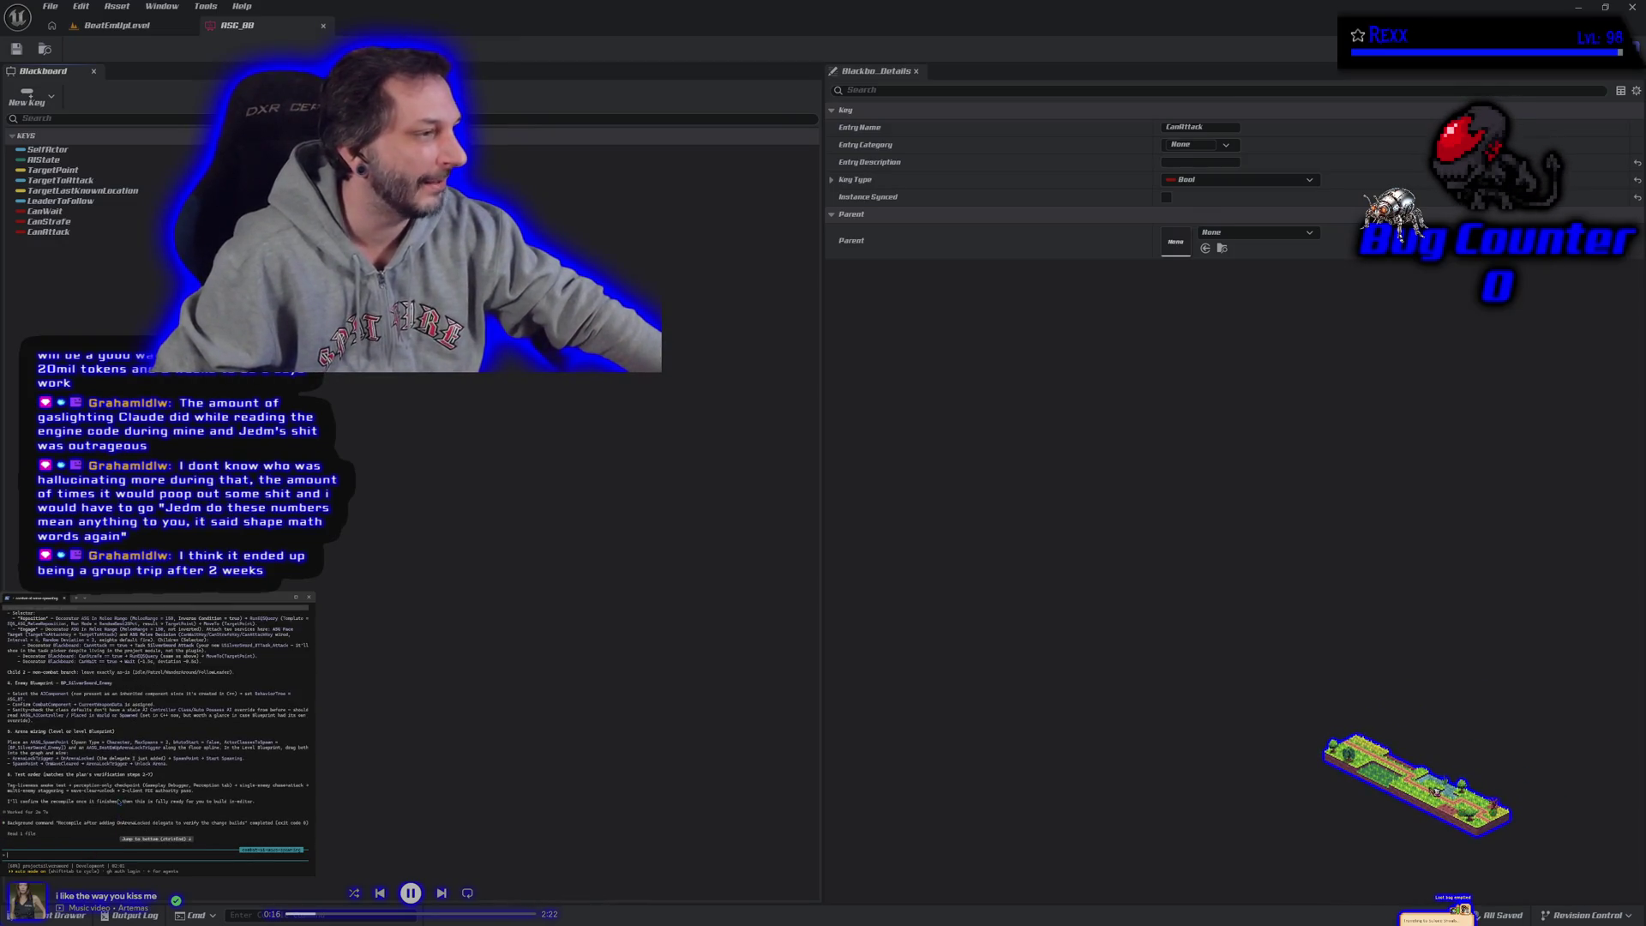
scroll(119, 802, up, 4)
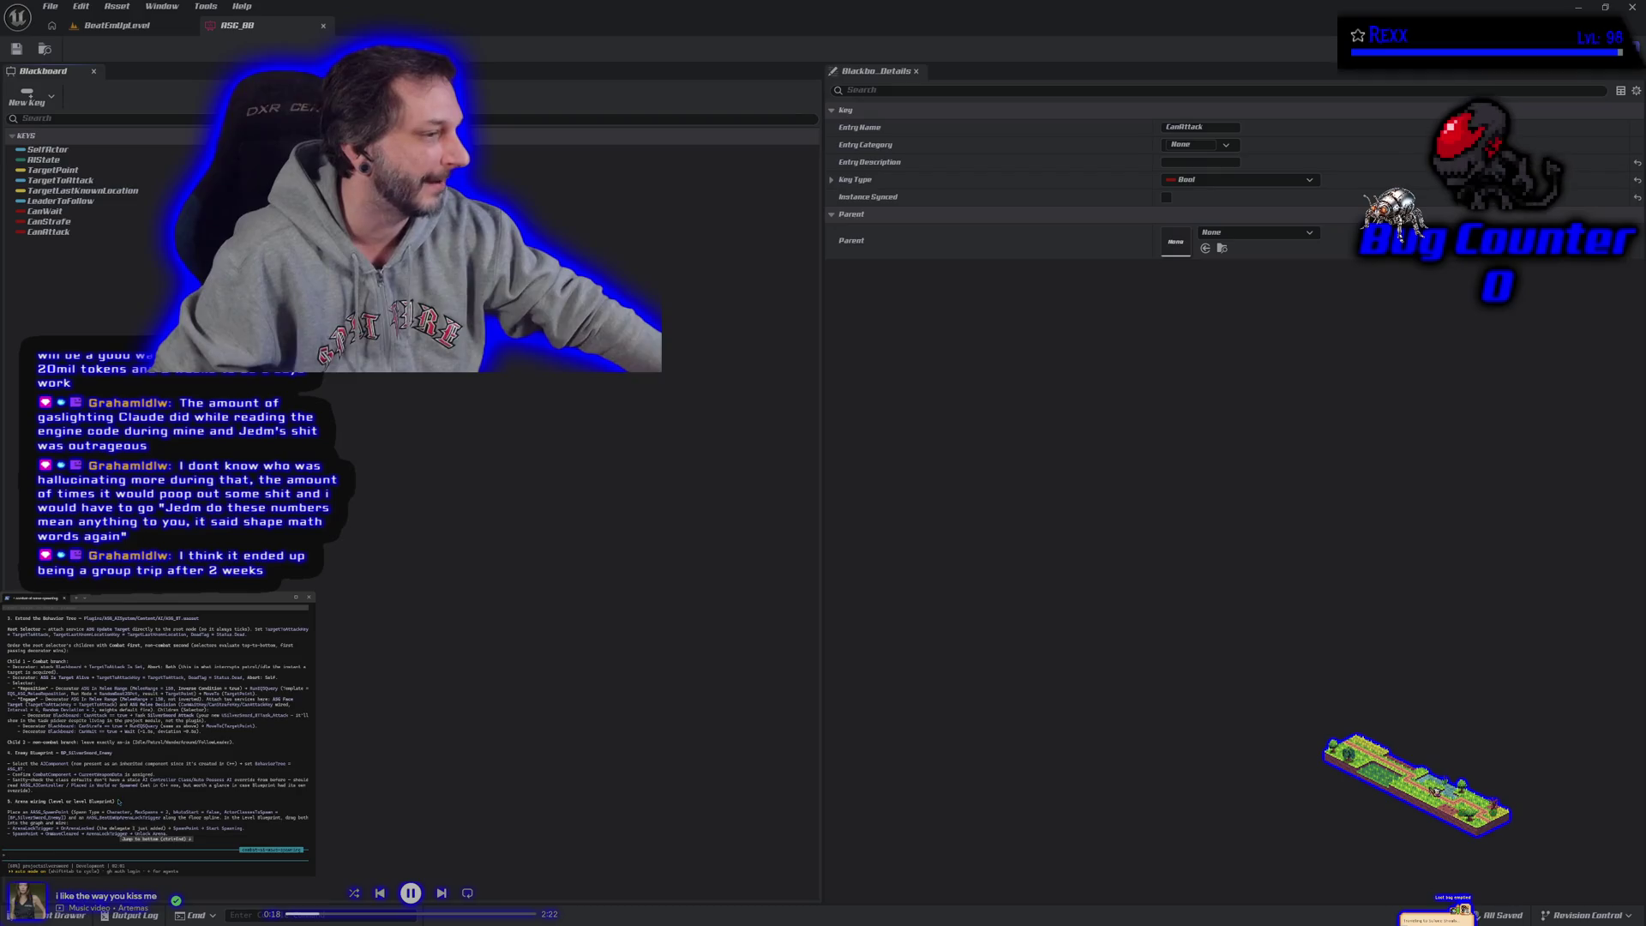
scroll(119, 802, up, 1)
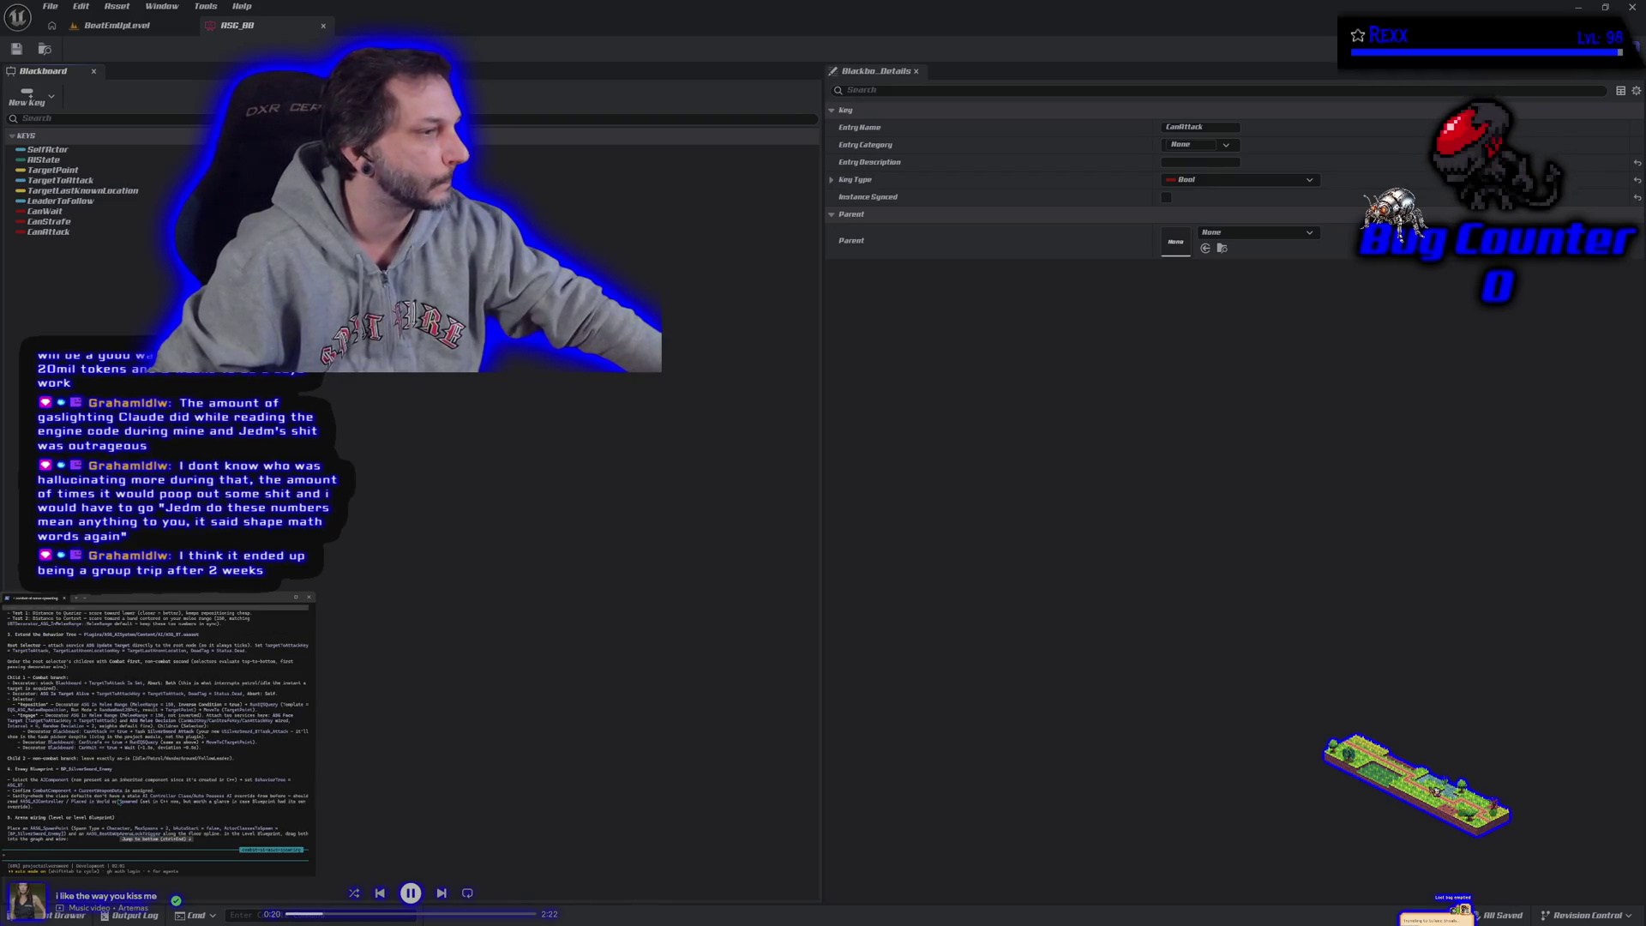
scroll(120, 802, down, 9)
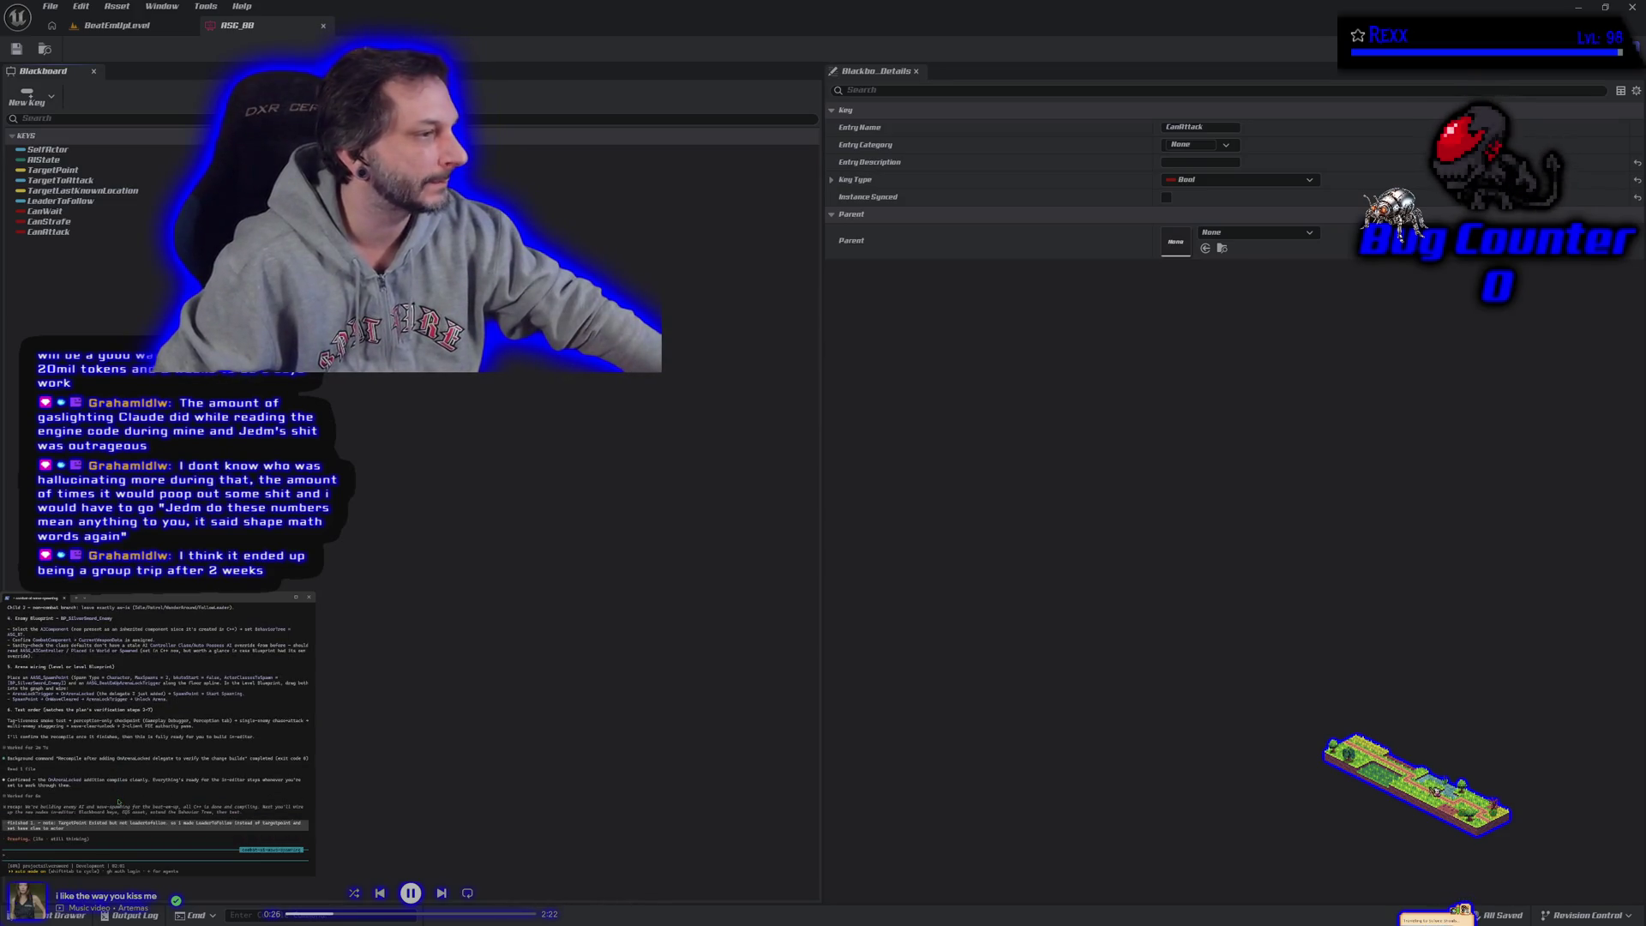
scroll(130, 802, up, 13)
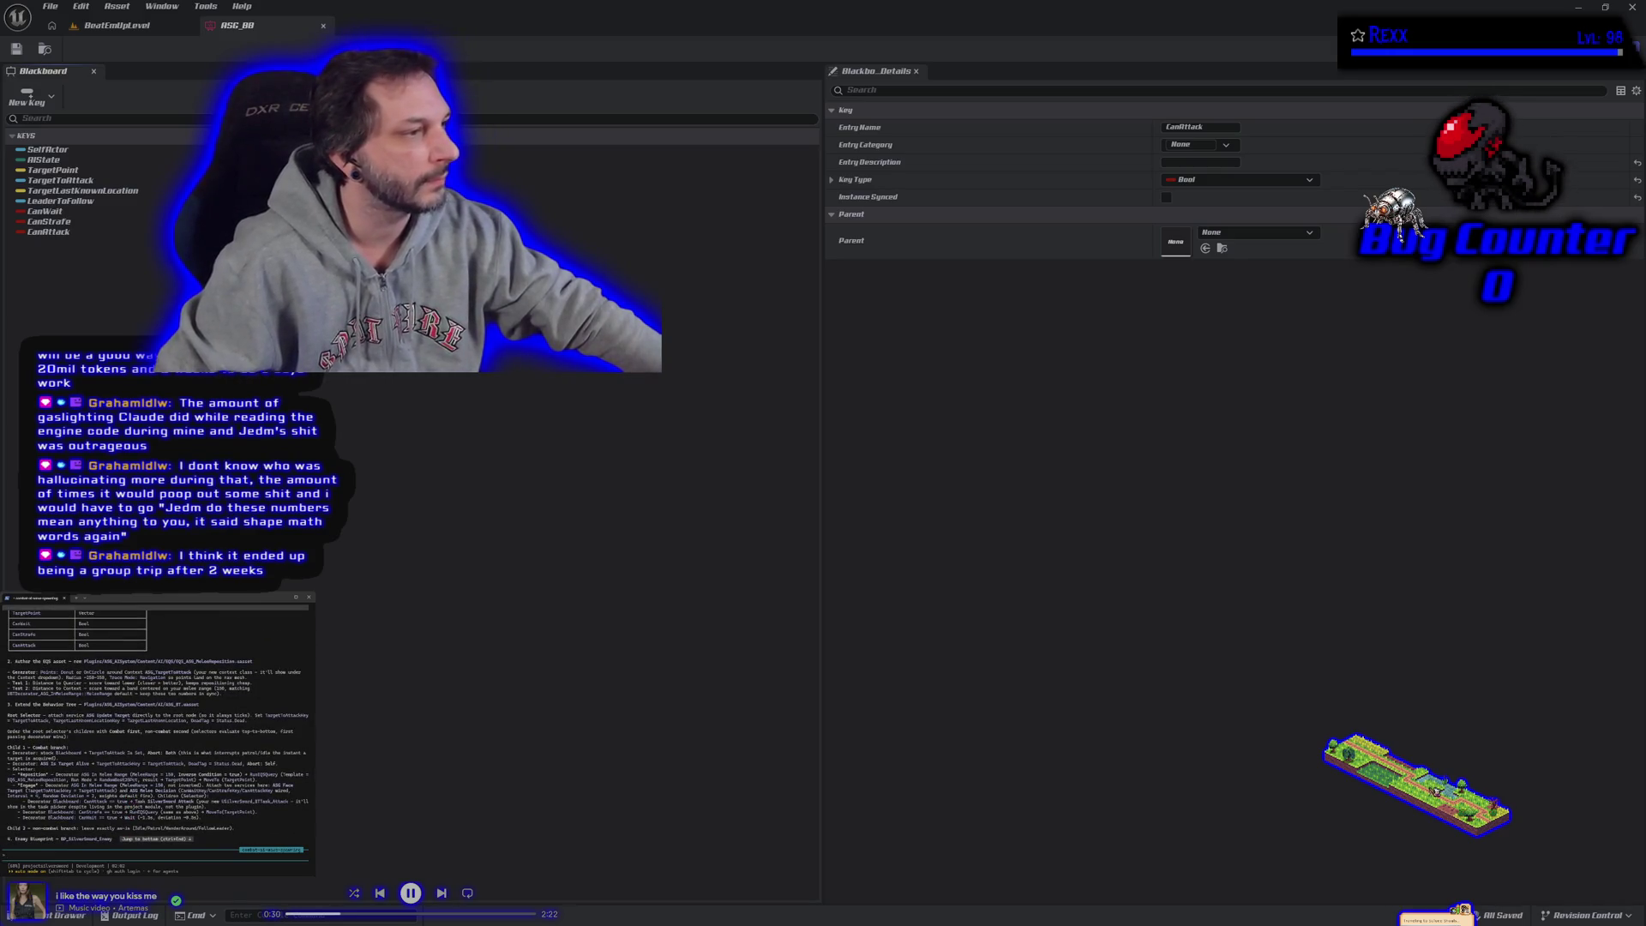
click(49, 916)
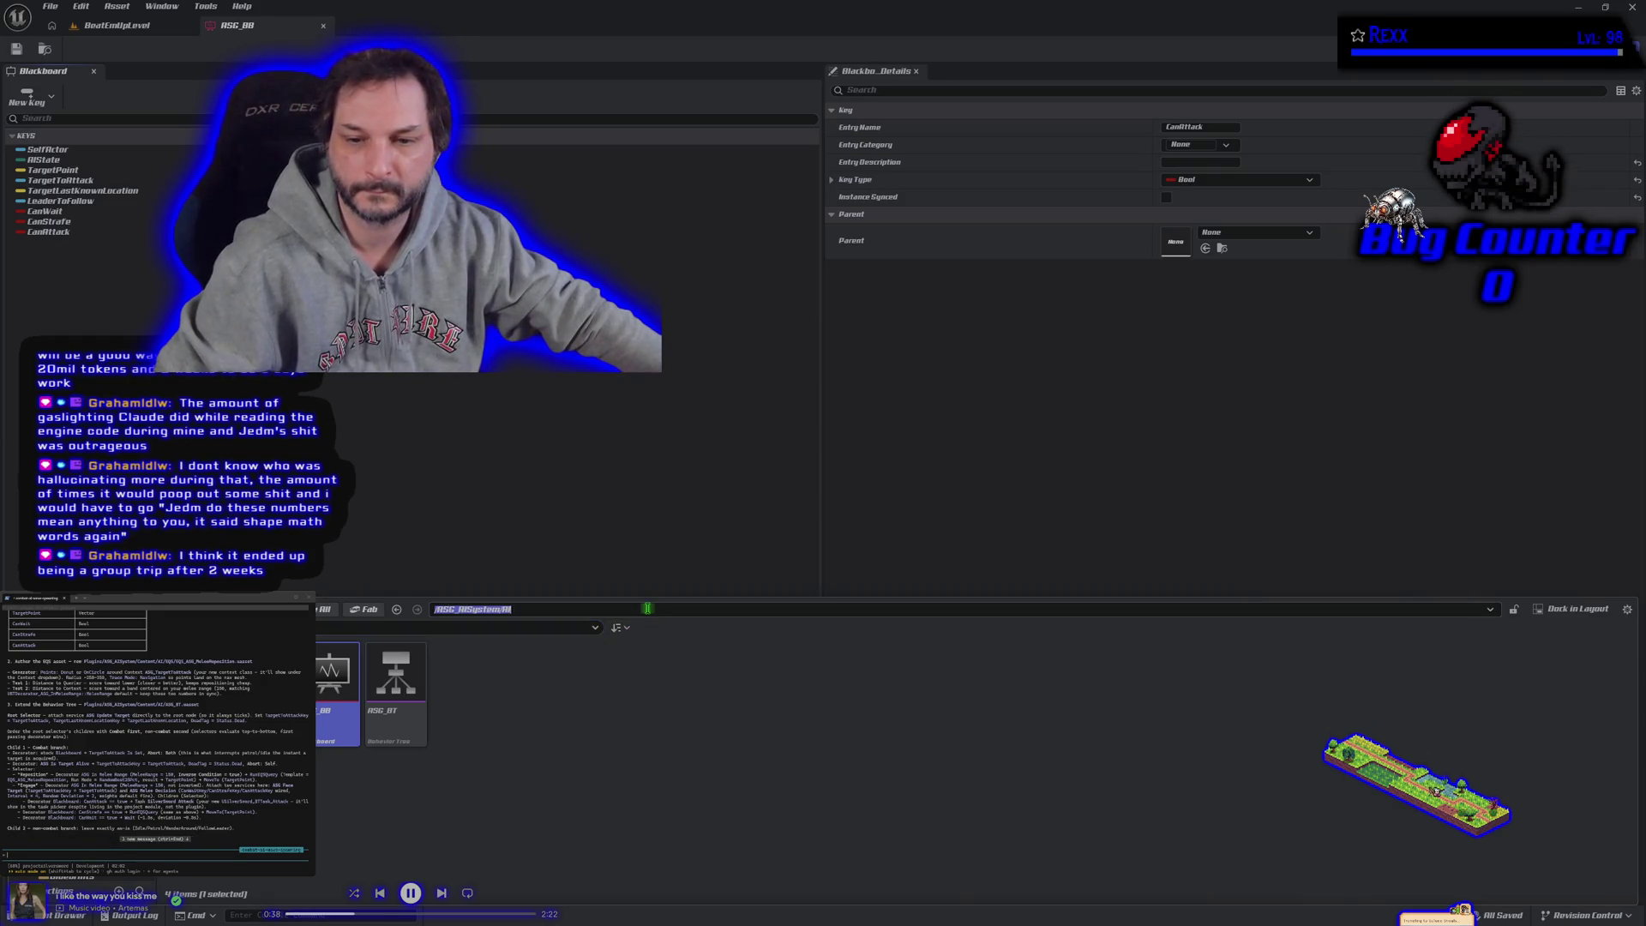
click(581, 732)
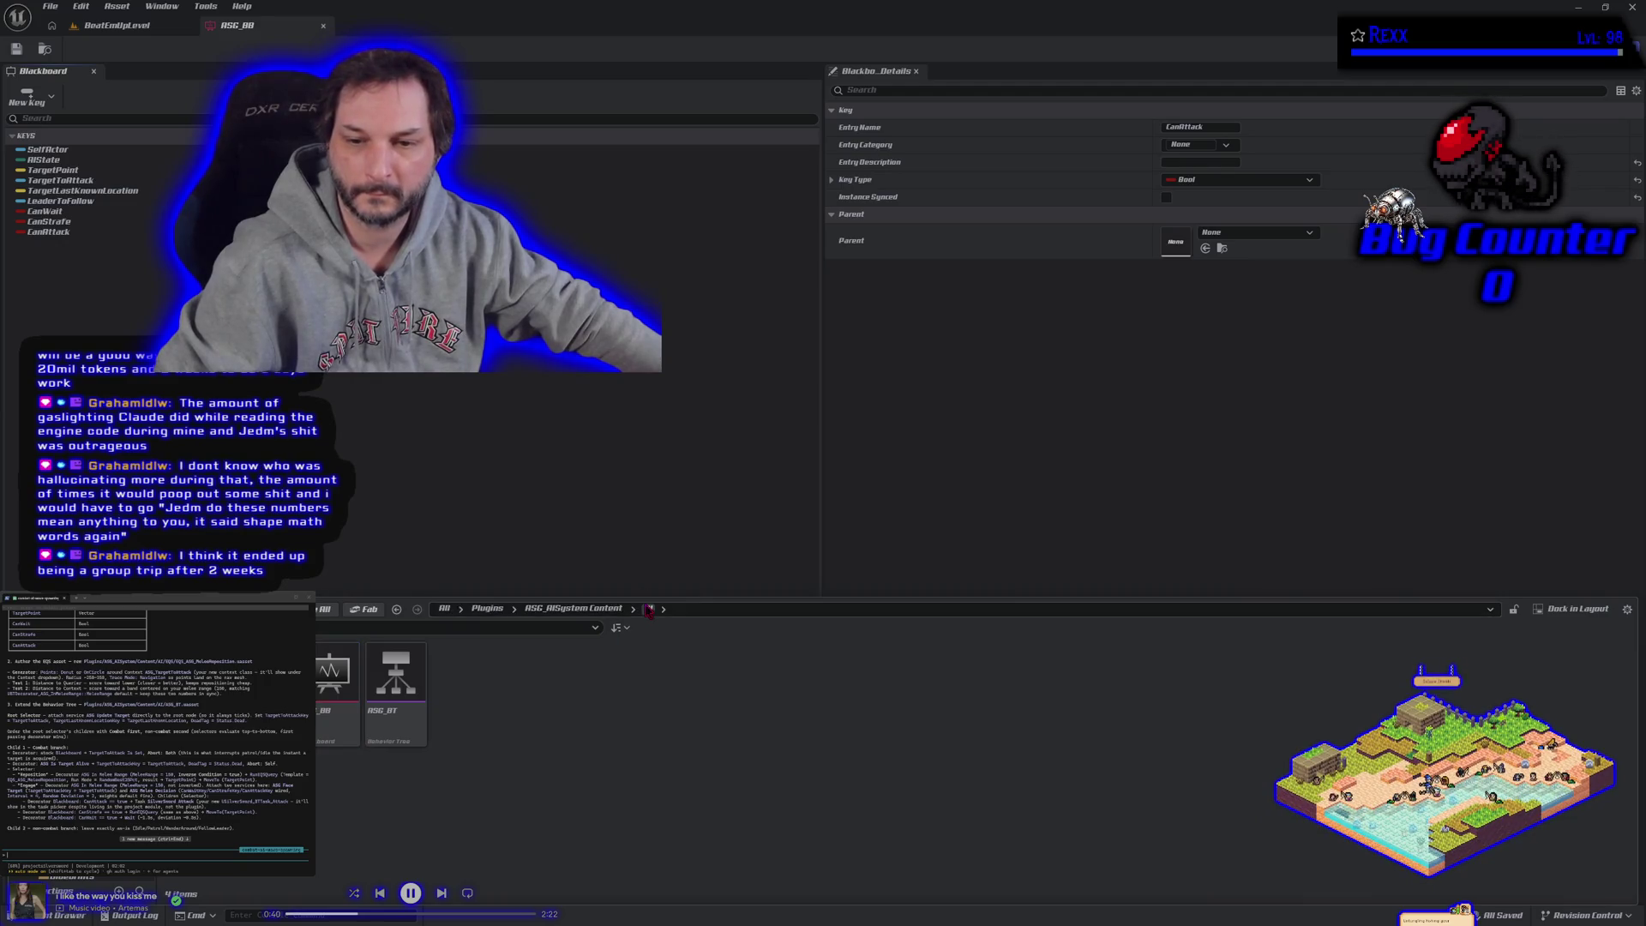
Step: Create a new folder named EQS in the AI folder and open it
right_click(528, 691)
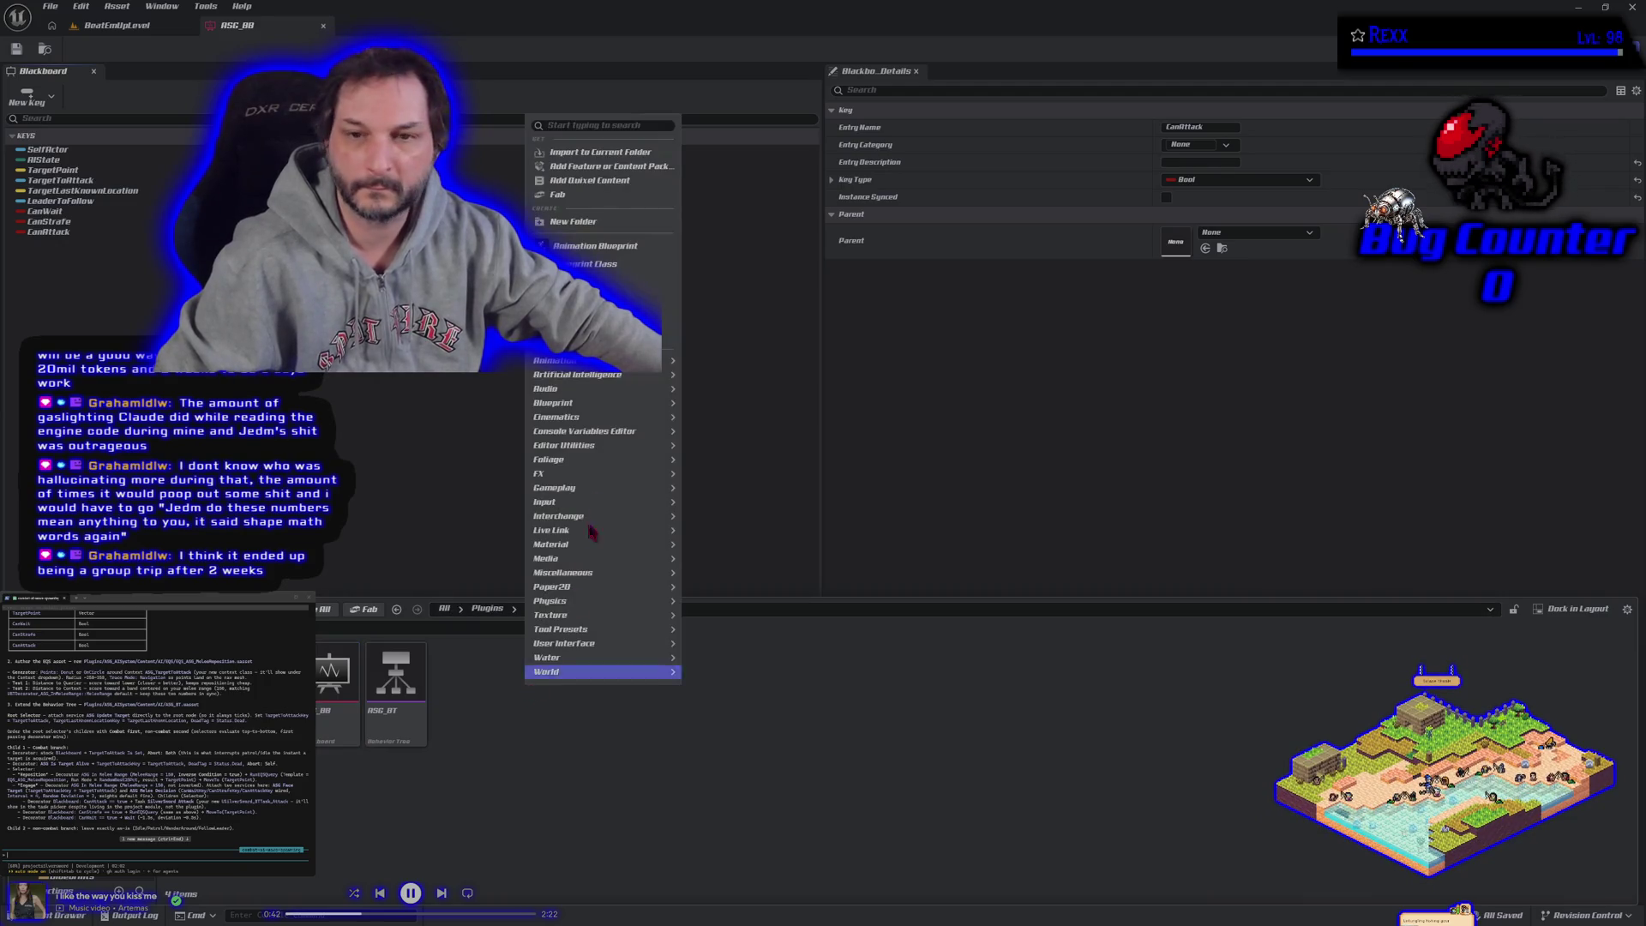
click(612, 225)
text(Tasks)
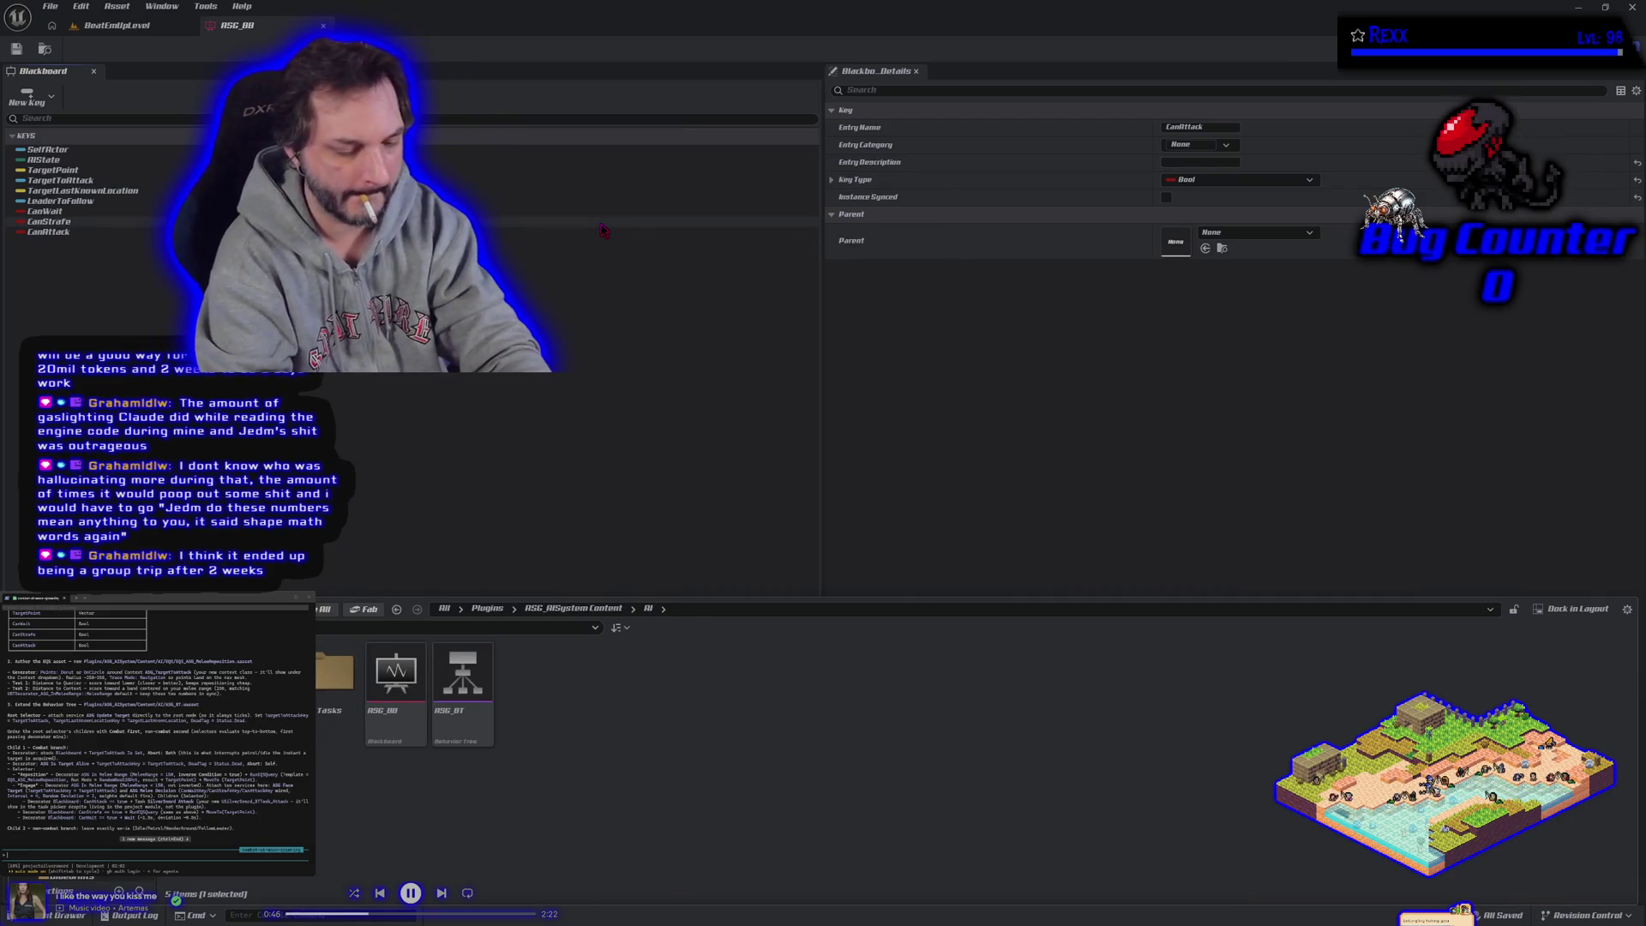
key(Return)
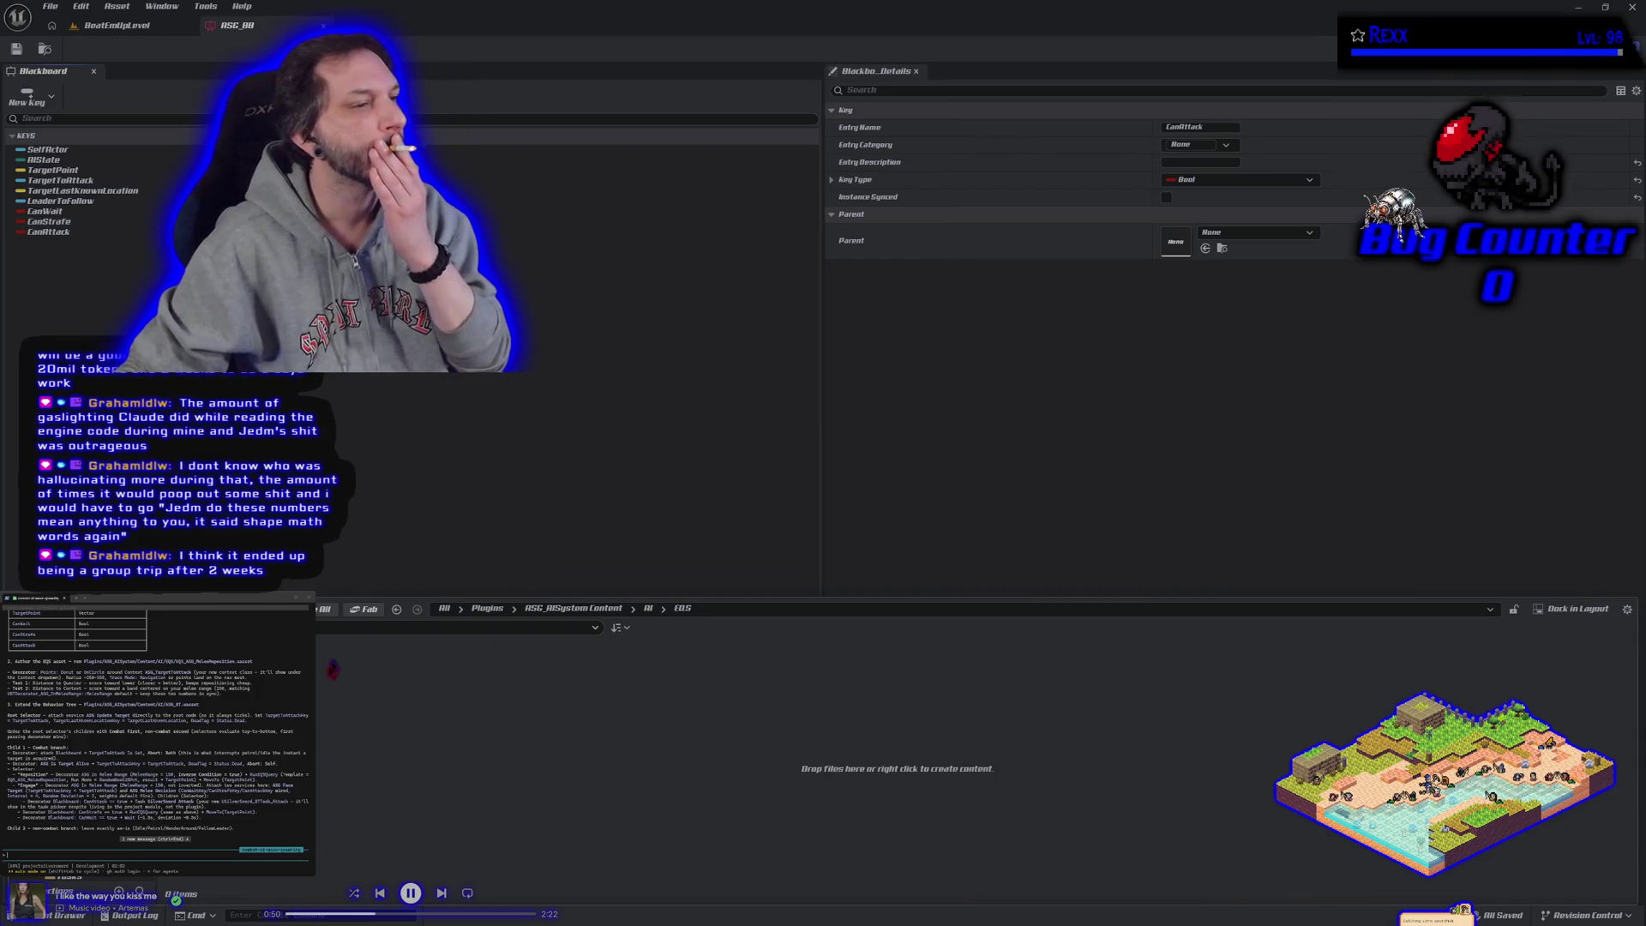
Step: Create a new Environment Query asset inside the EQS folder
right_click(239, 706)
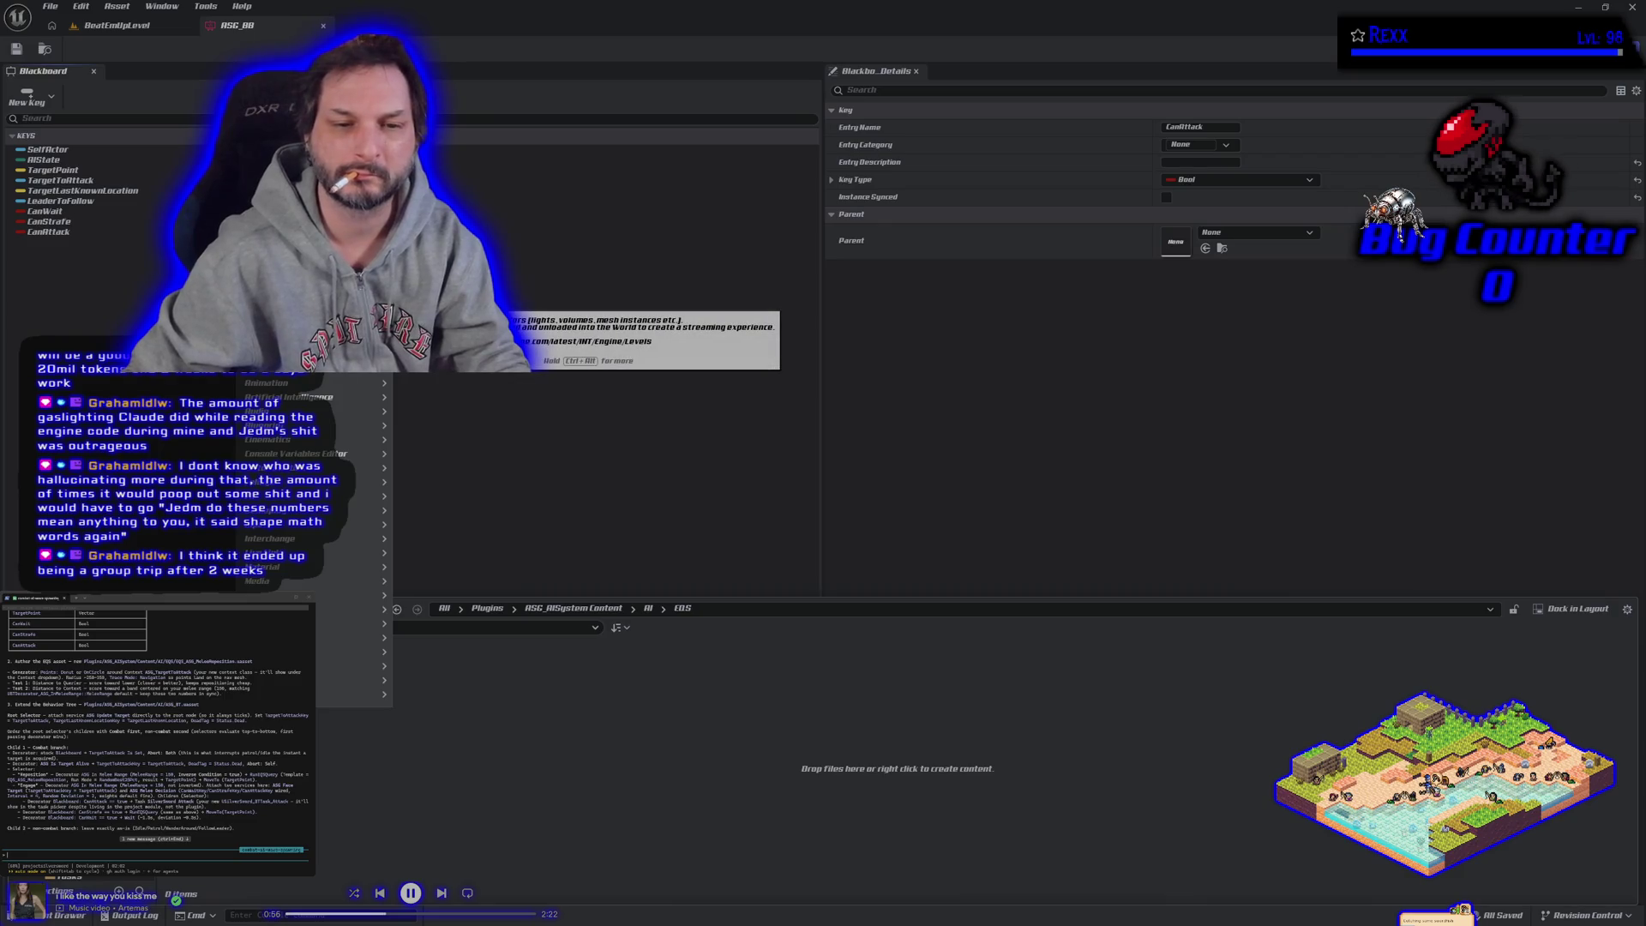
mouse_move(341, 600)
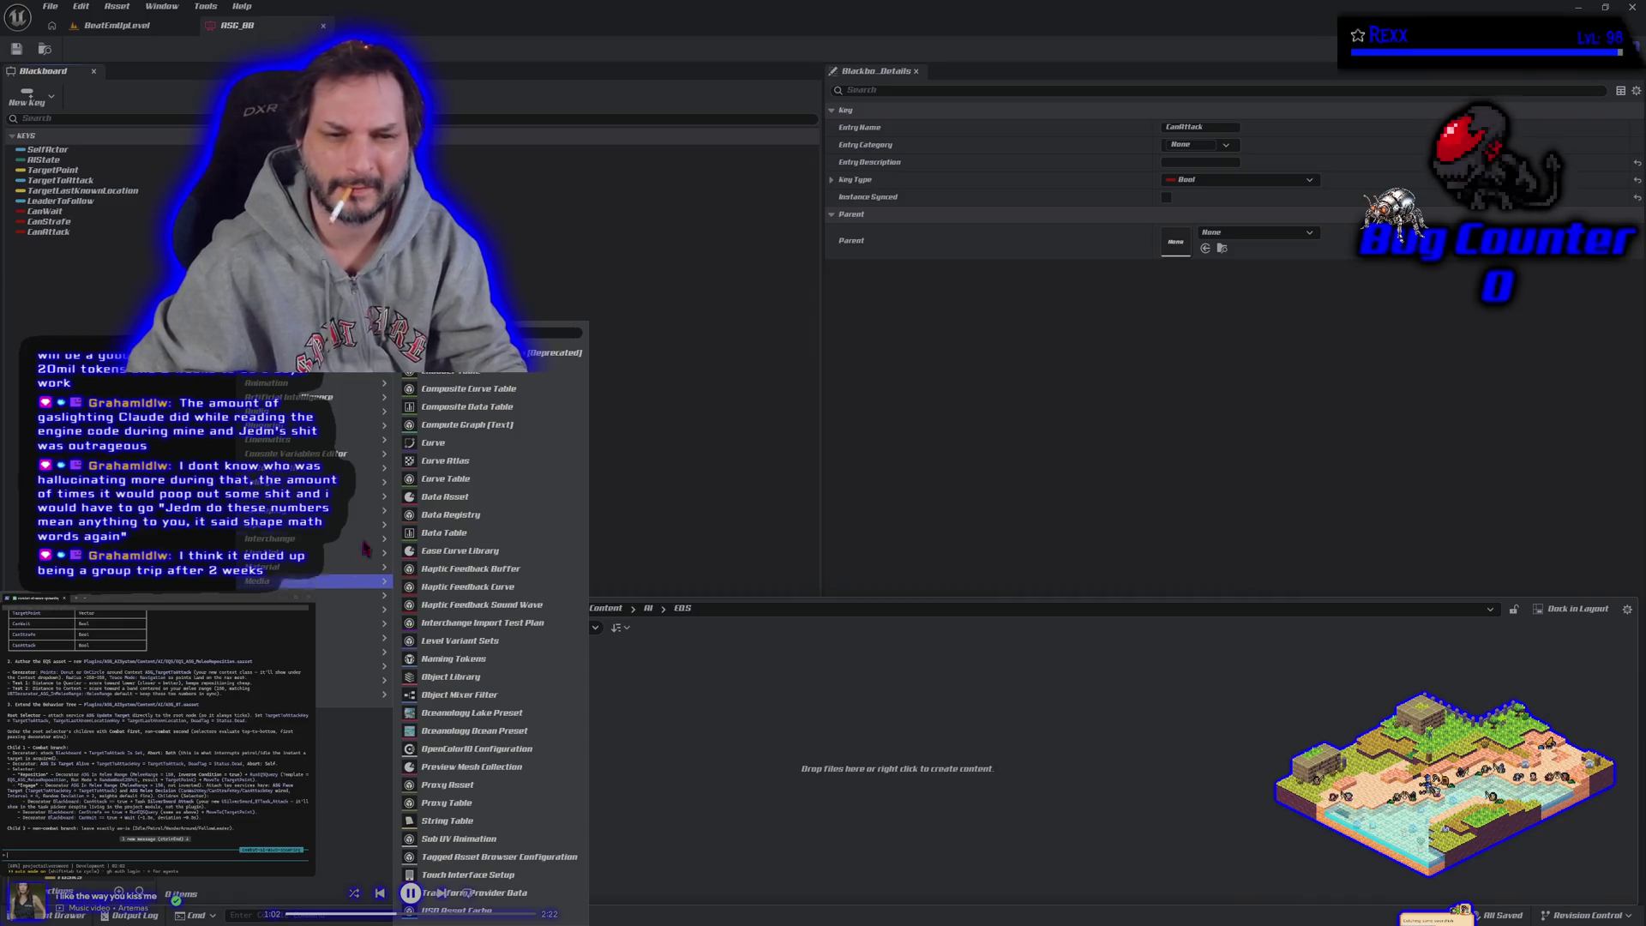
mouse_move(388, 400)
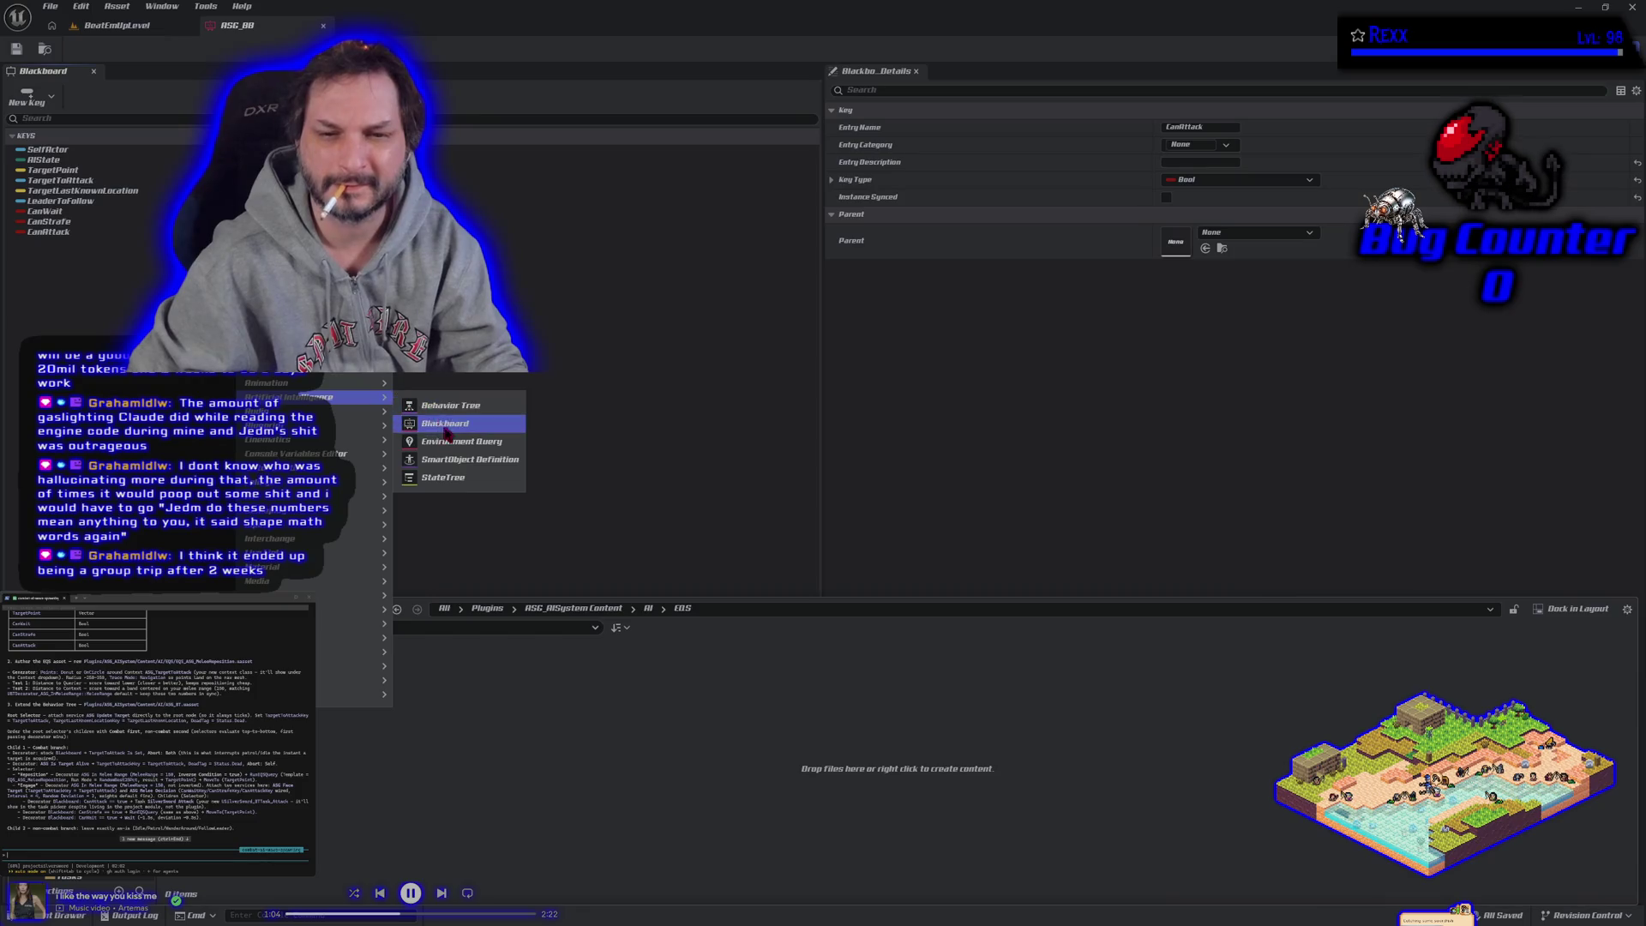
click(480, 442)
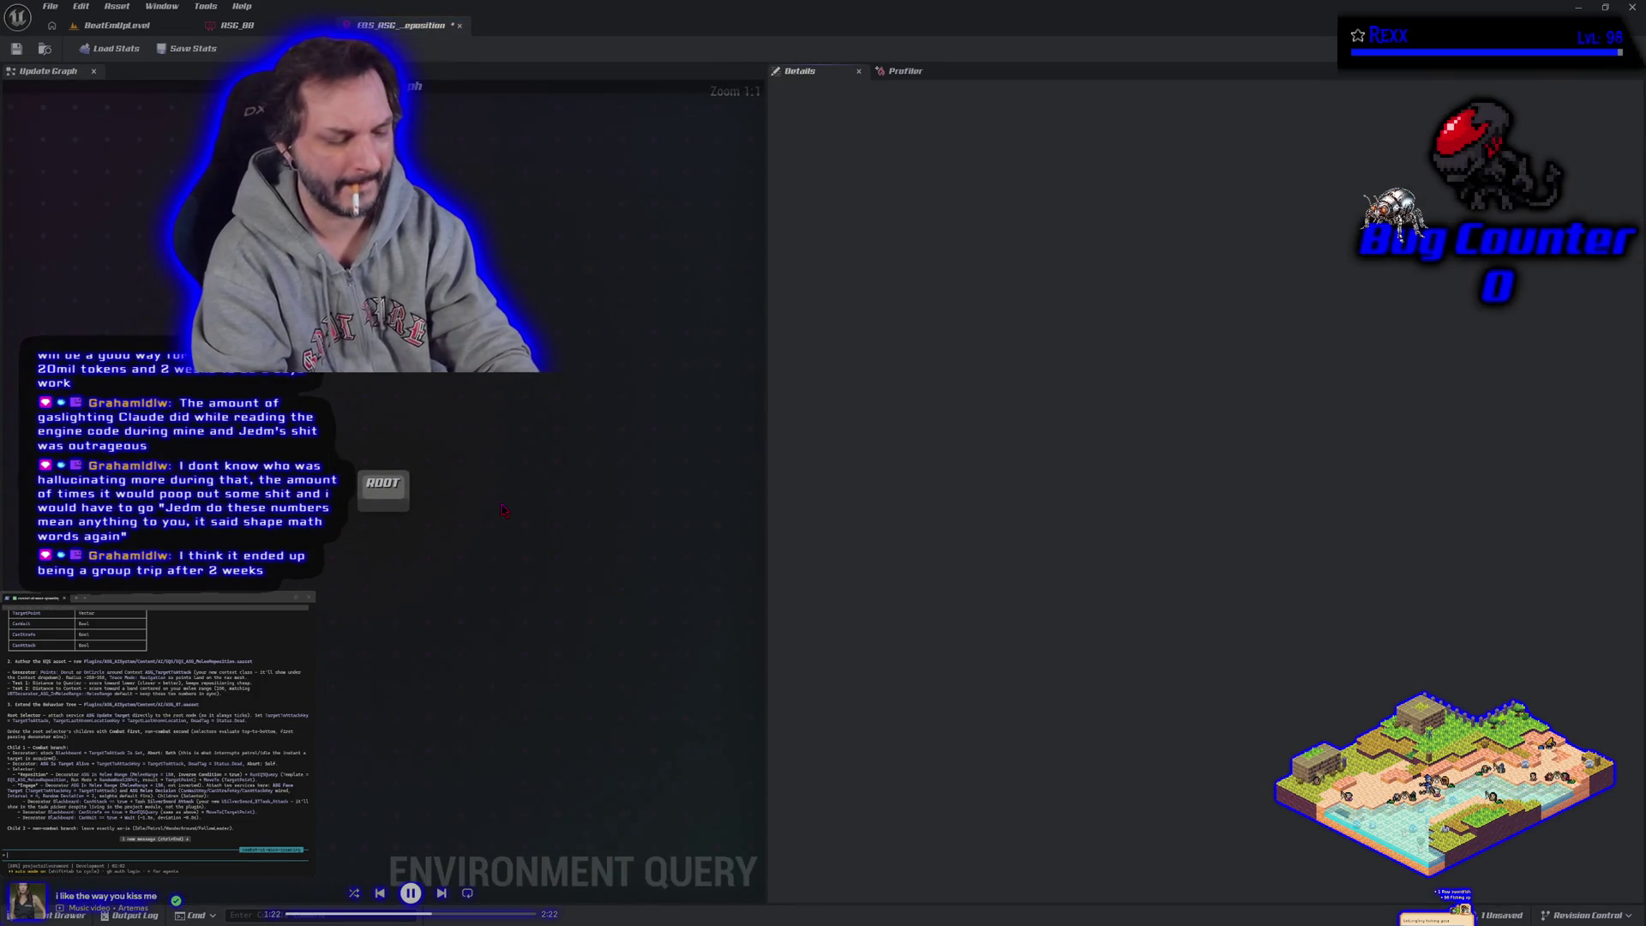
Step: Save the new query and drag from ROOT to list the Generators options
key(ctrl+s)
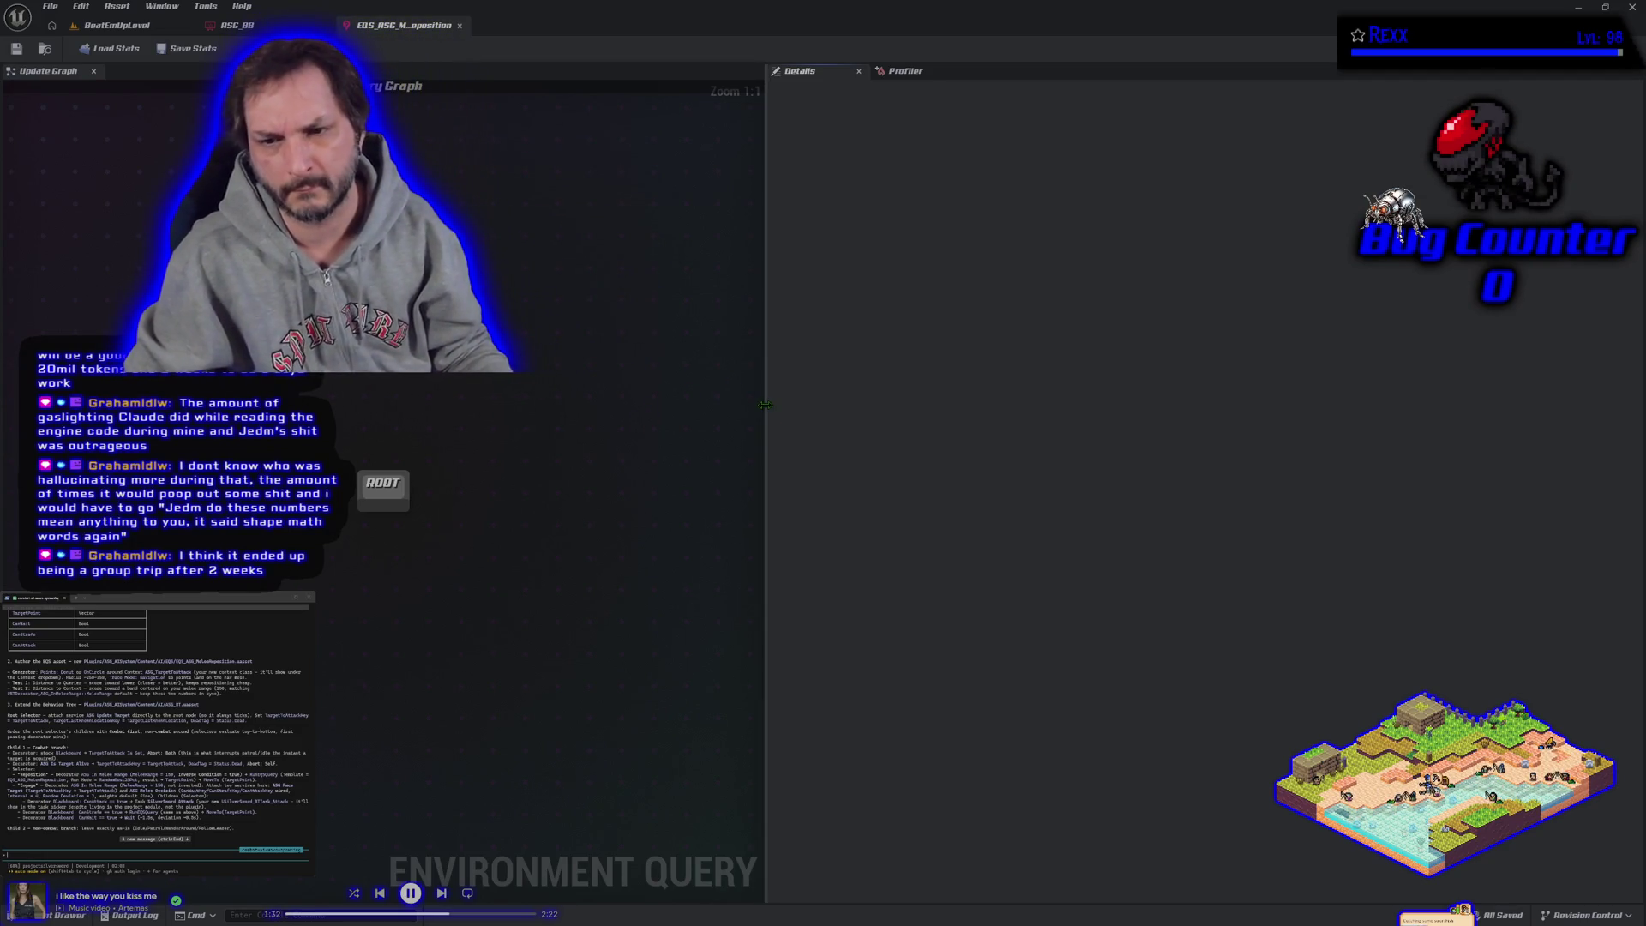
drag(767, 408, 1361, 364)
mouse_move(481, 414)
mouse_down()
mouse_move(1084, 429)
mouse_move(984, 387)
mouse_up()
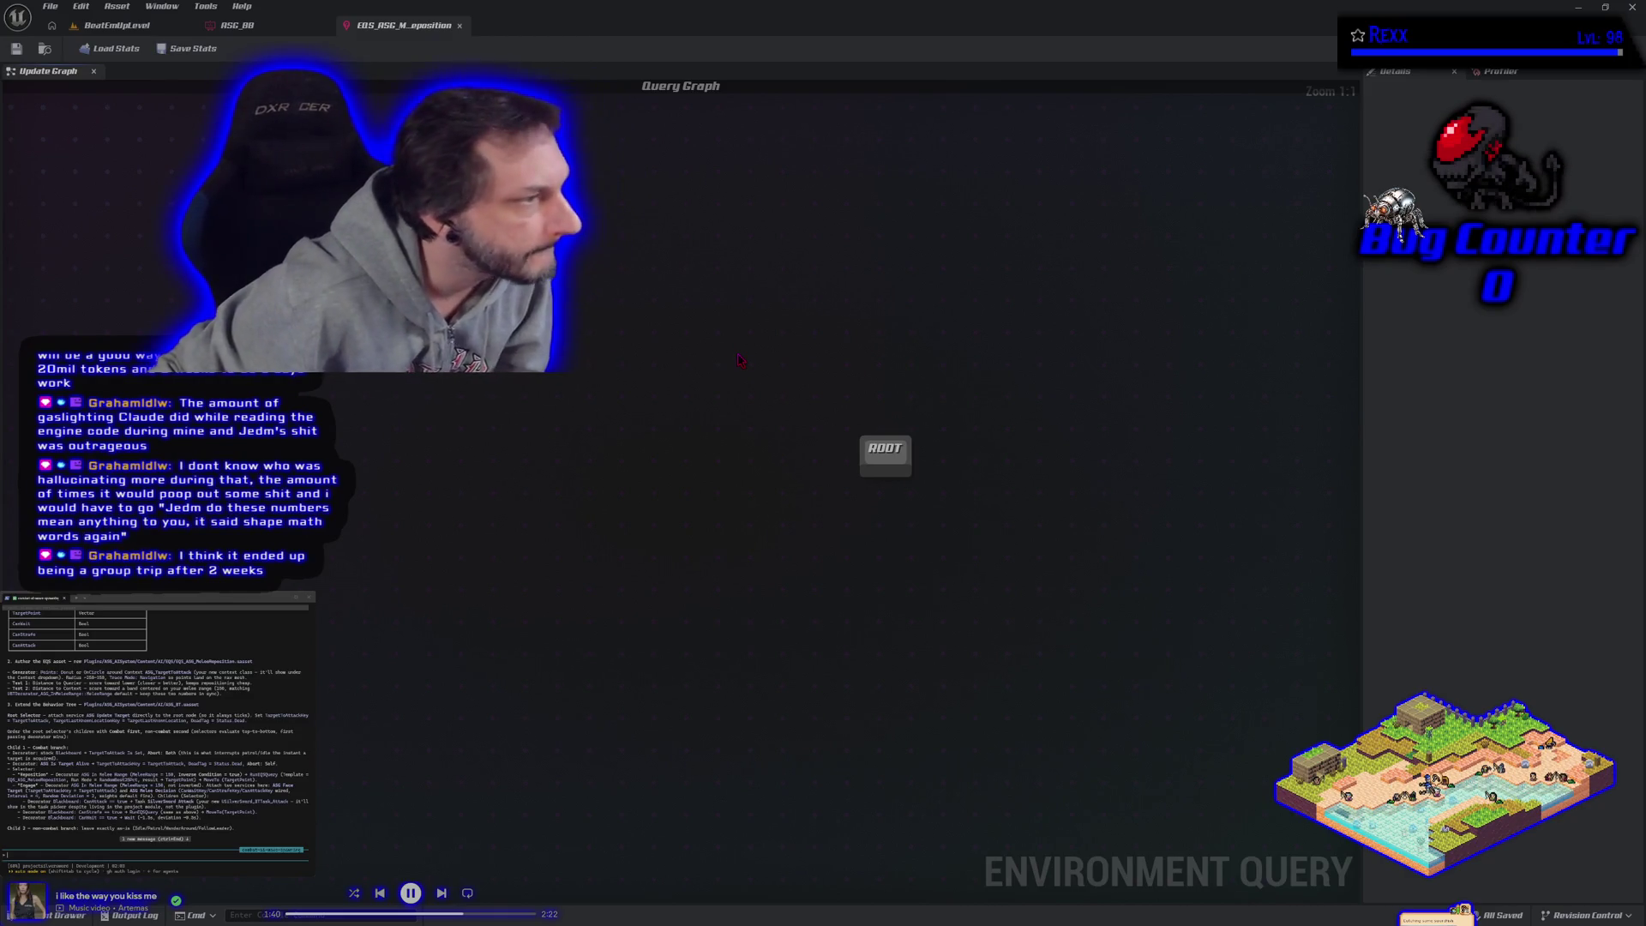
drag(885, 472, 884, 515)
click(895, 539)
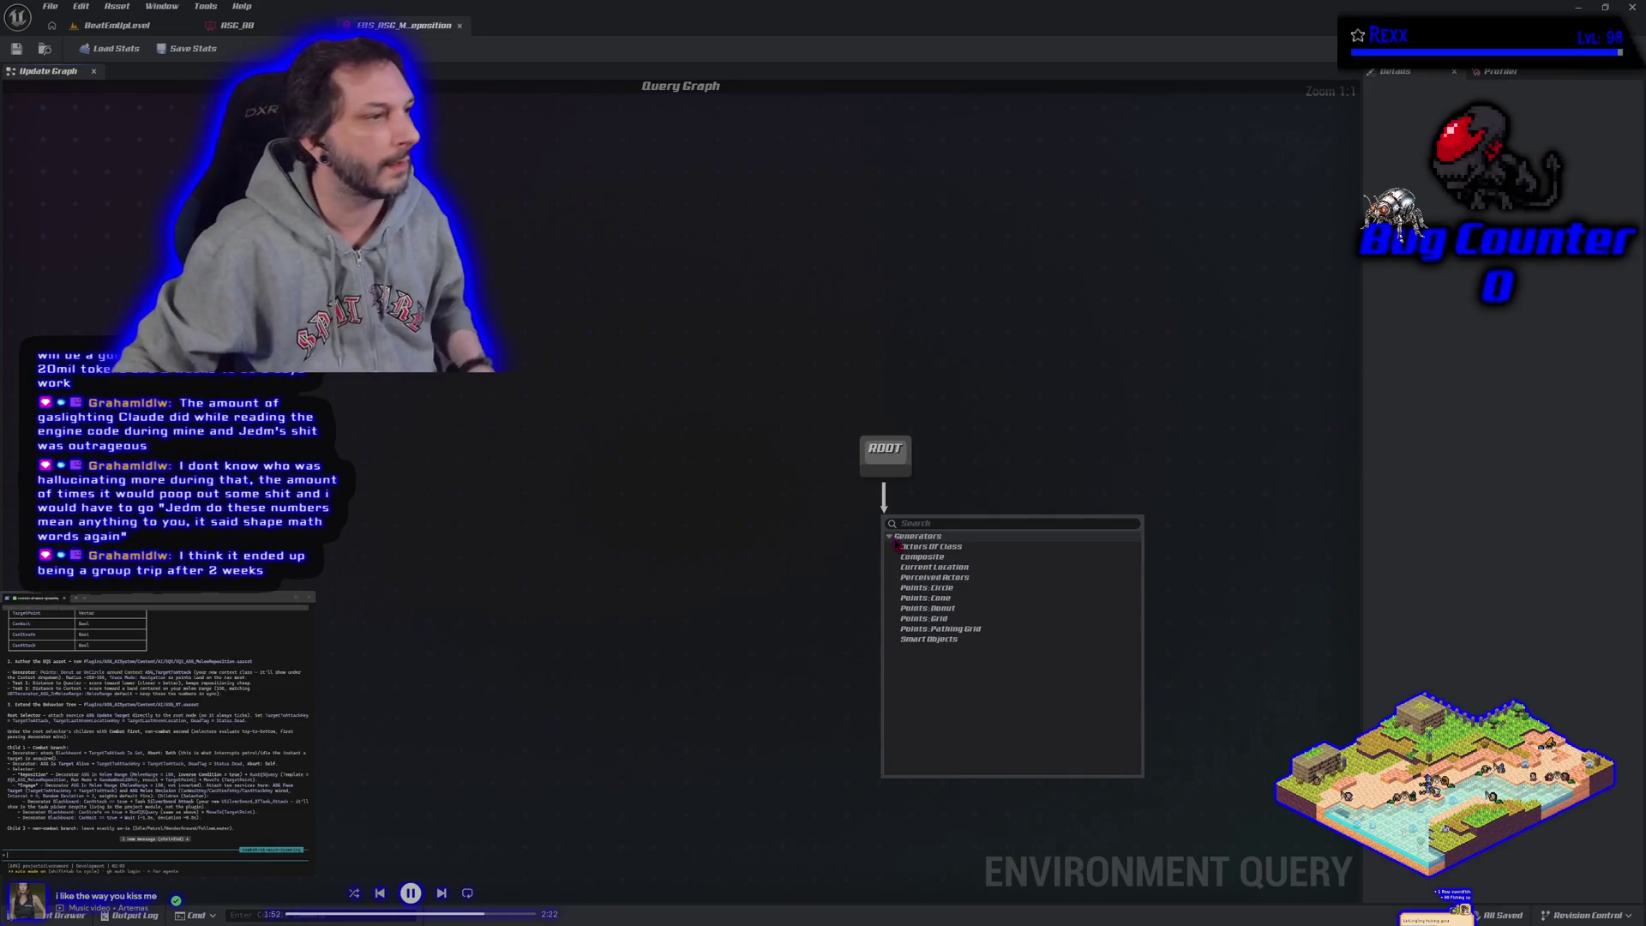
Step: Attach a Points: Circle (OnCircle) generator beneath the ROOT node
click(954, 589)
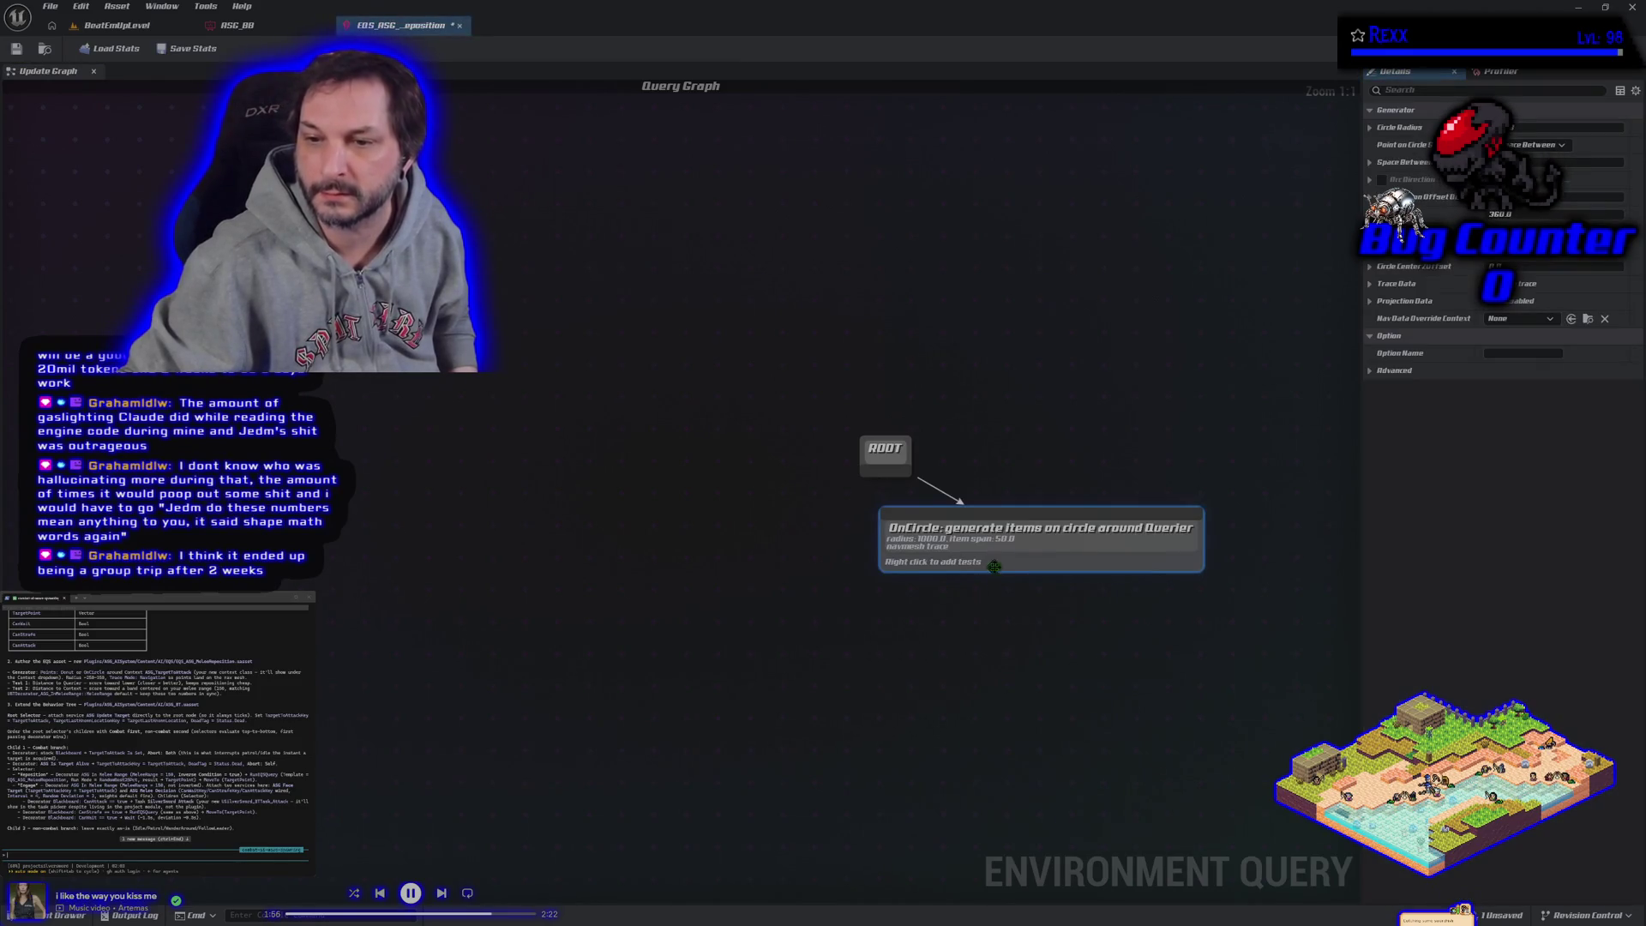
mouse_move(872, 578)
mouse_down()
mouse_move(806, 583)
mouse_move(812, 413)
mouse_up()
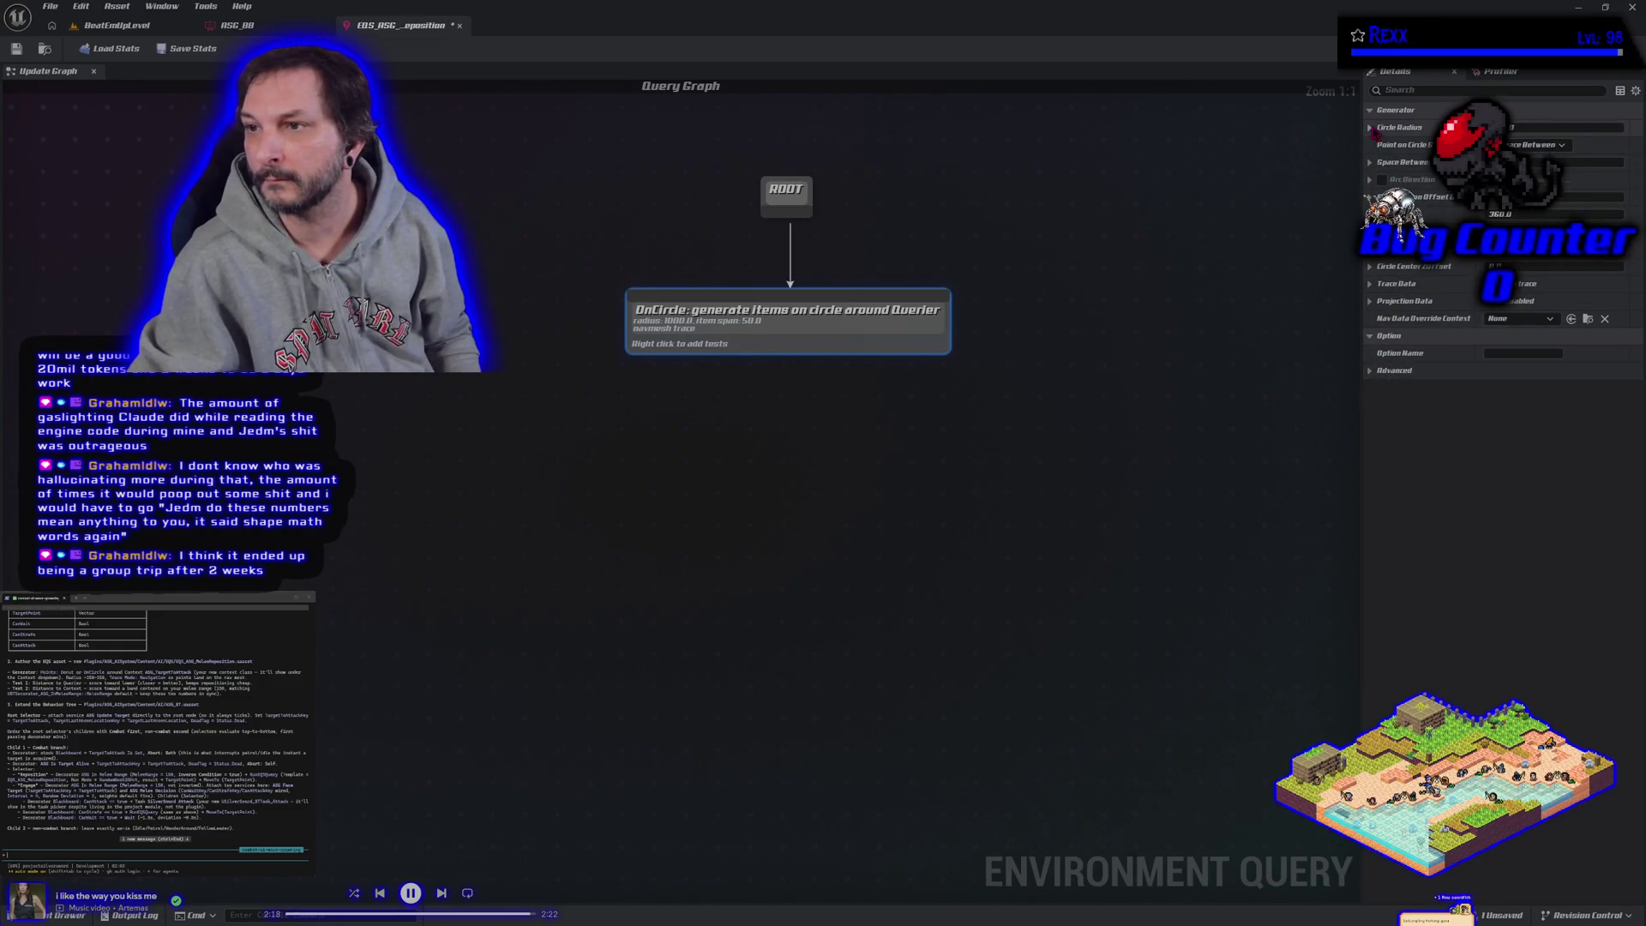
click(1370, 126)
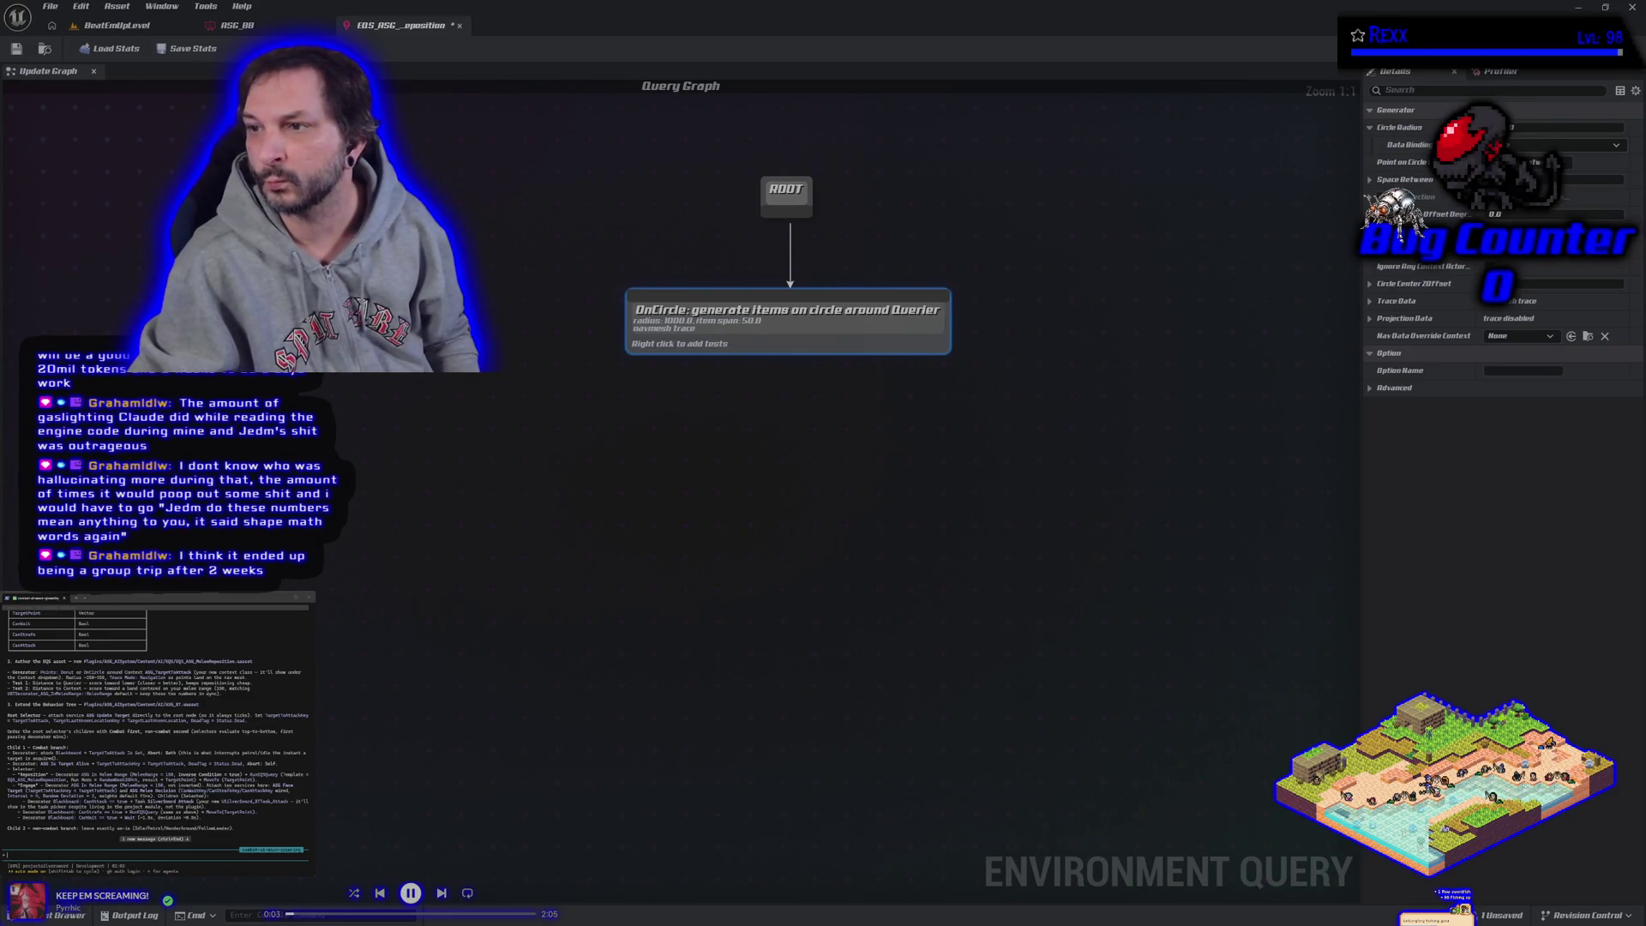
Step: Centre the circle on EnvQueryContext_ASG_TargetToAttack with a radius of 300
click(1576, 266)
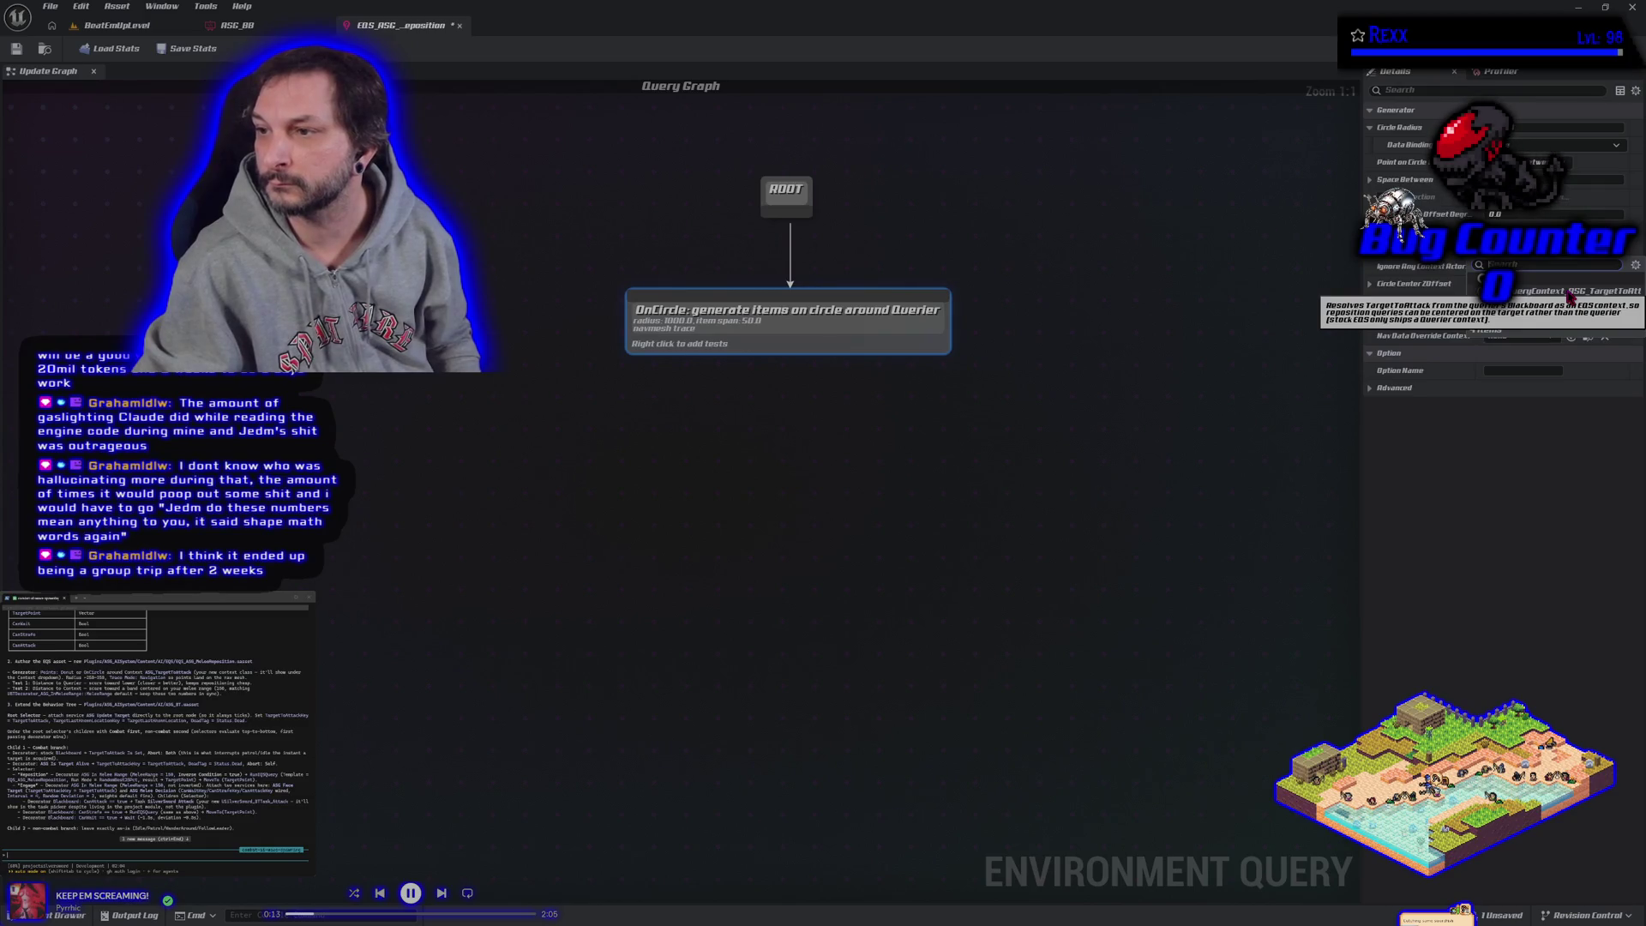
click(1571, 298)
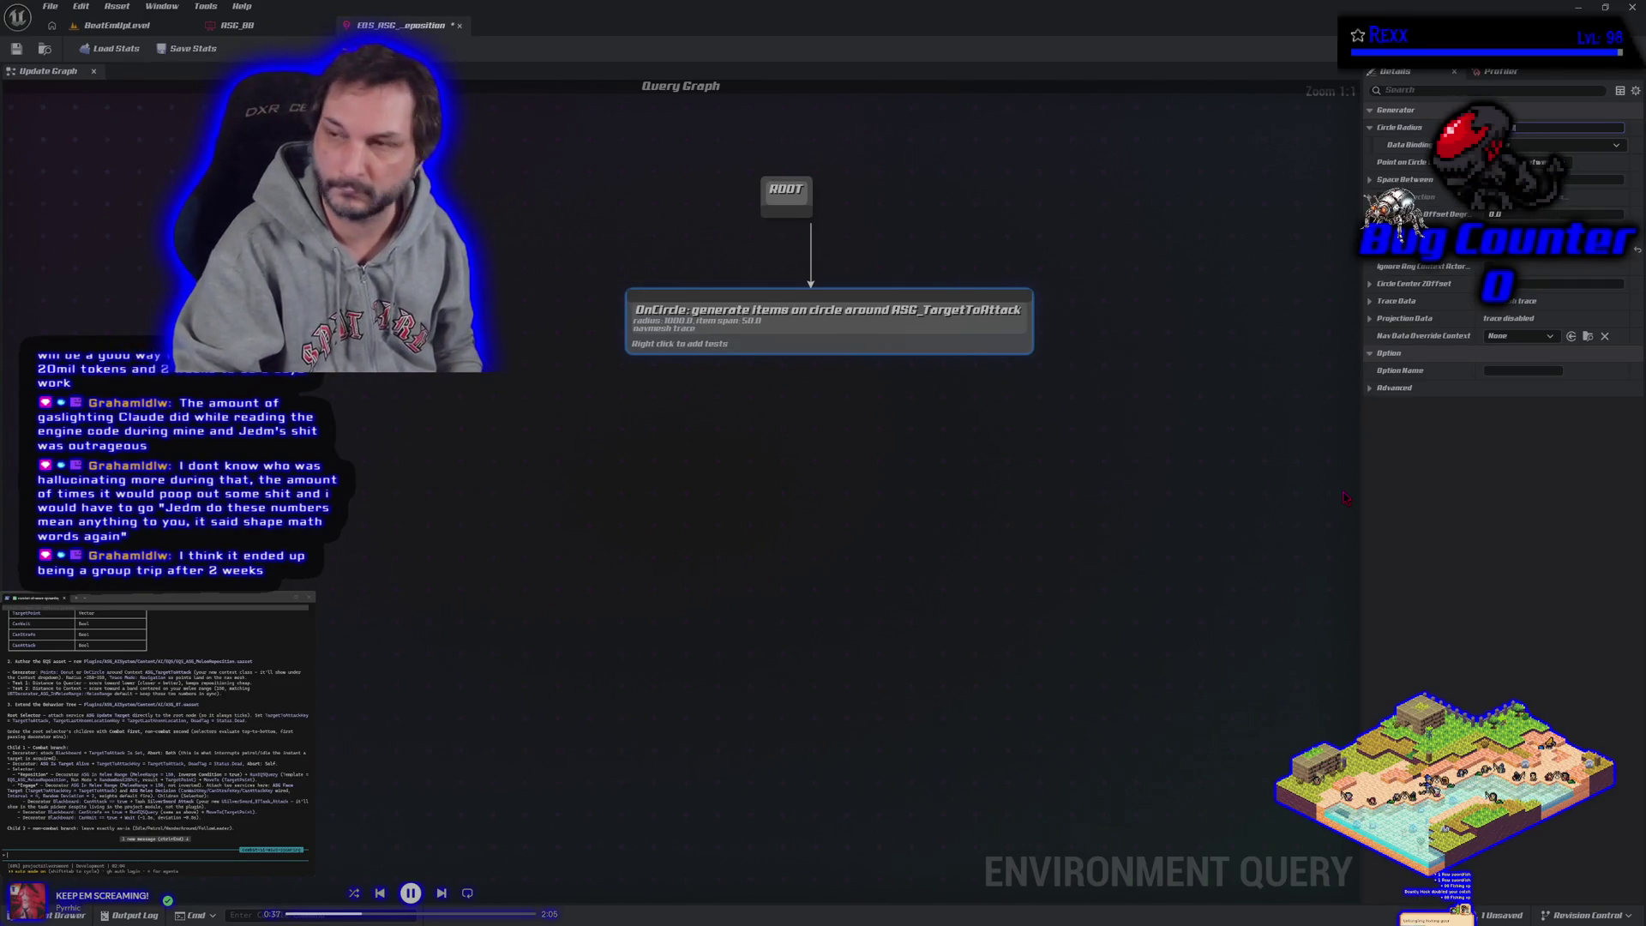
key(Return)
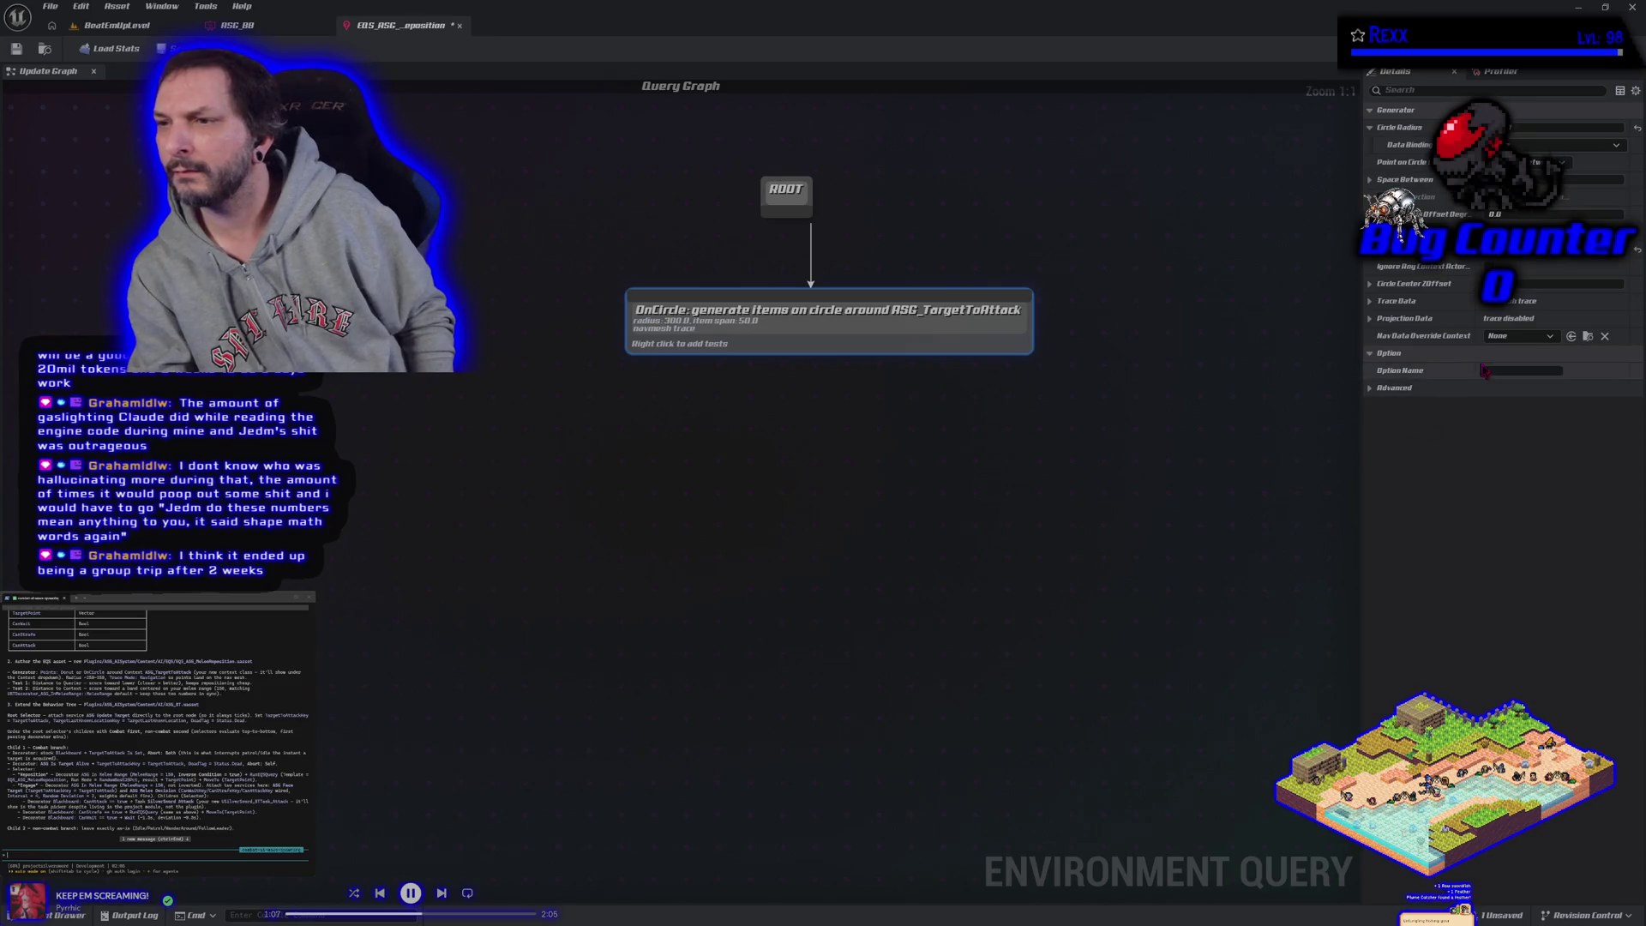
click(1509, 338)
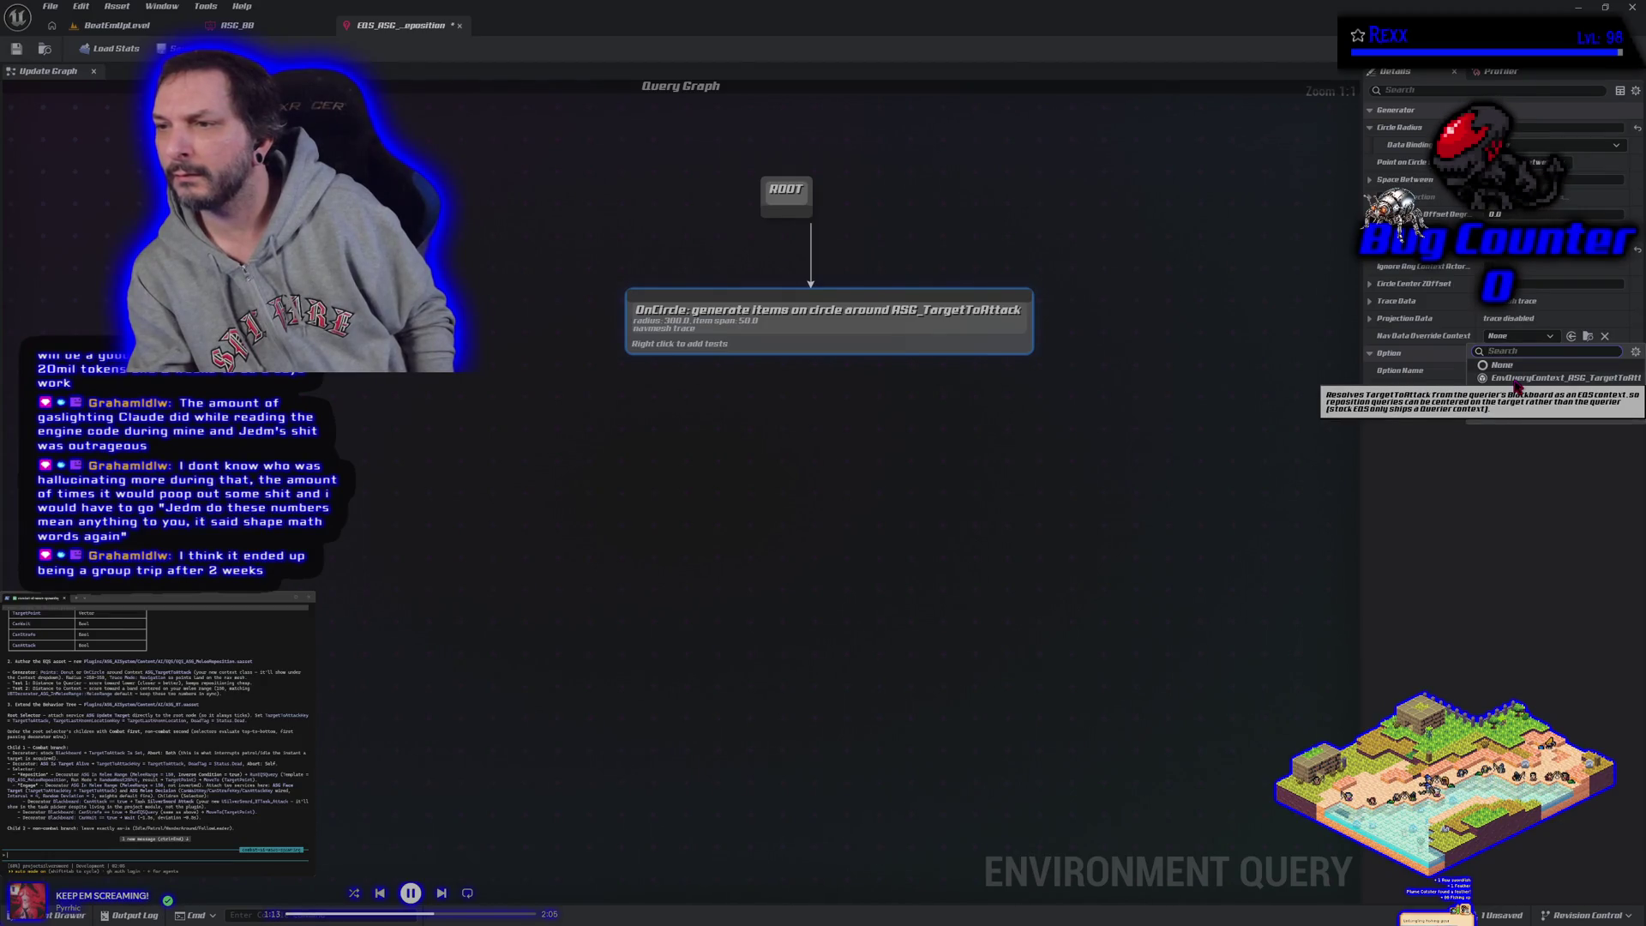
Step: Try ASG_TargetToAttack as the navigation data override, then undo it and reselect the OnCircle node
click(1541, 382)
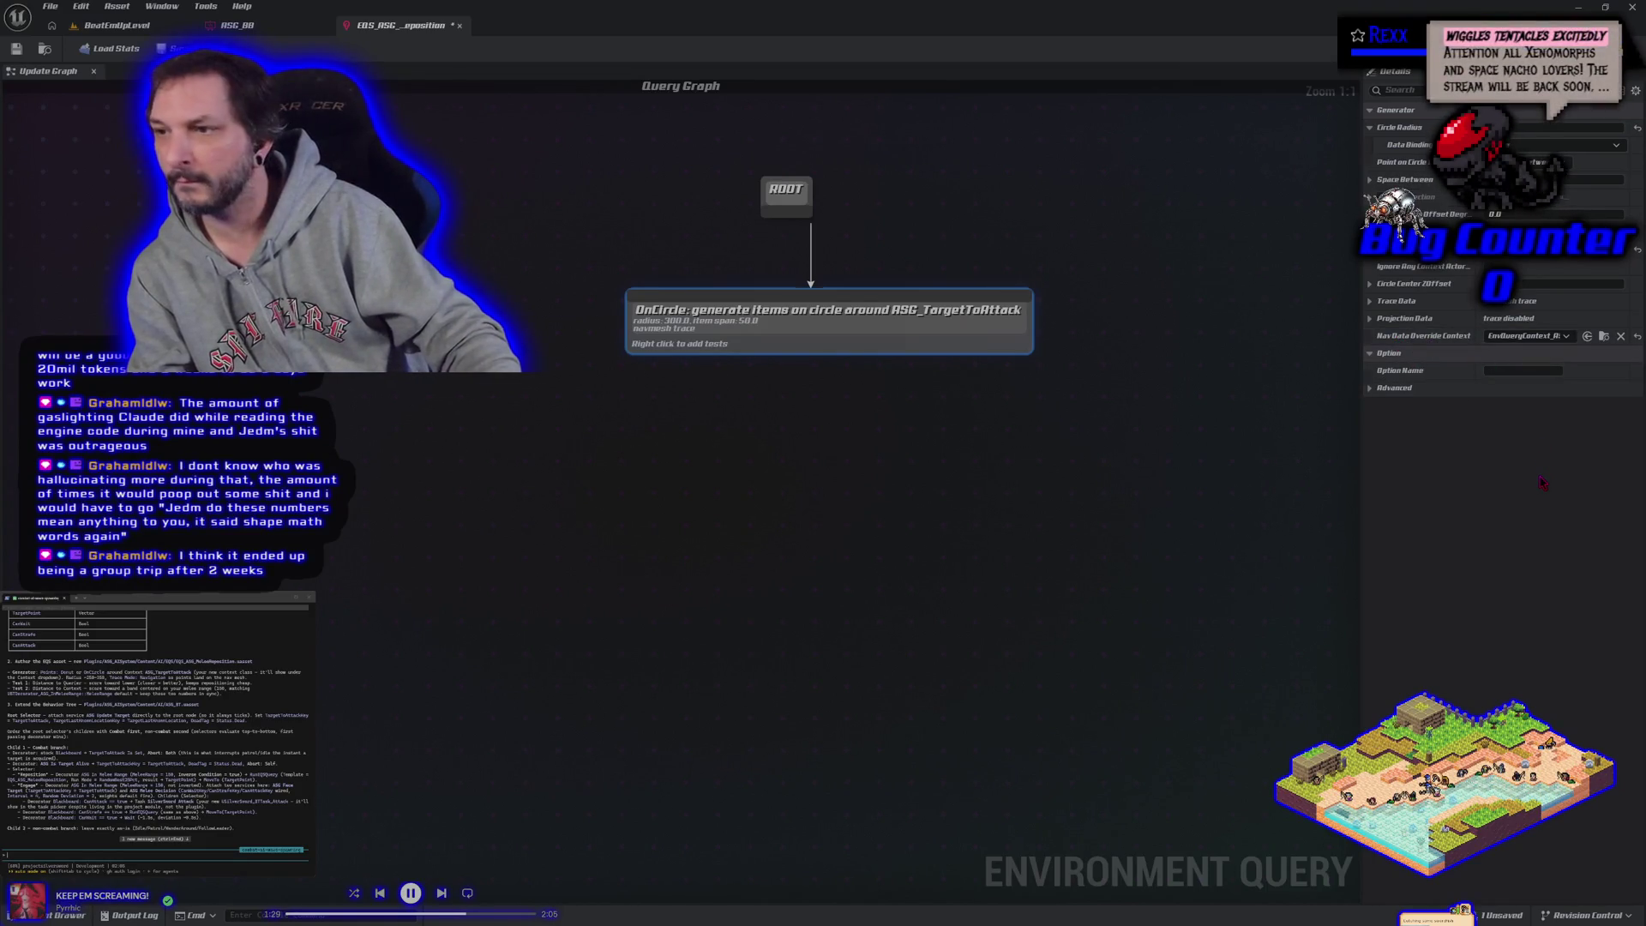
click(1620, 336)
click(797, 341)
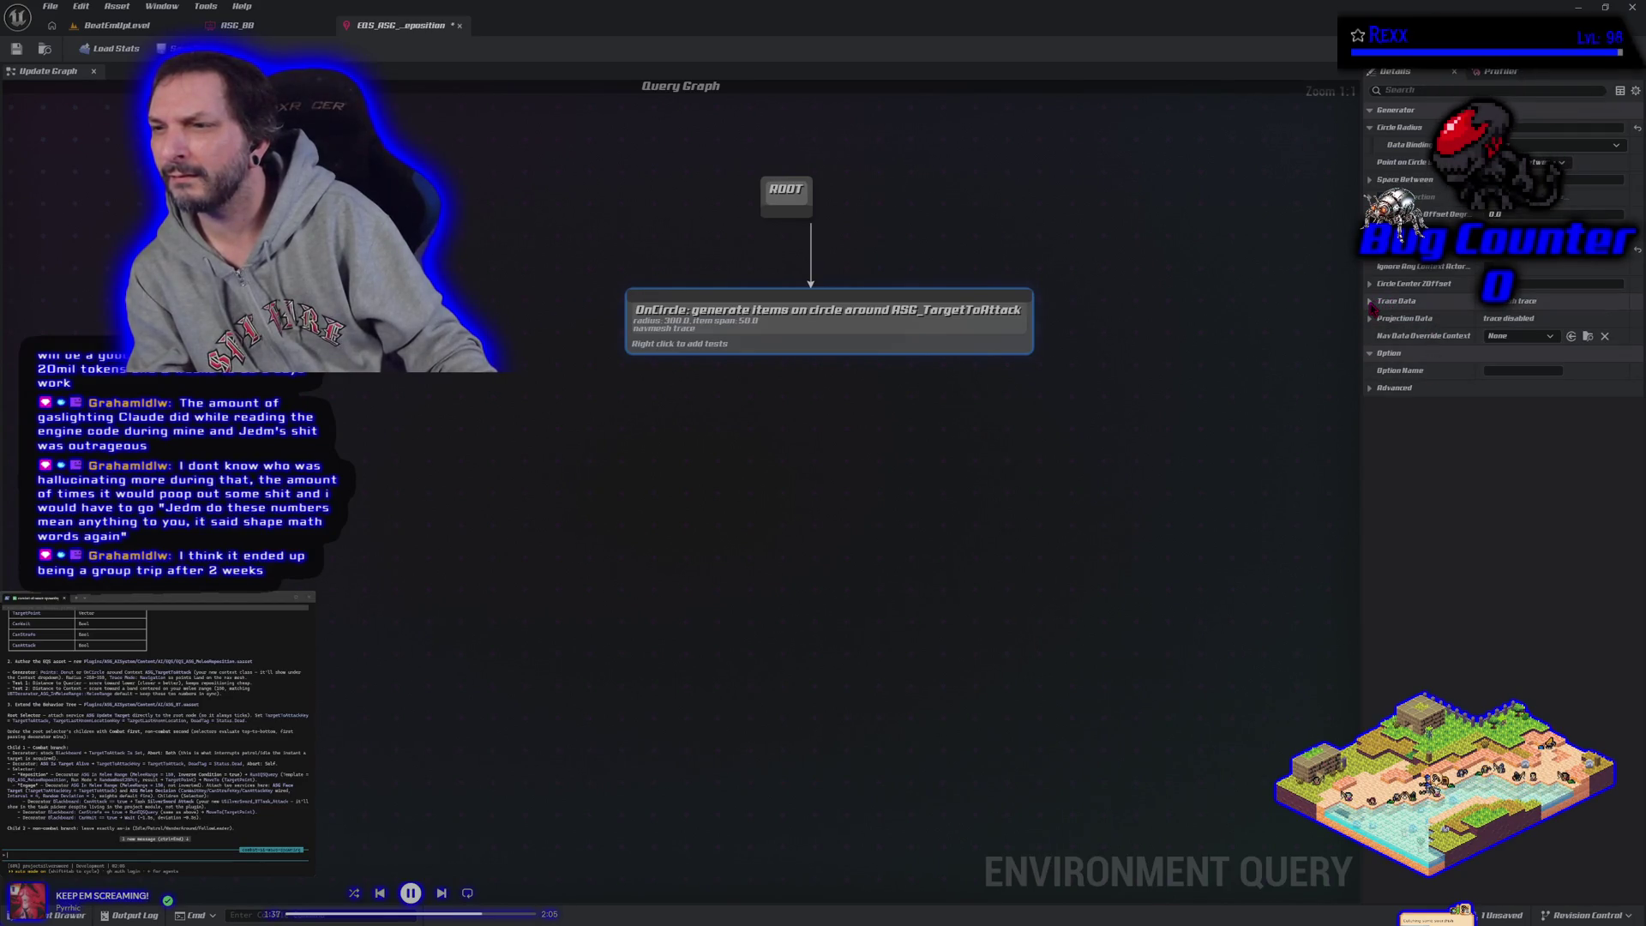
Step: Expand Trace Data, keep the navigation data override at None, and save the query
click(1372, 304)
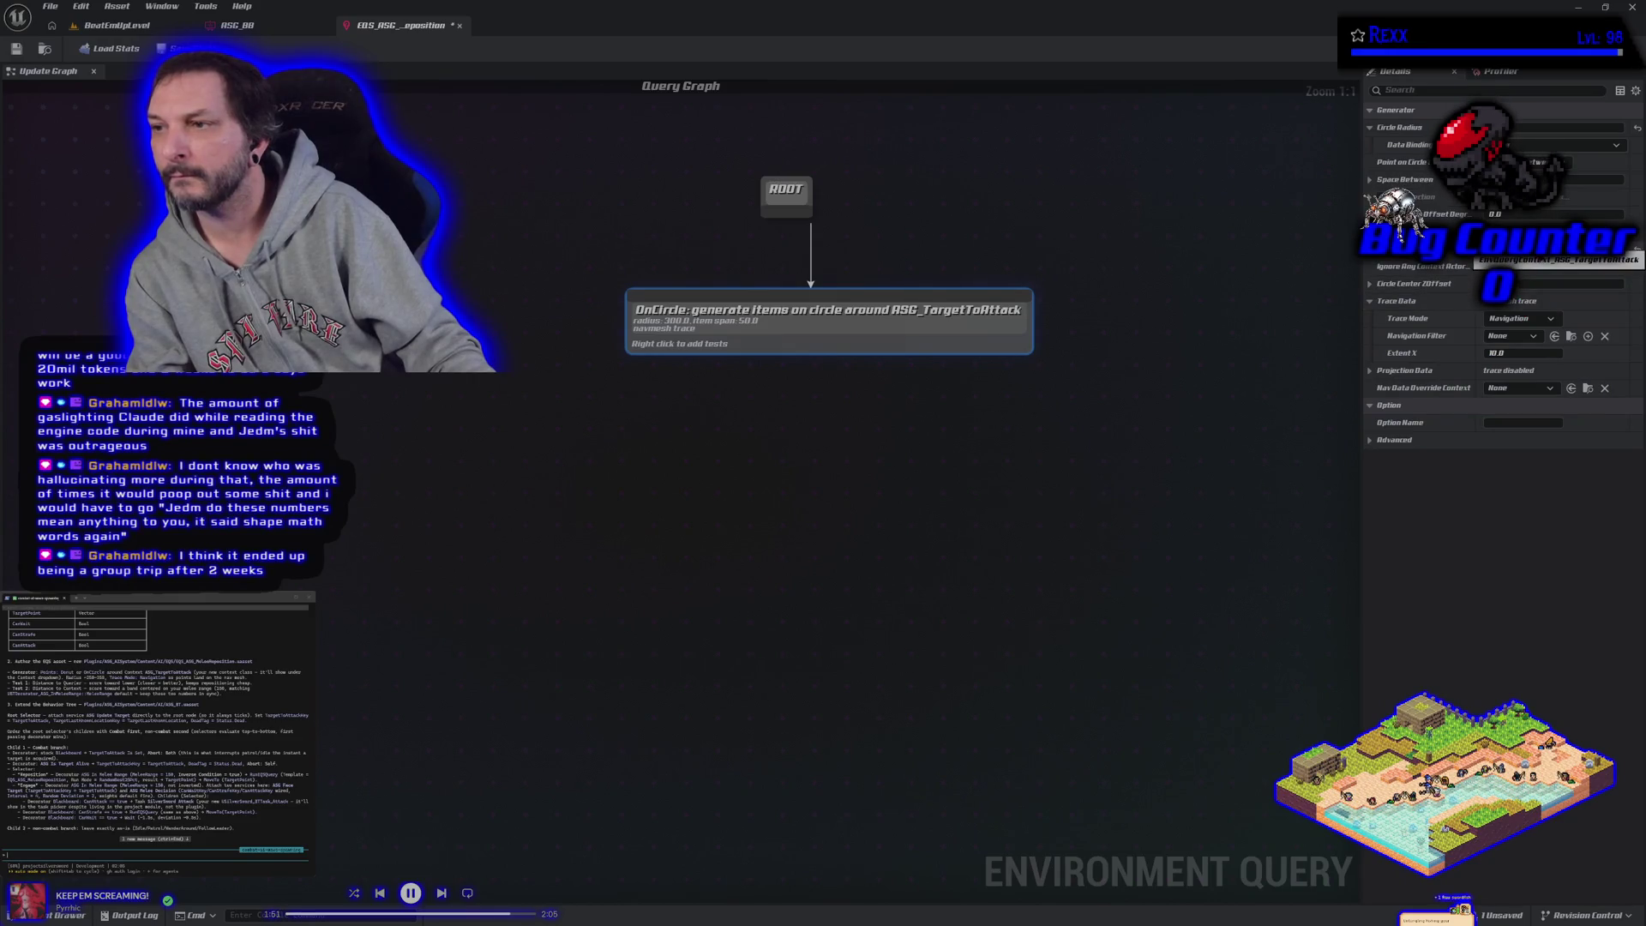
click(1532, 391)
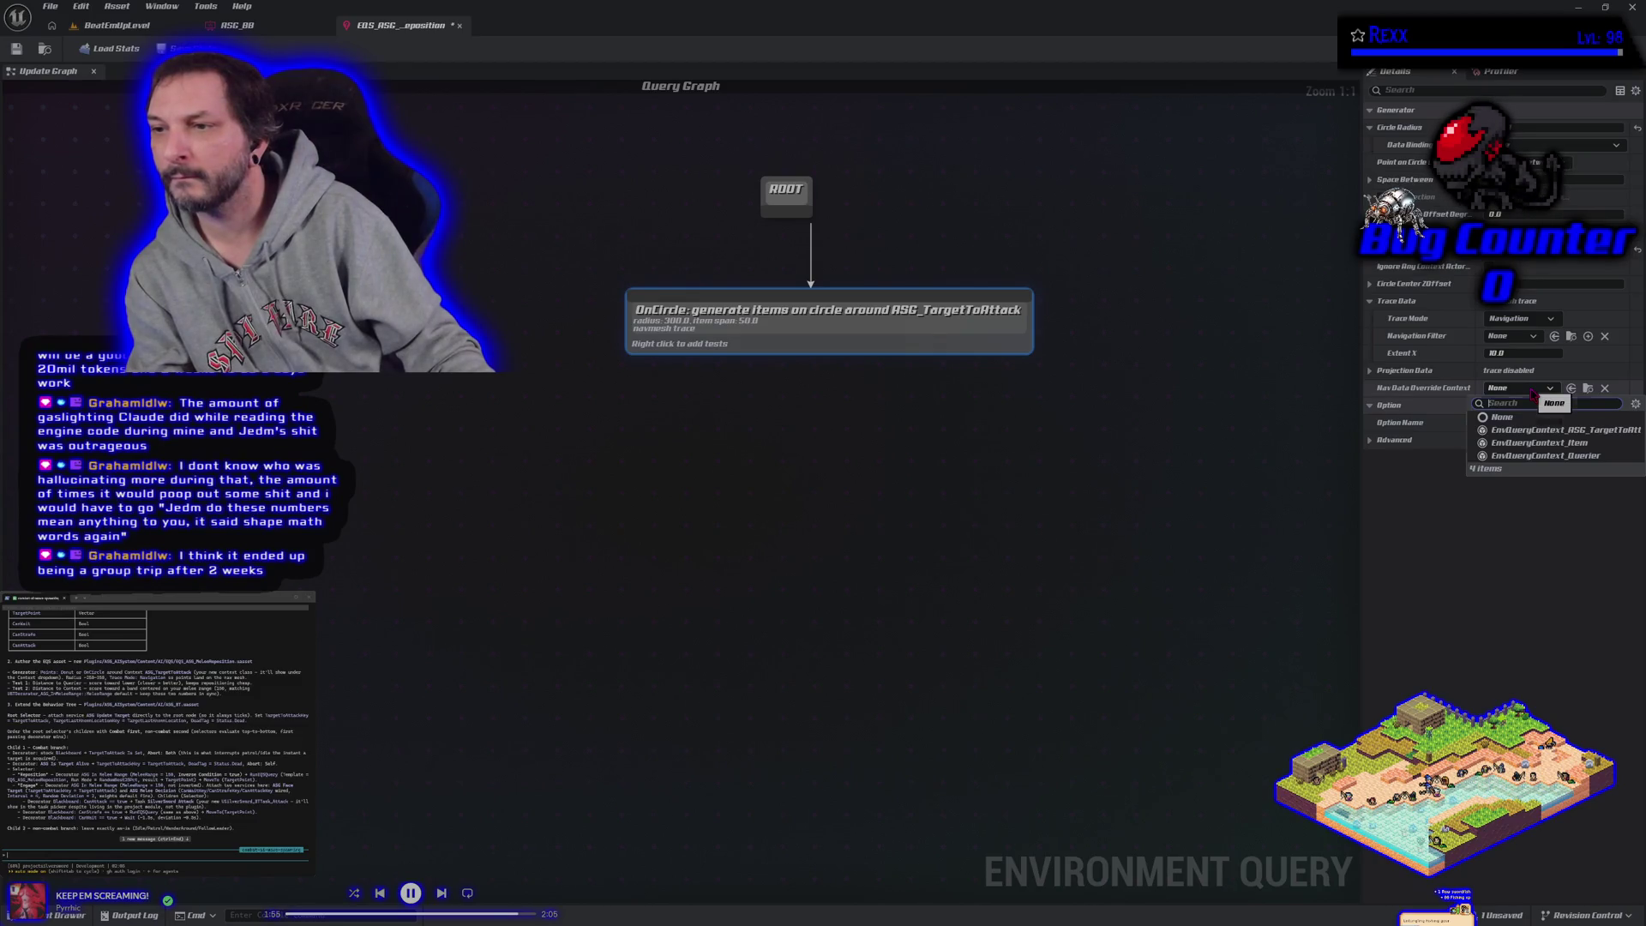
click(1532, 394)
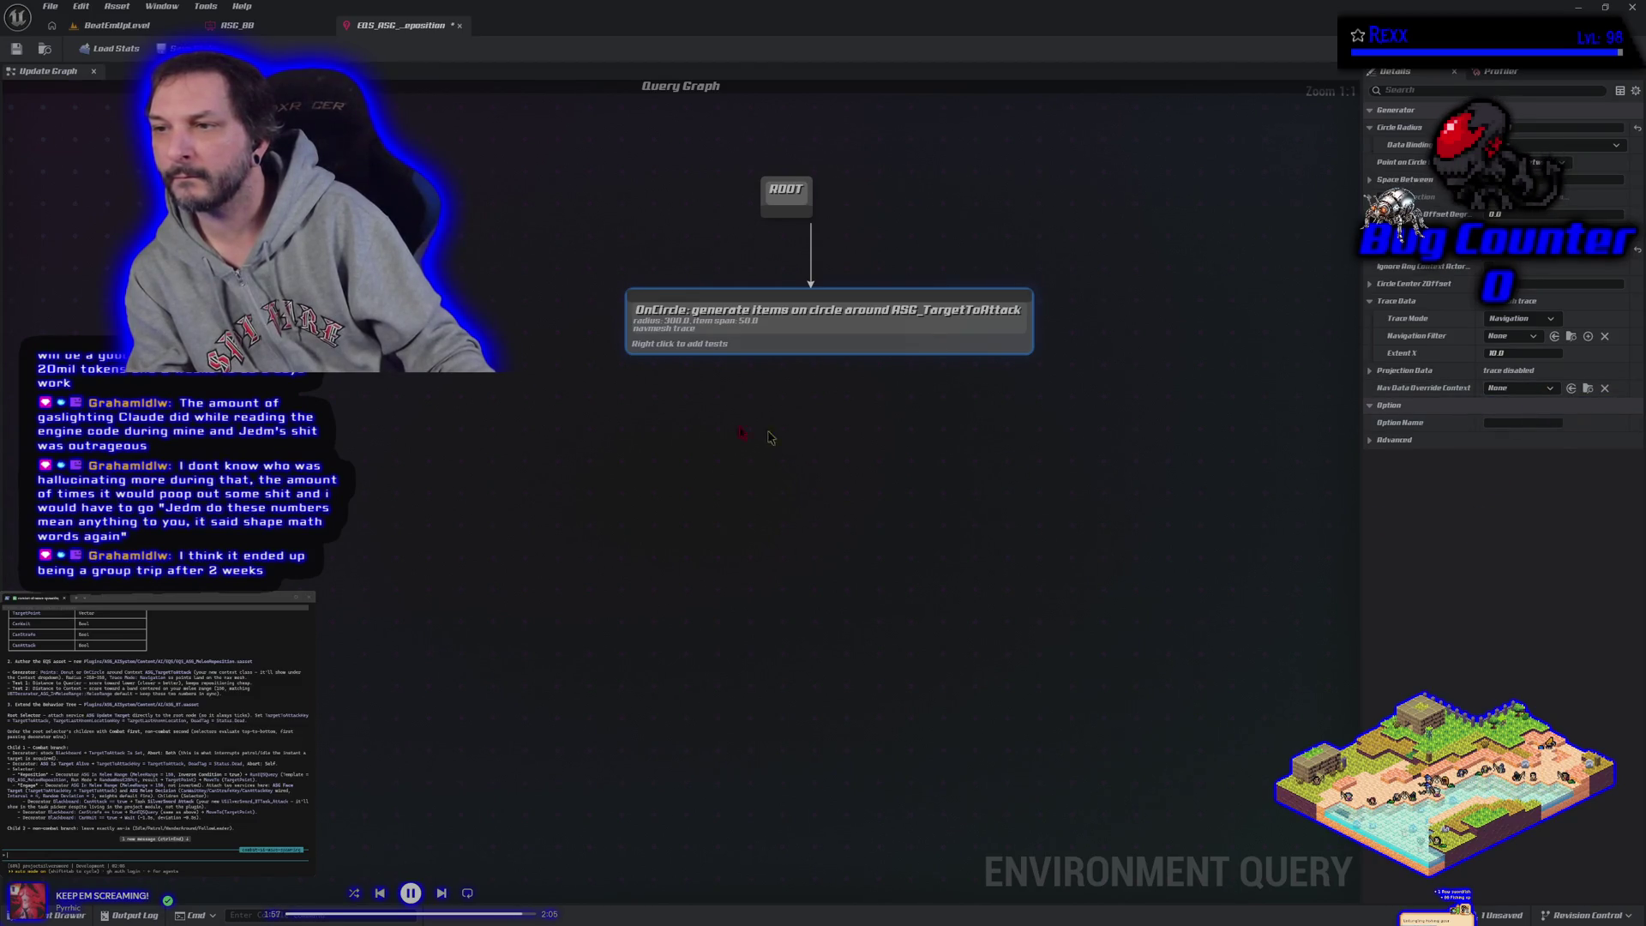
click(18, 50)
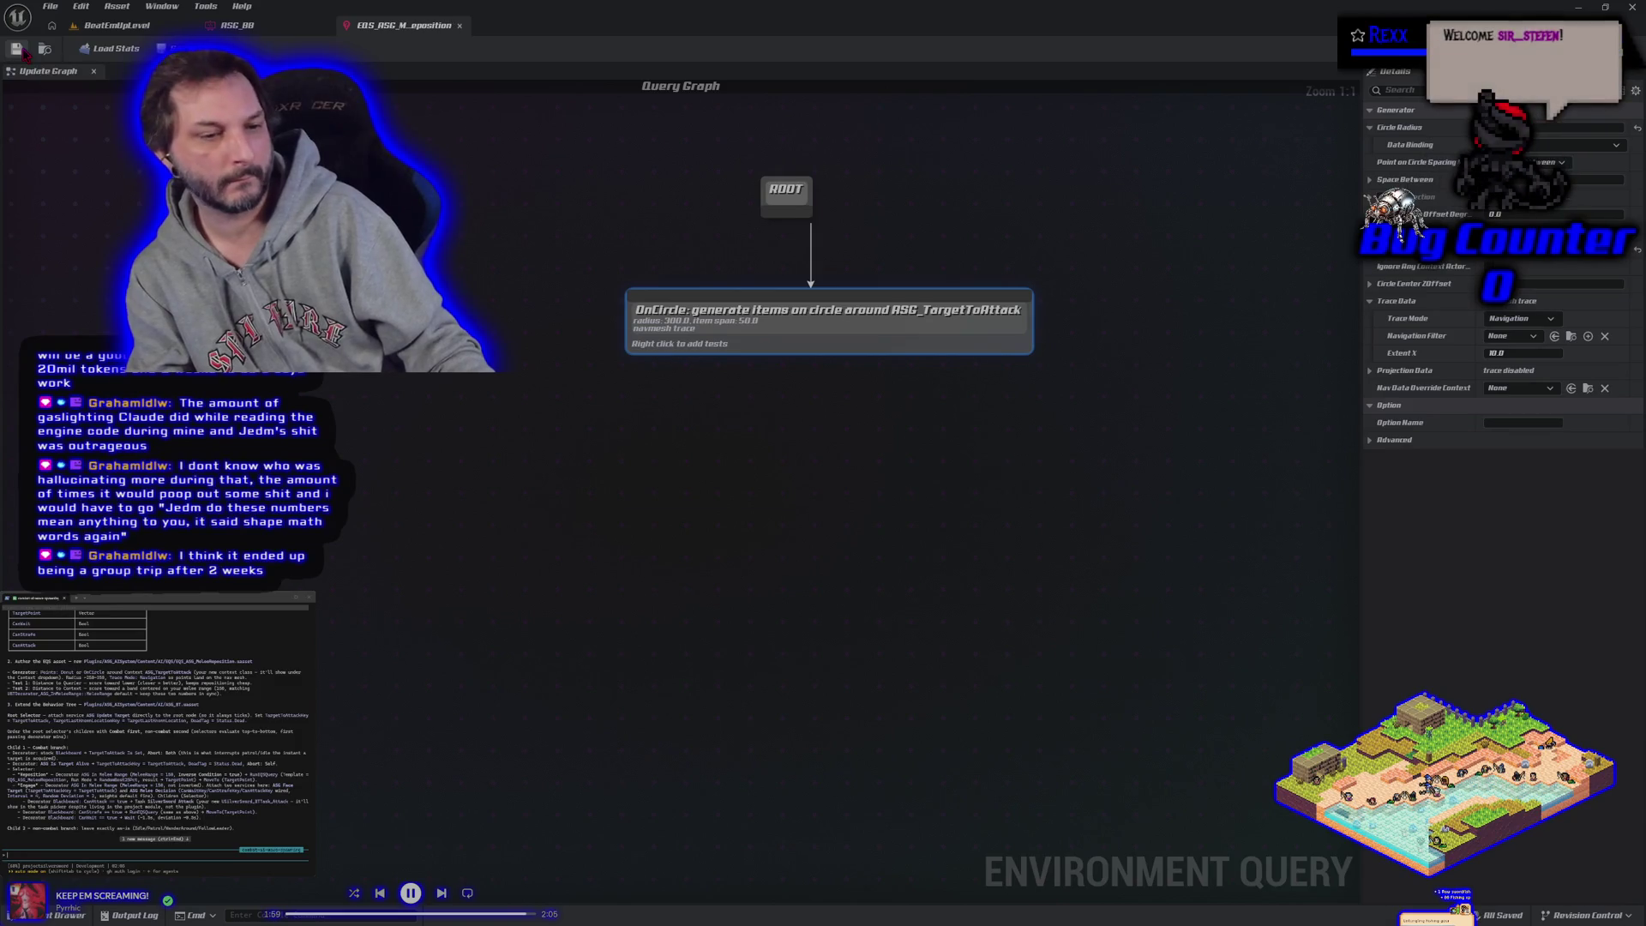
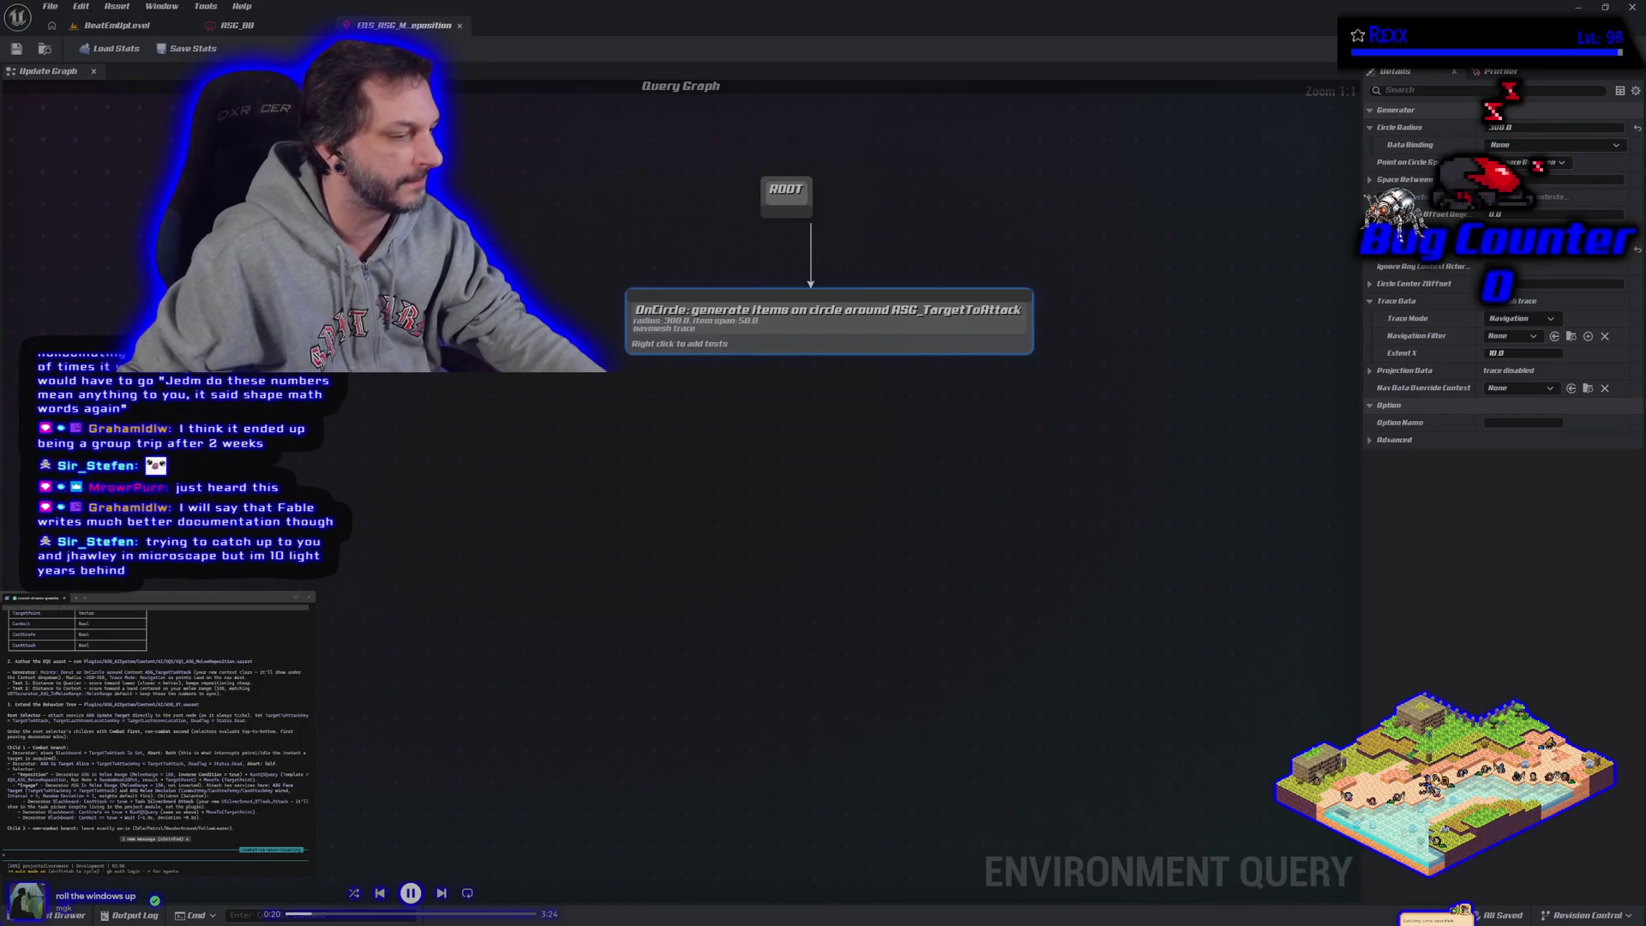
Step: Open a fresh Chrome window over the Unreal editor
key(super+1)
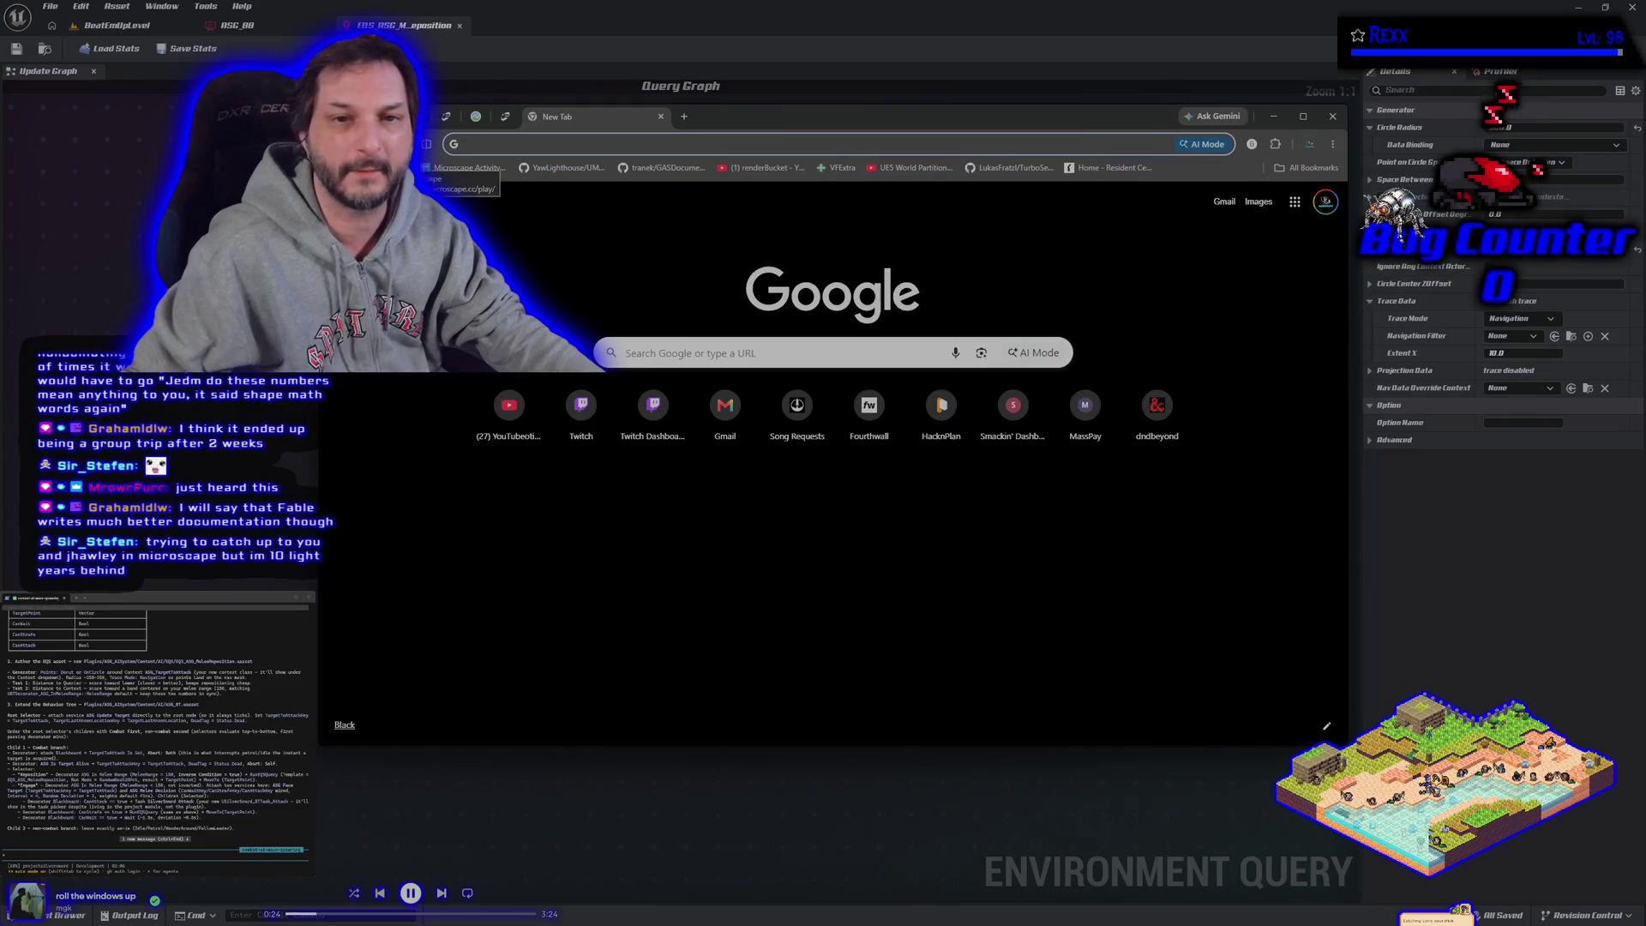
Step: Load the Microscape game page, shift the game window left and close the loot bag history
click(468, 167)
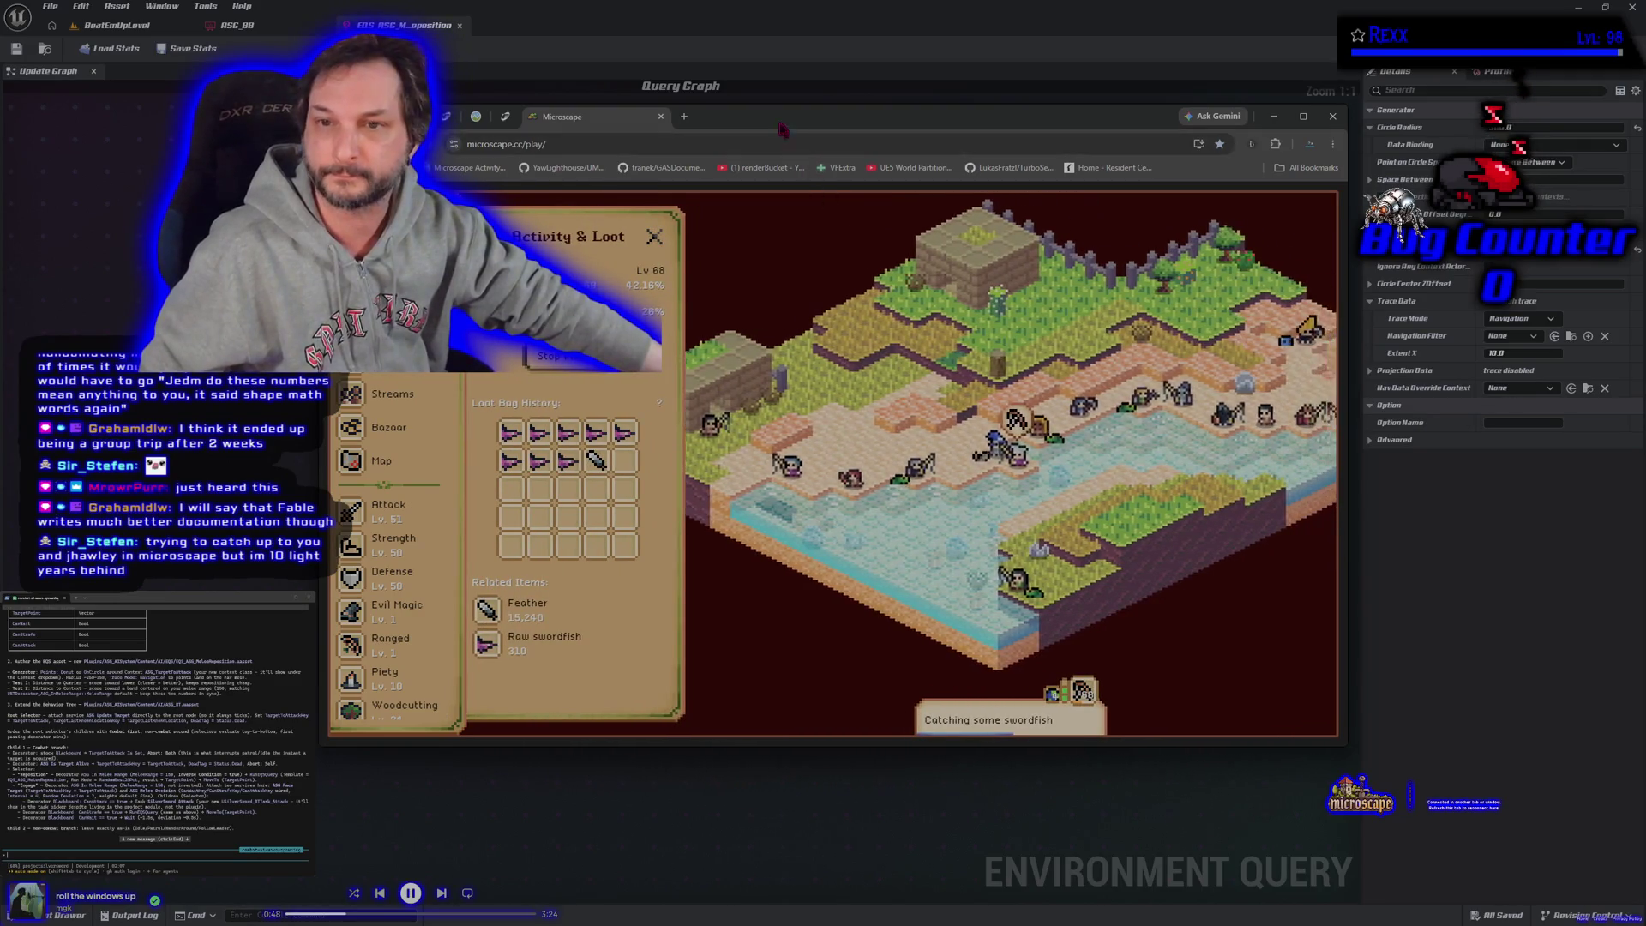
drag(779, 122, 645, 107)
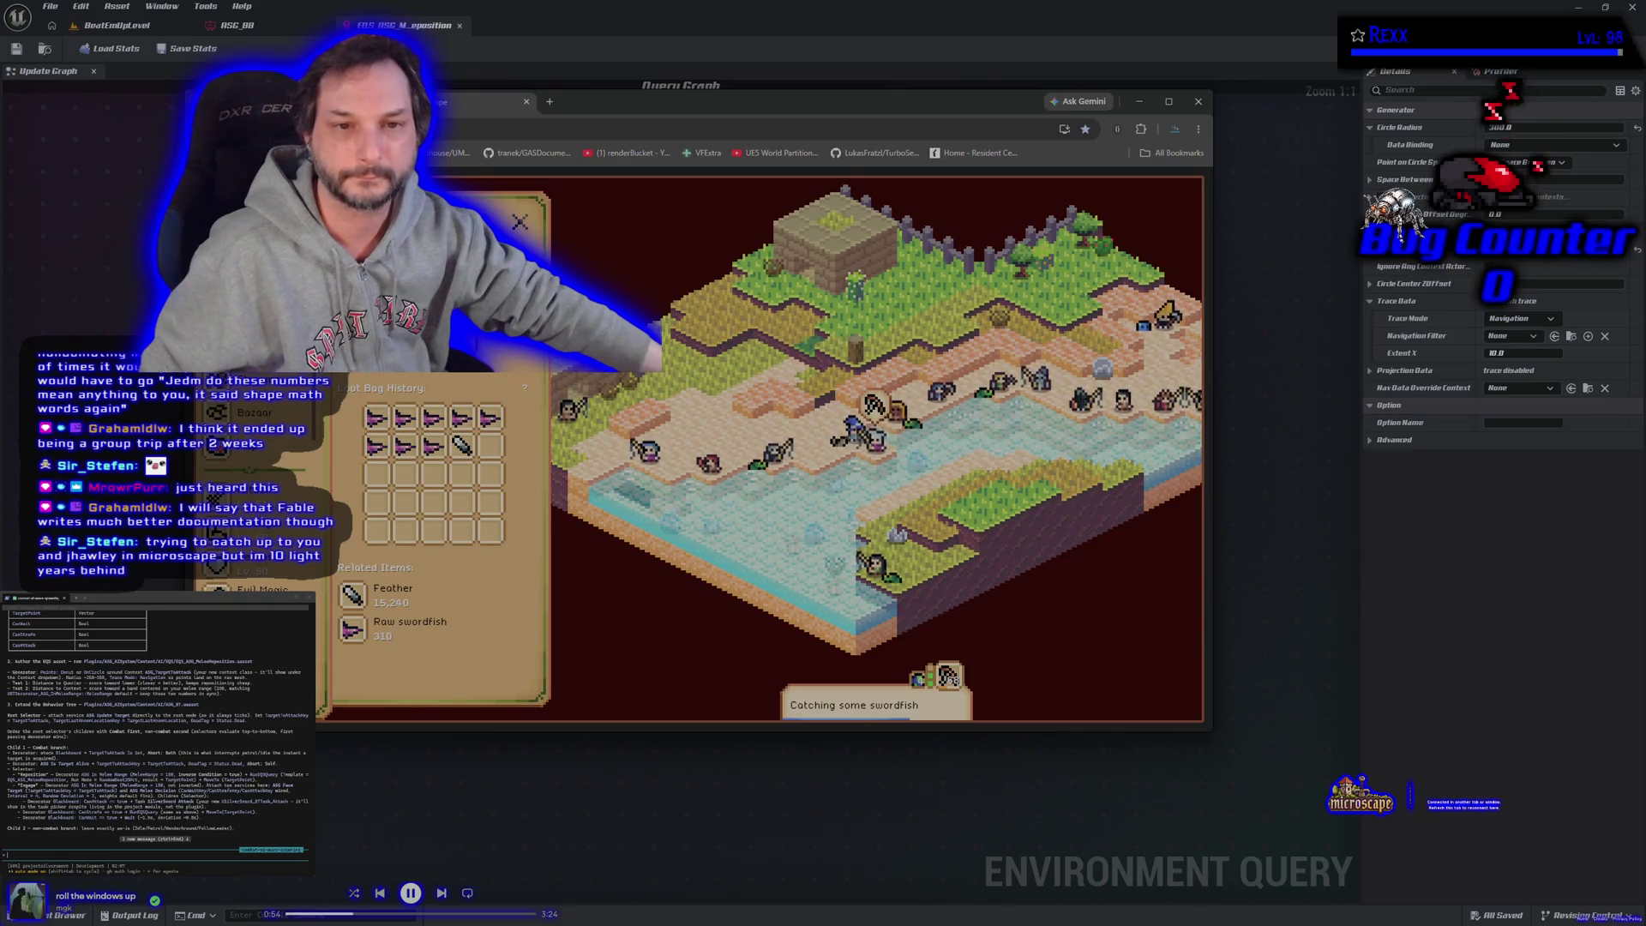
click(519, 222)
Step: Scroll through the Microscape inventory list, then put the browser away to return to Unreal
scroll(409, 557, down, 10)
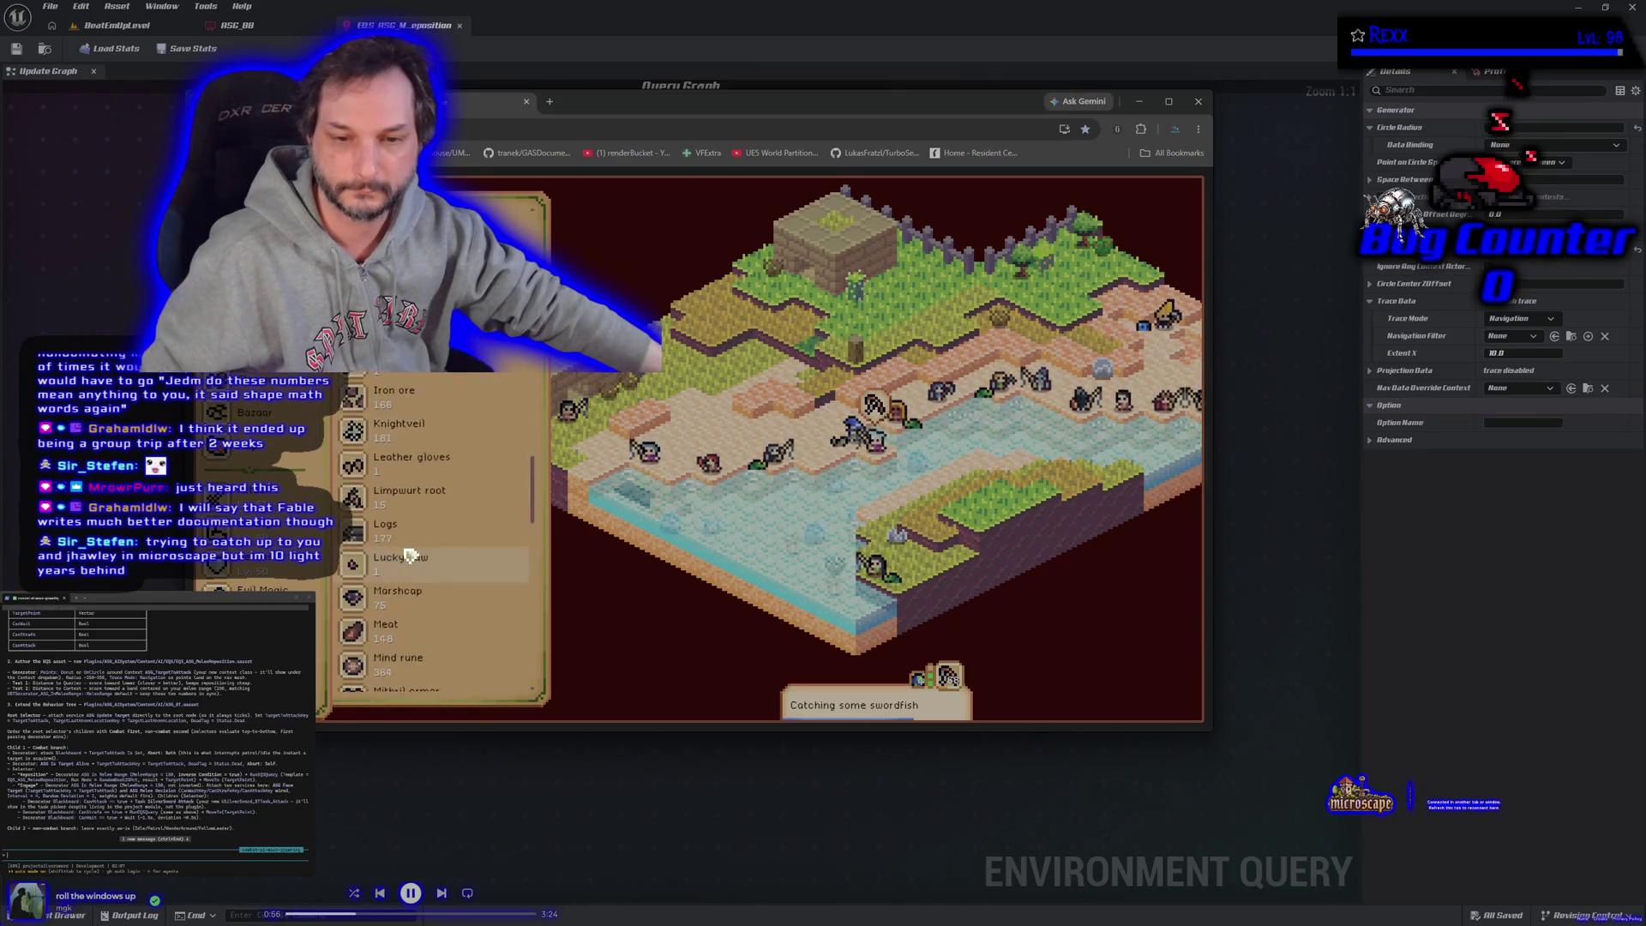
scroll(410, 557, down, 10)
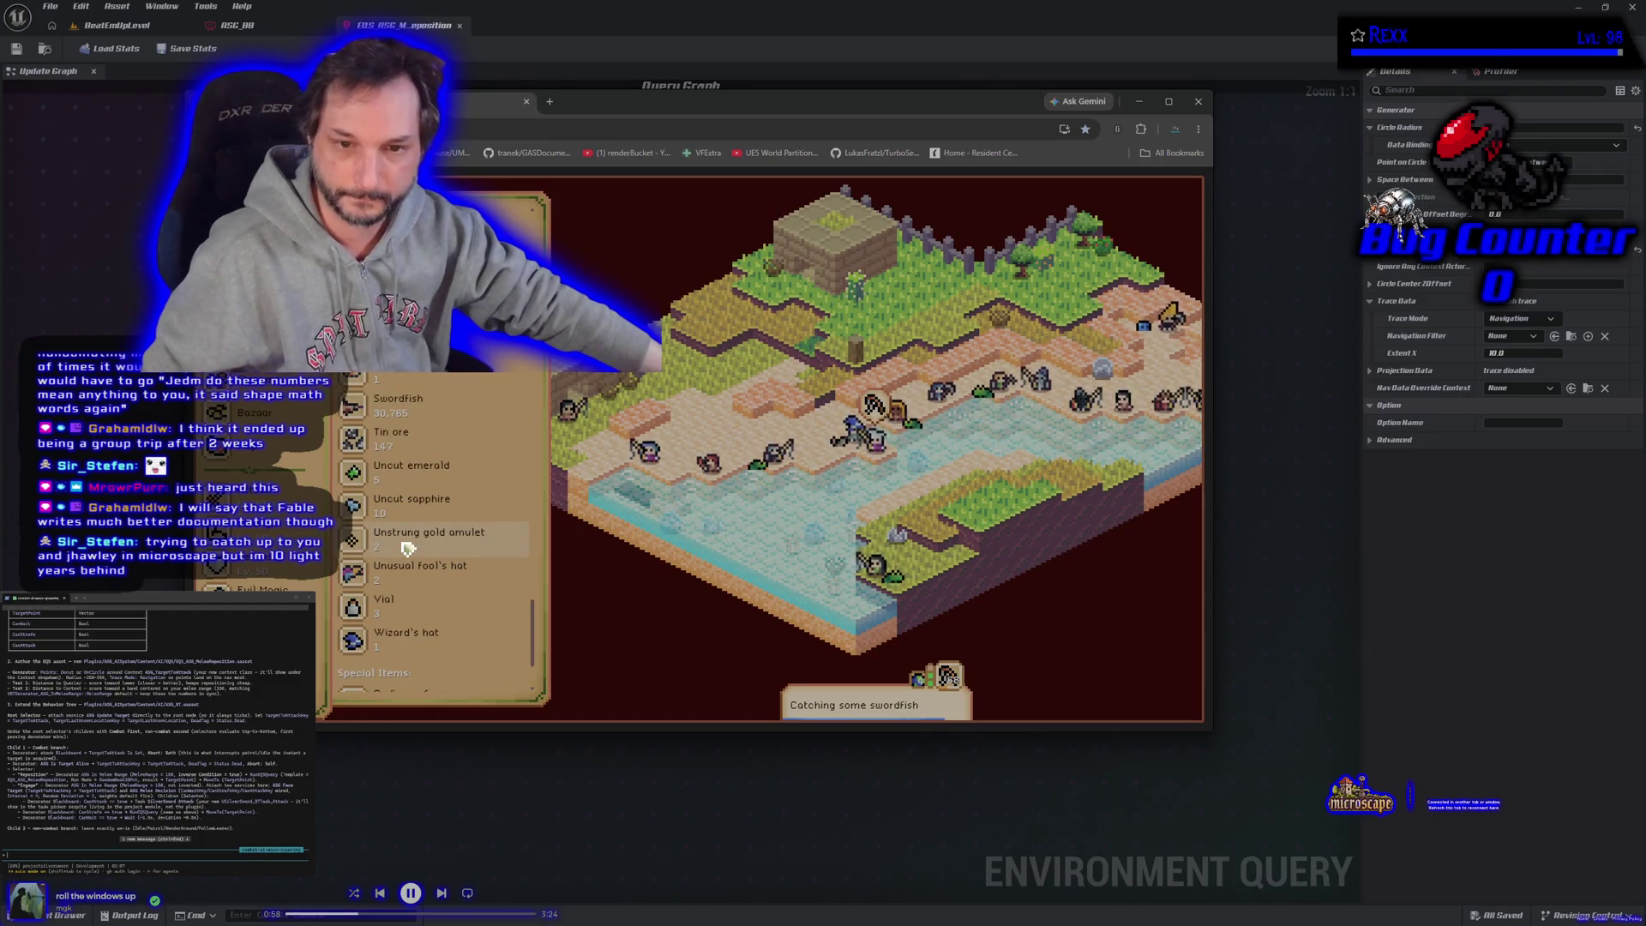
scroll(439, 412, up, 20)
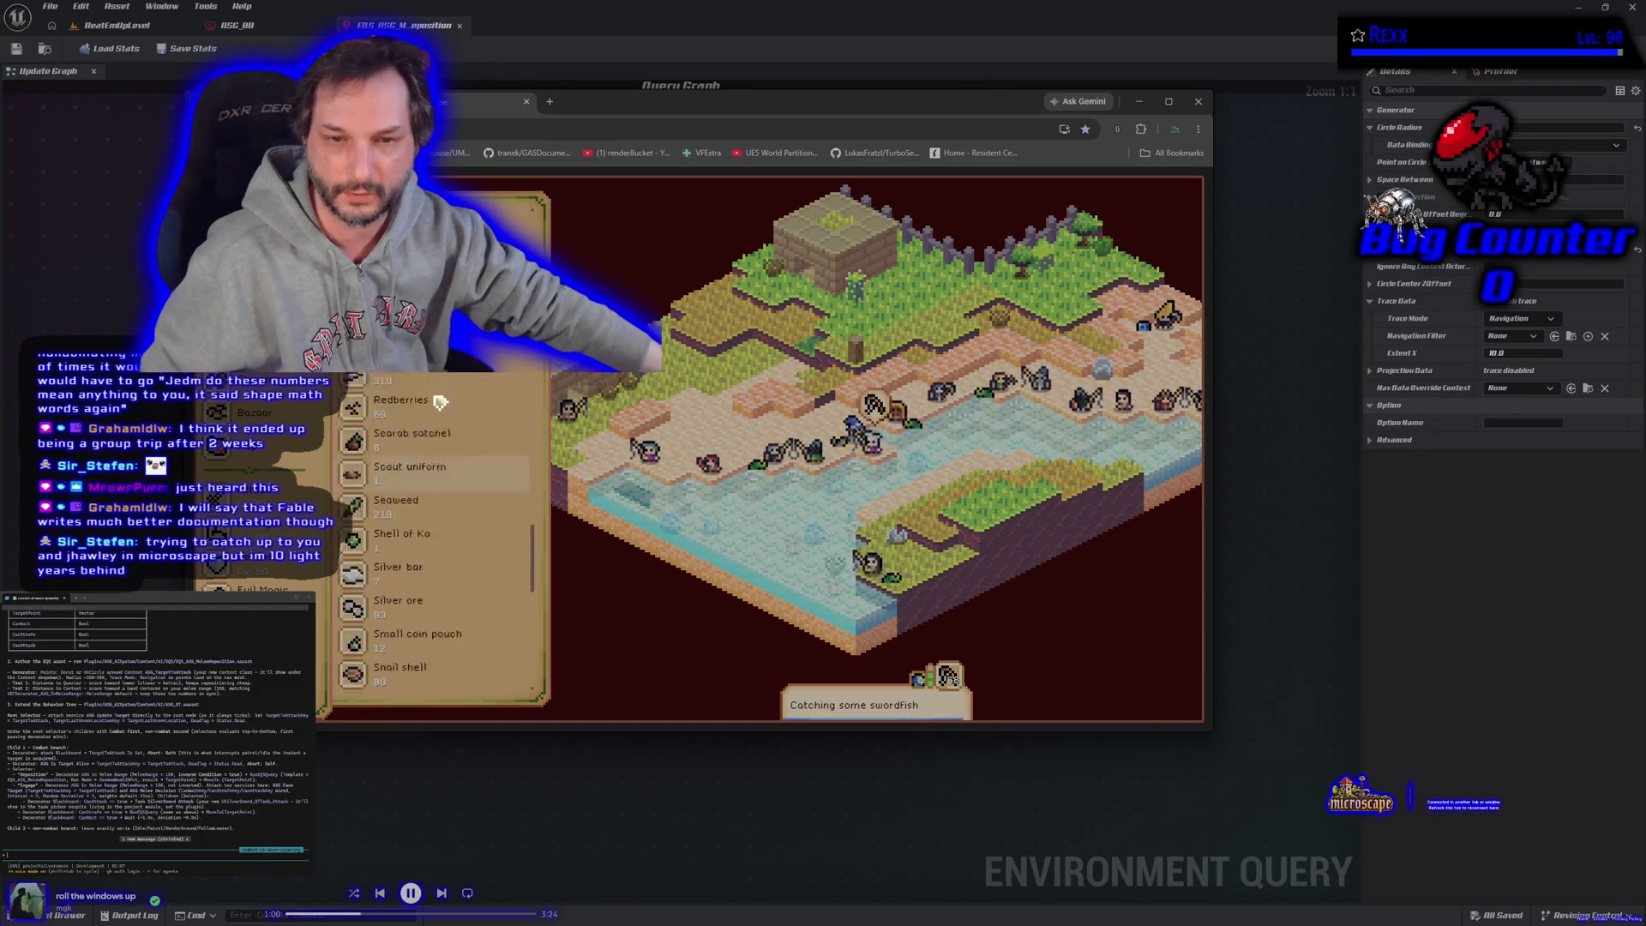
scroll(440, 420, up, 10)
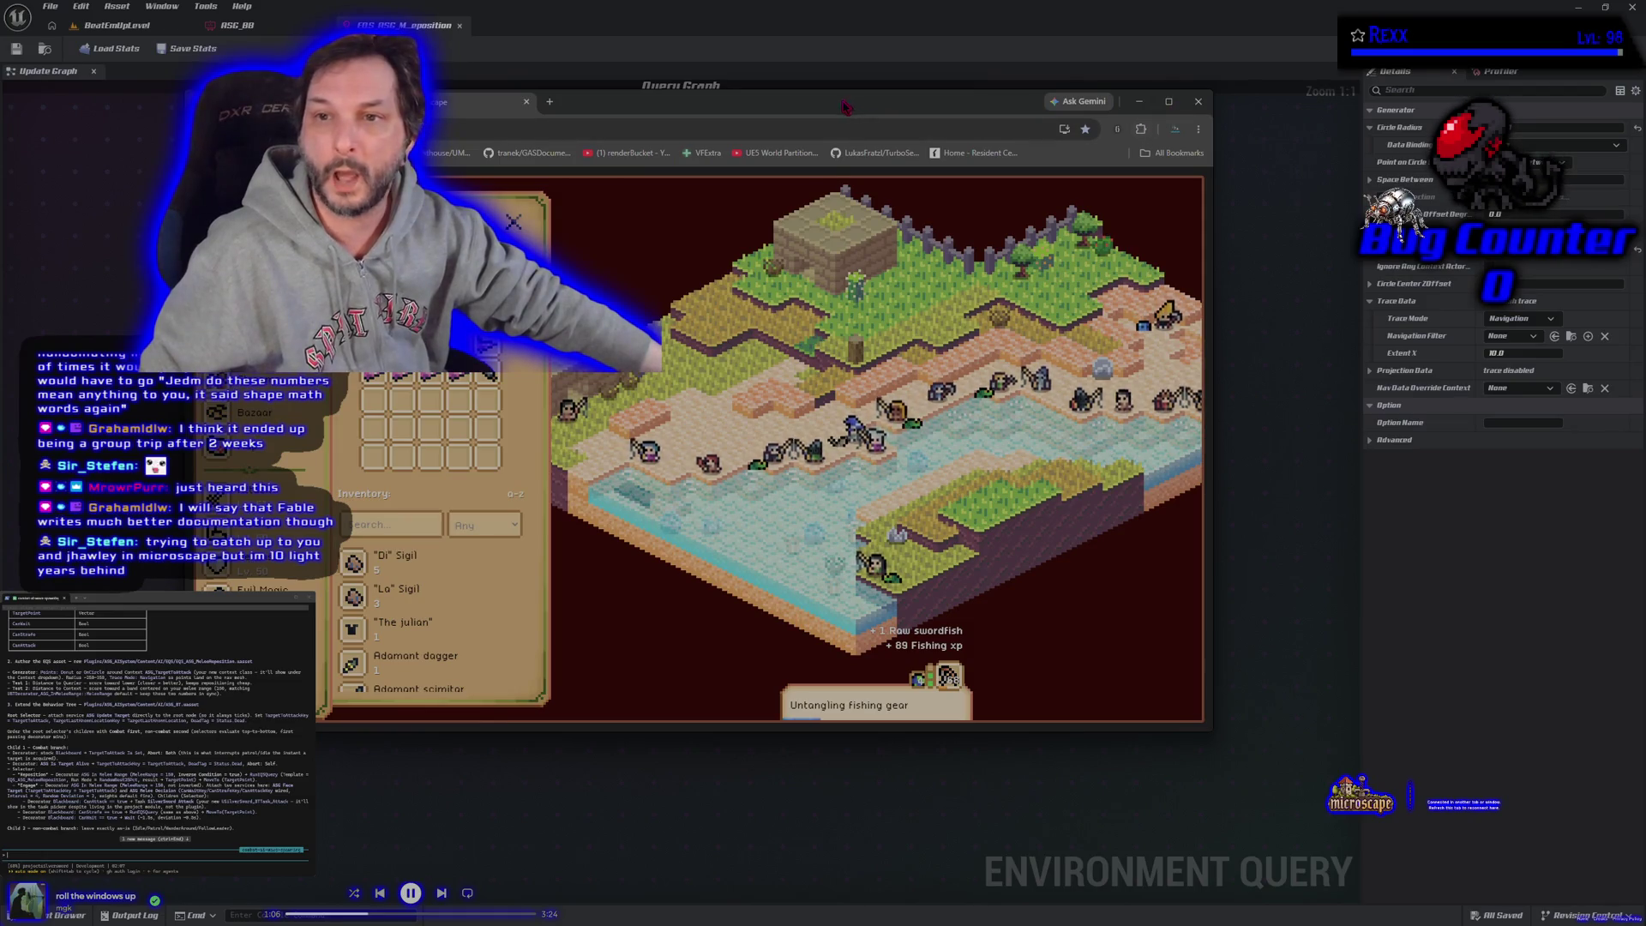
click(1194, 102)
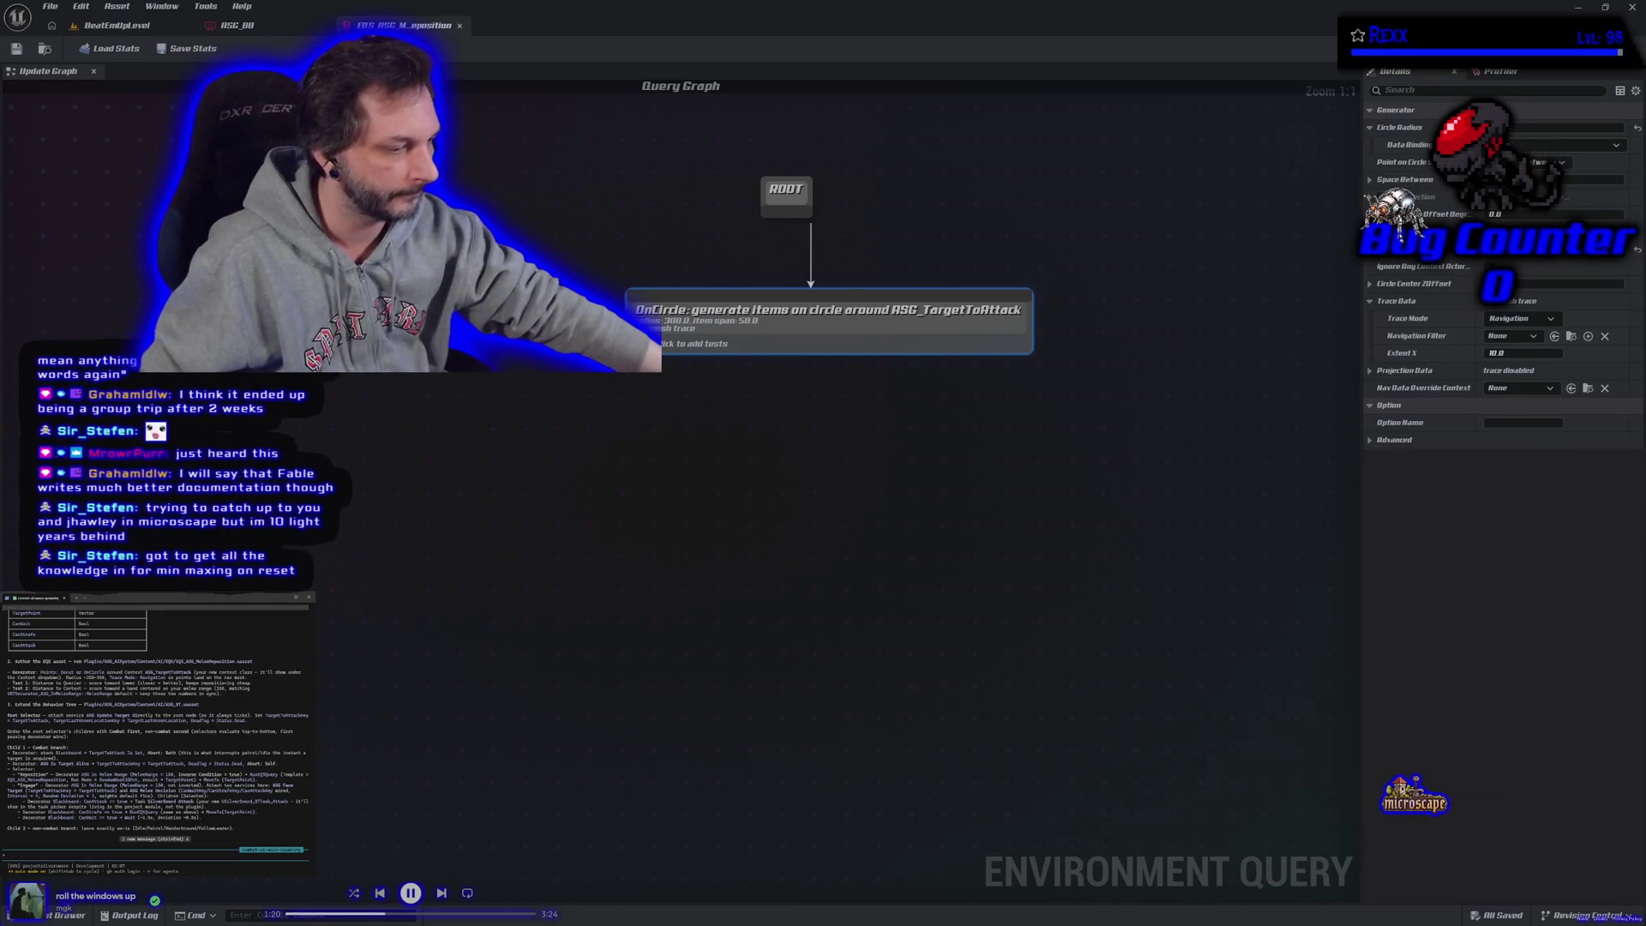
click(622, 475)
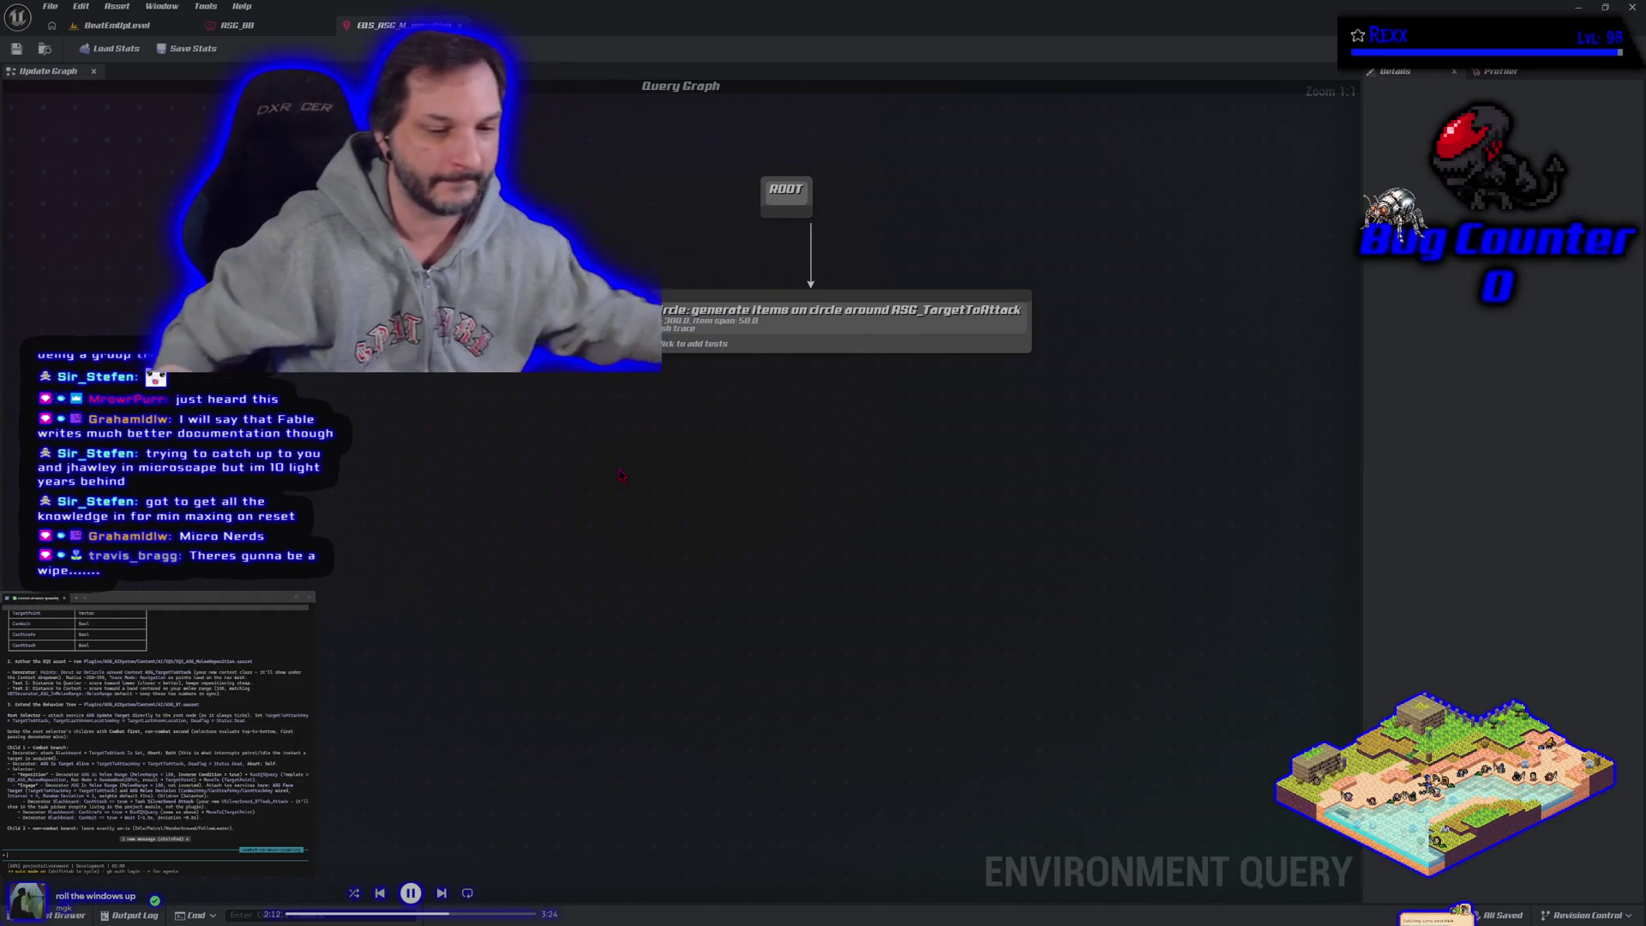
scroll(231, 446, down, 1)
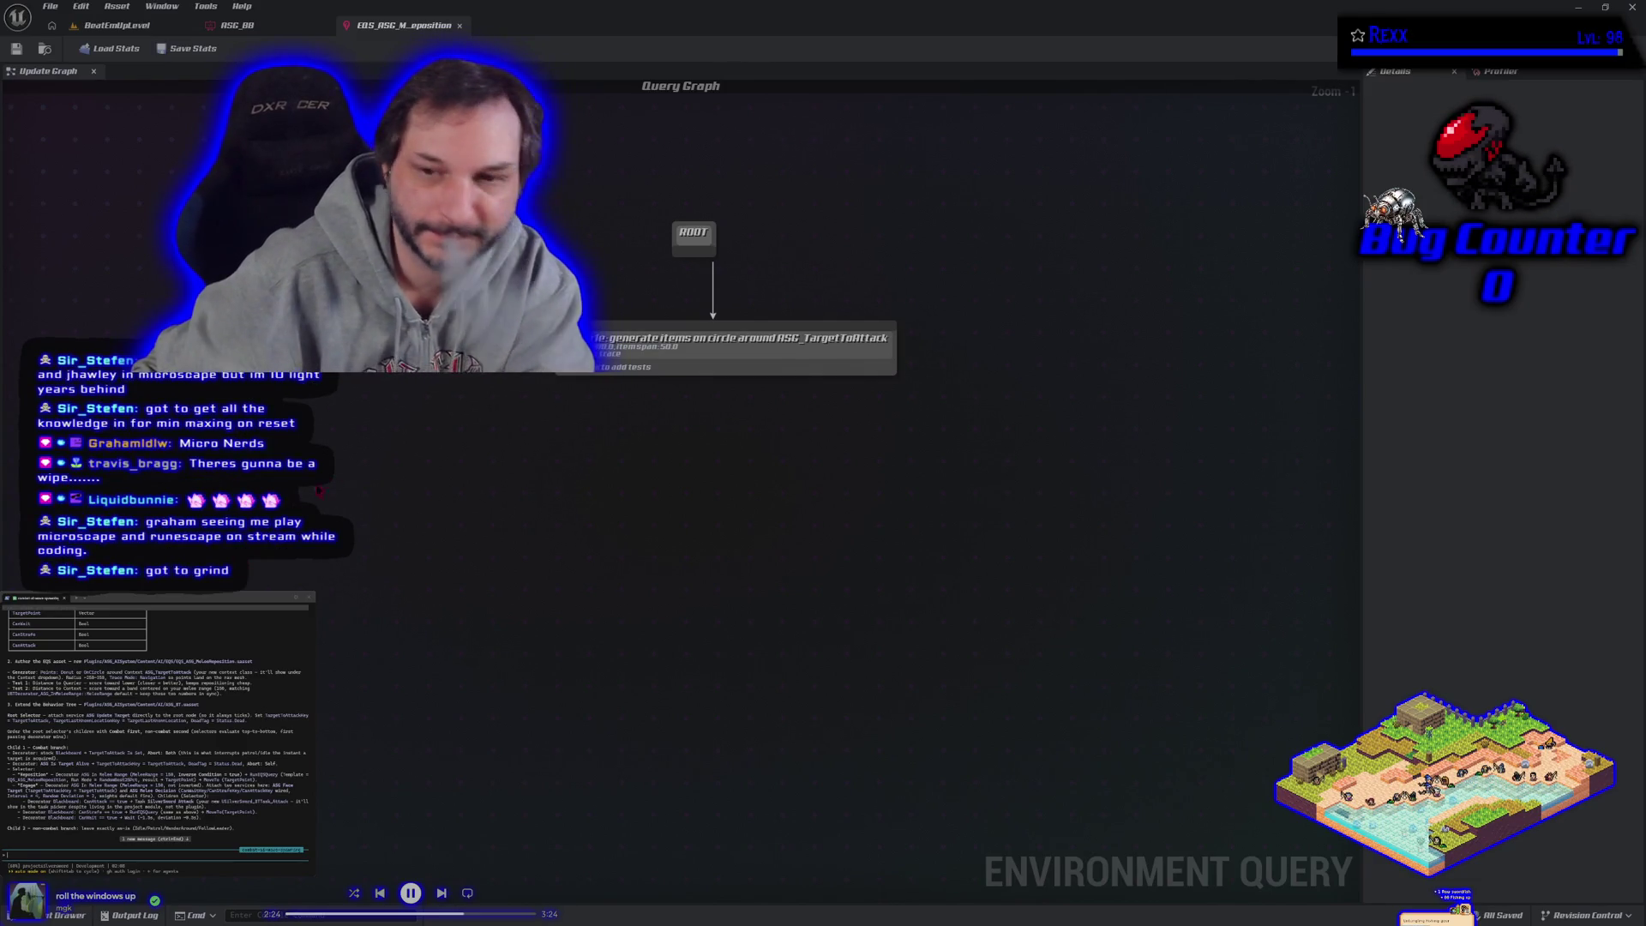
key(Home)
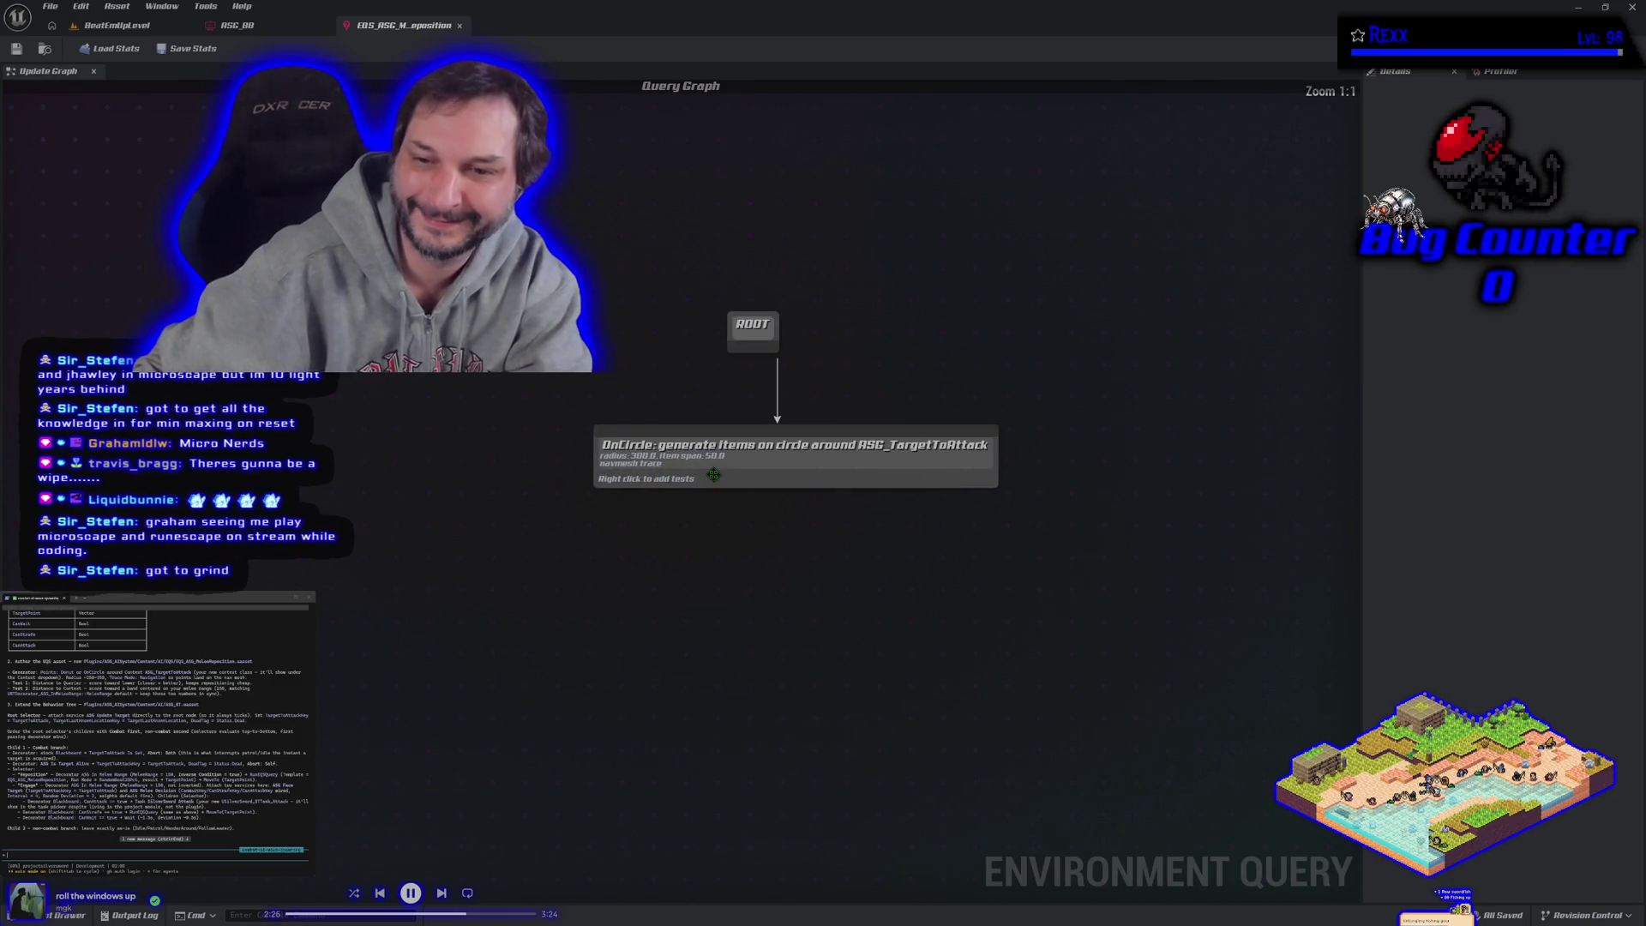
Step: Select the OnCircle generator node and bring up its context menu
click(743, 455)
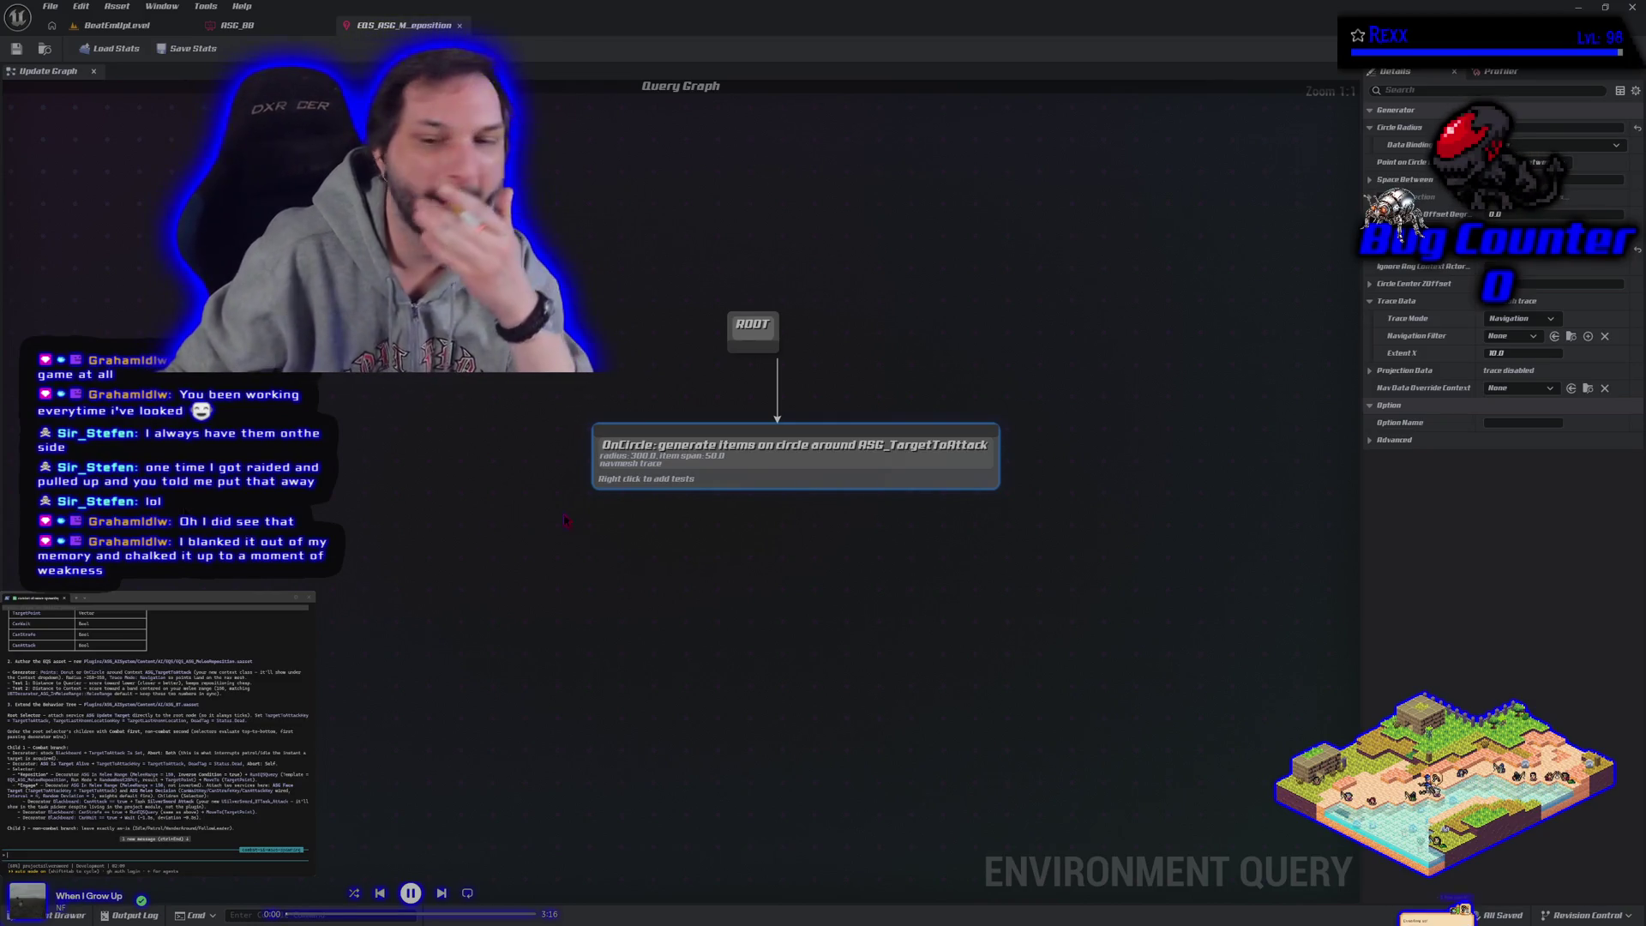
right_click(771, 465)
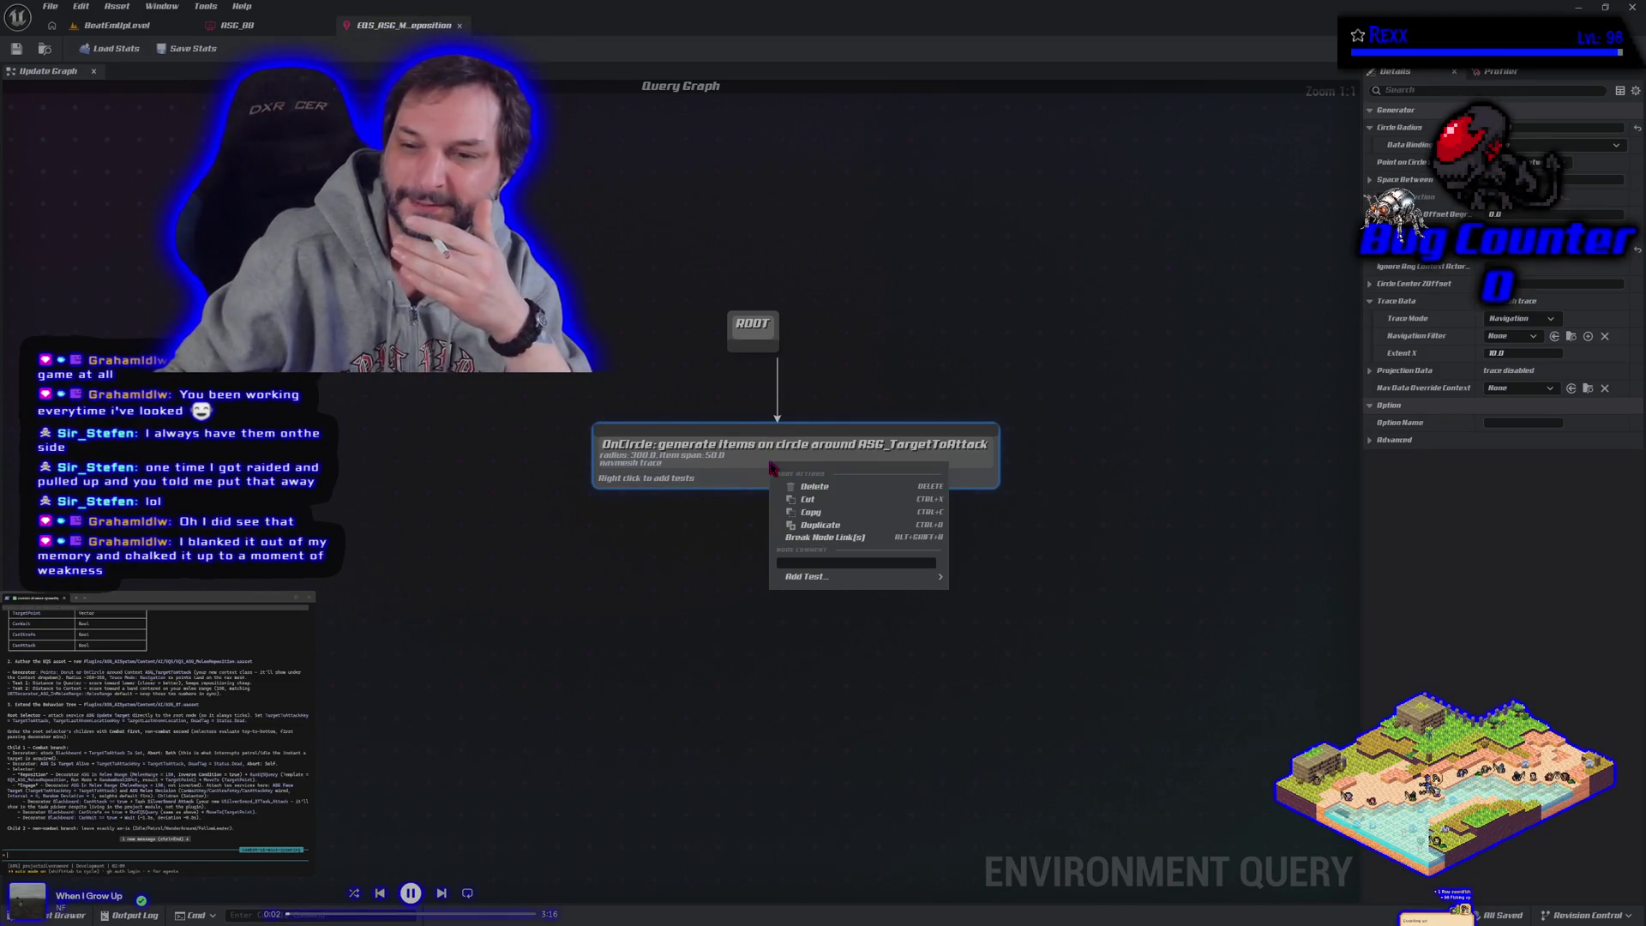
Step: Add a Distance test to the OnCircle generator and select it for editing
mouse_move(845, 583)
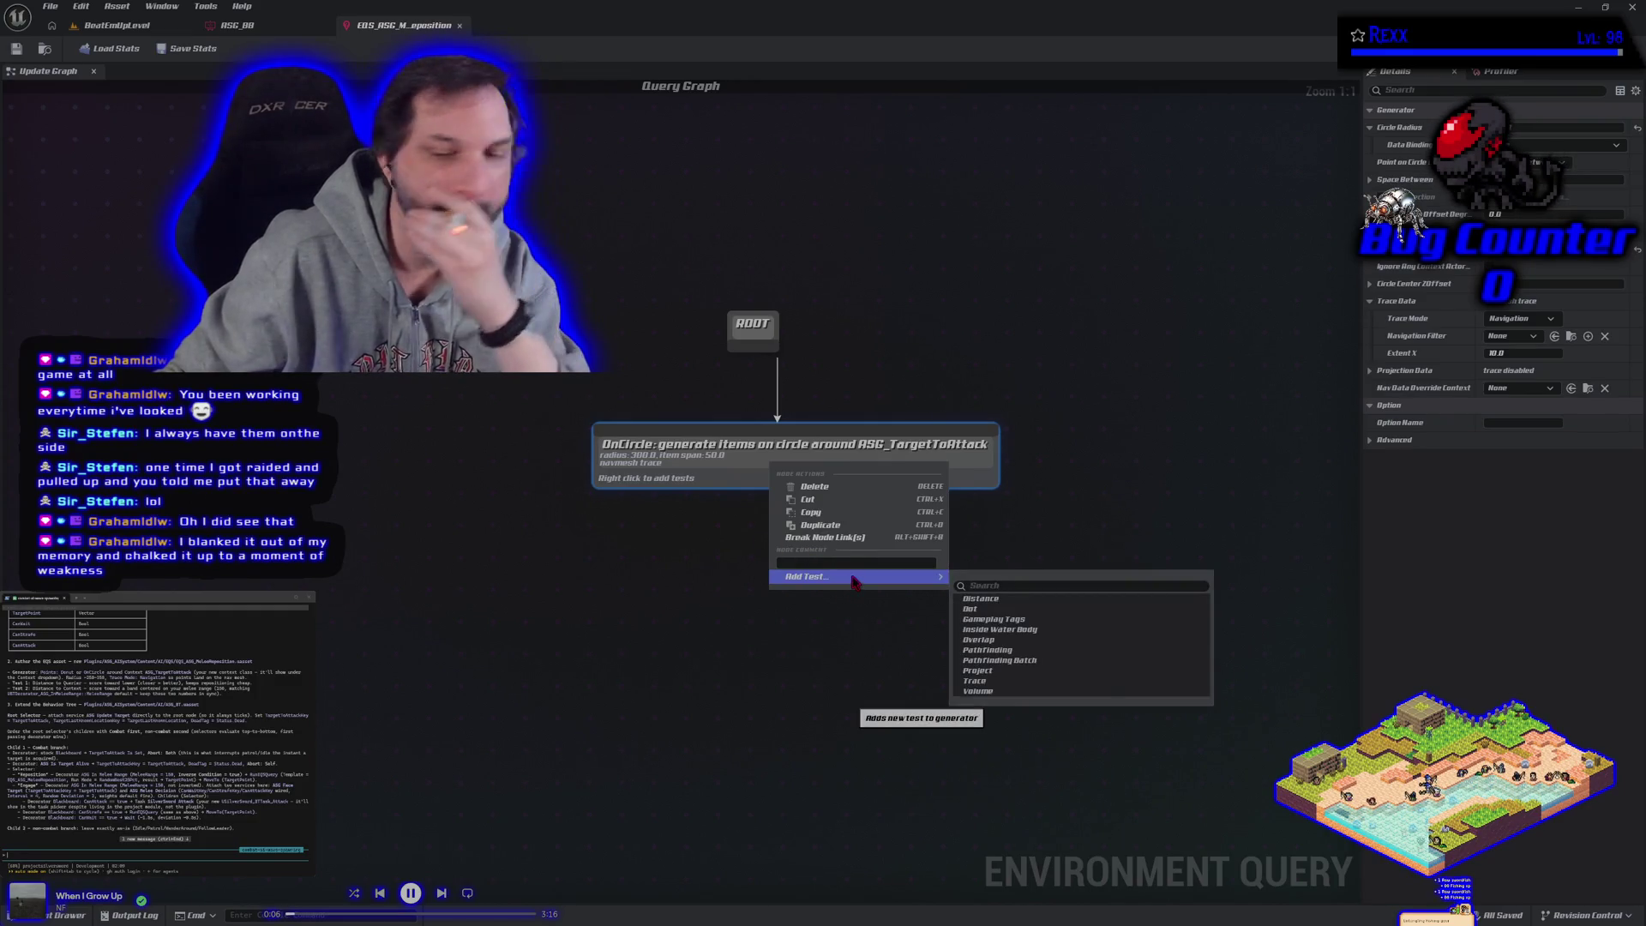
click(1002, 601)
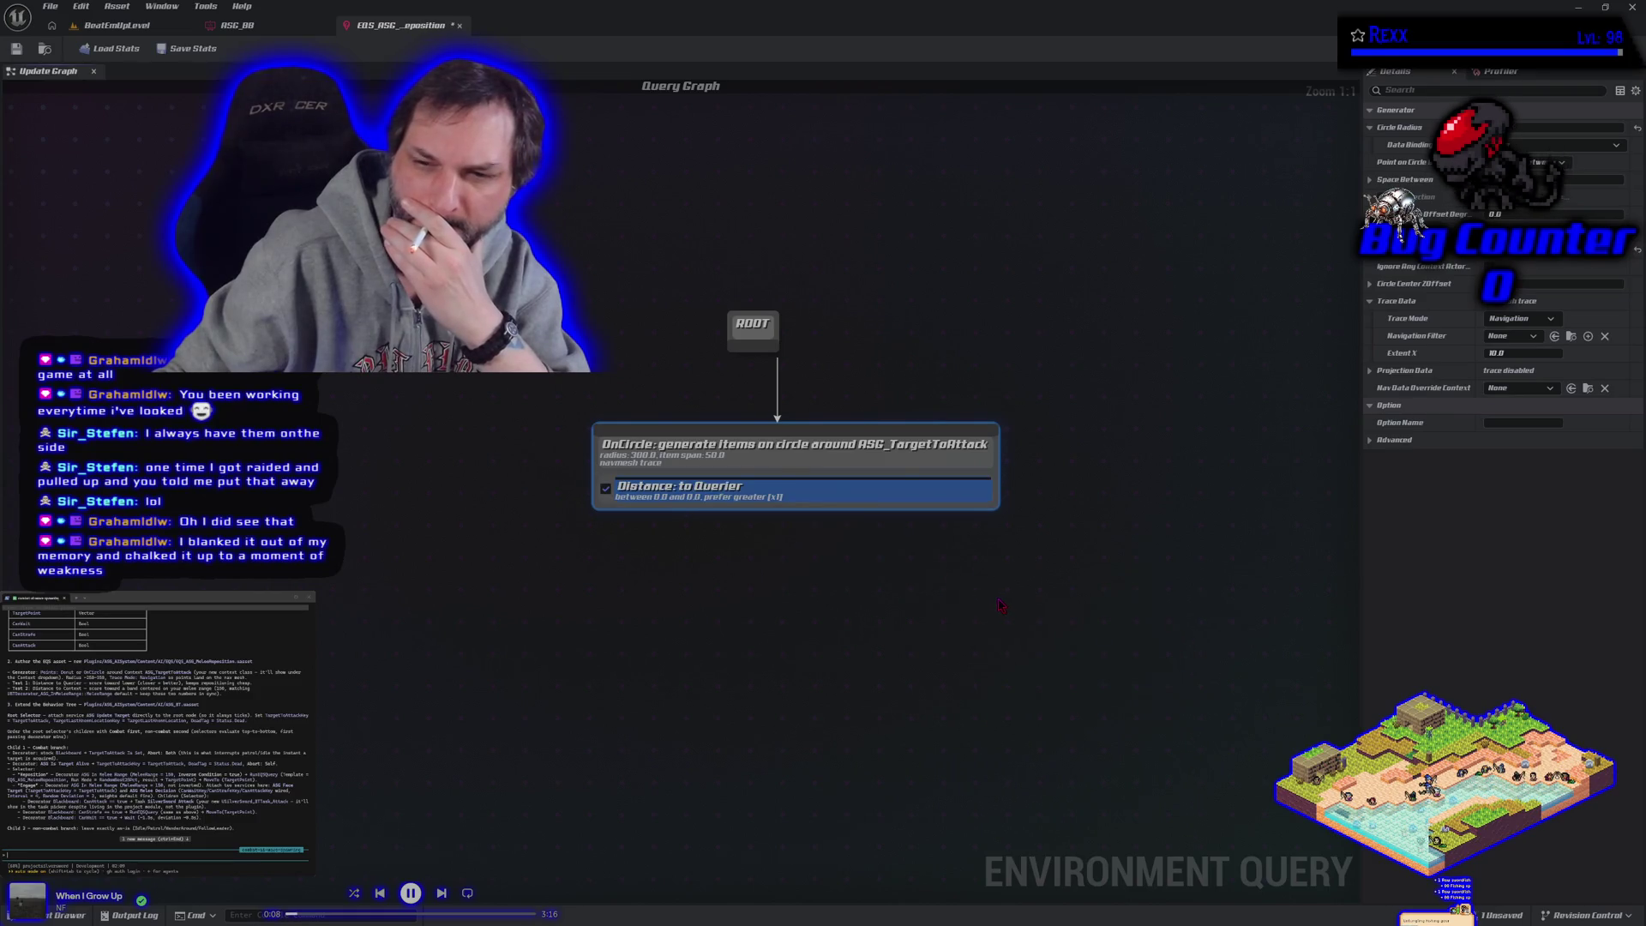
click(831, 494)
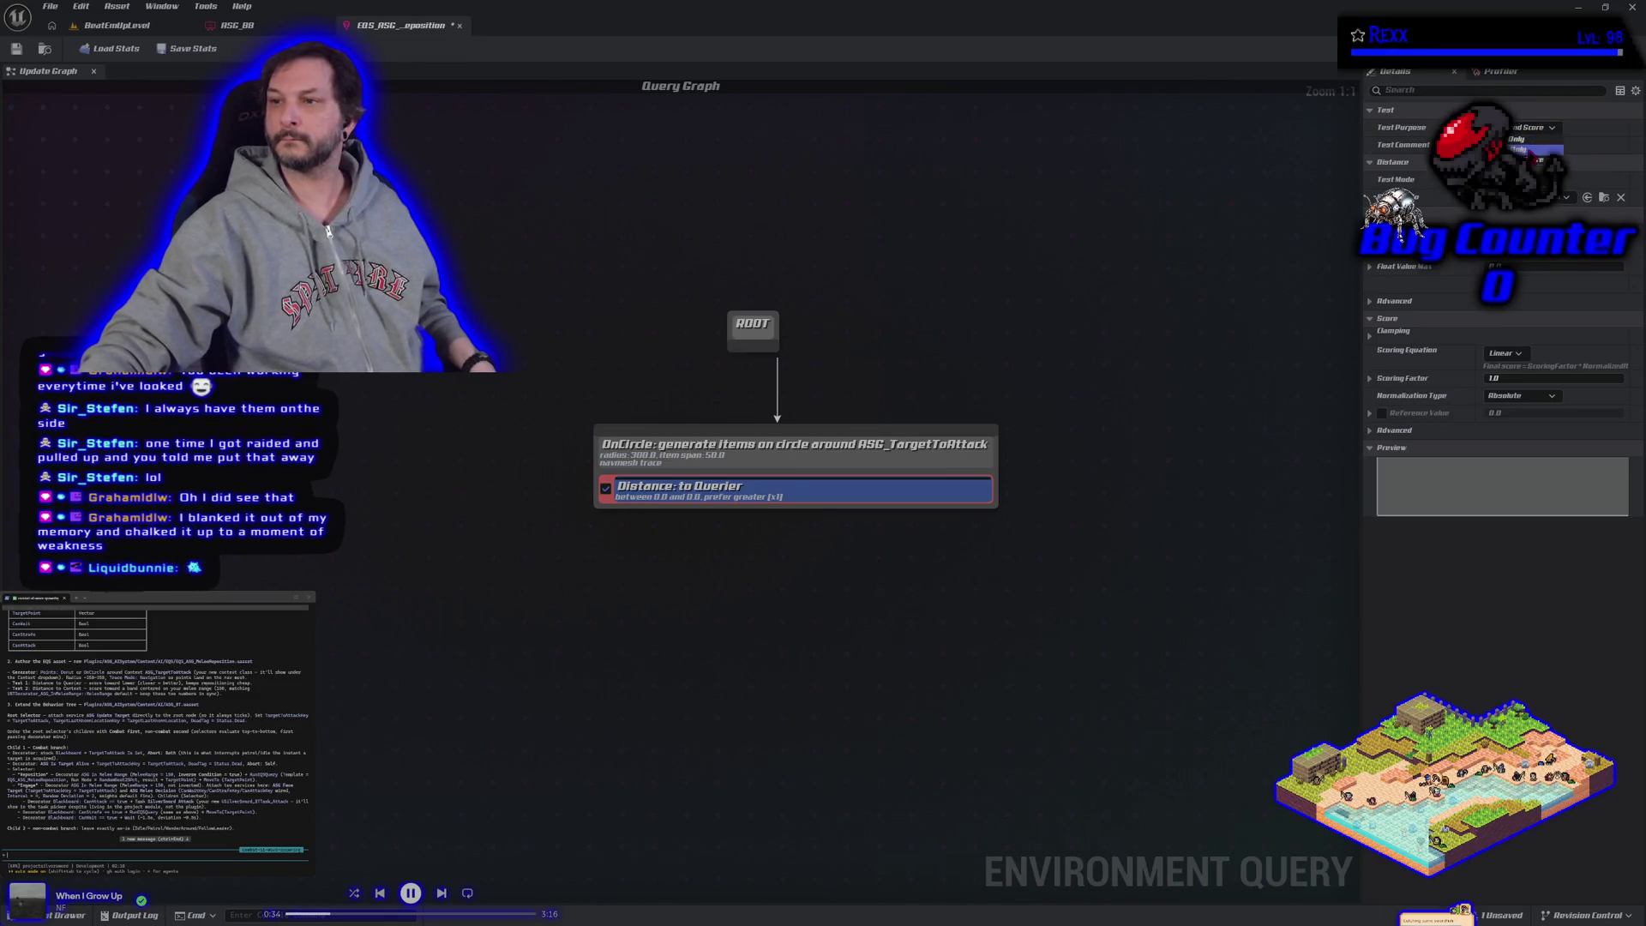
Step: Set the Distance test to Score Only, keeping Linear scoring and the scoring factor binding at None
click(1534, 150)
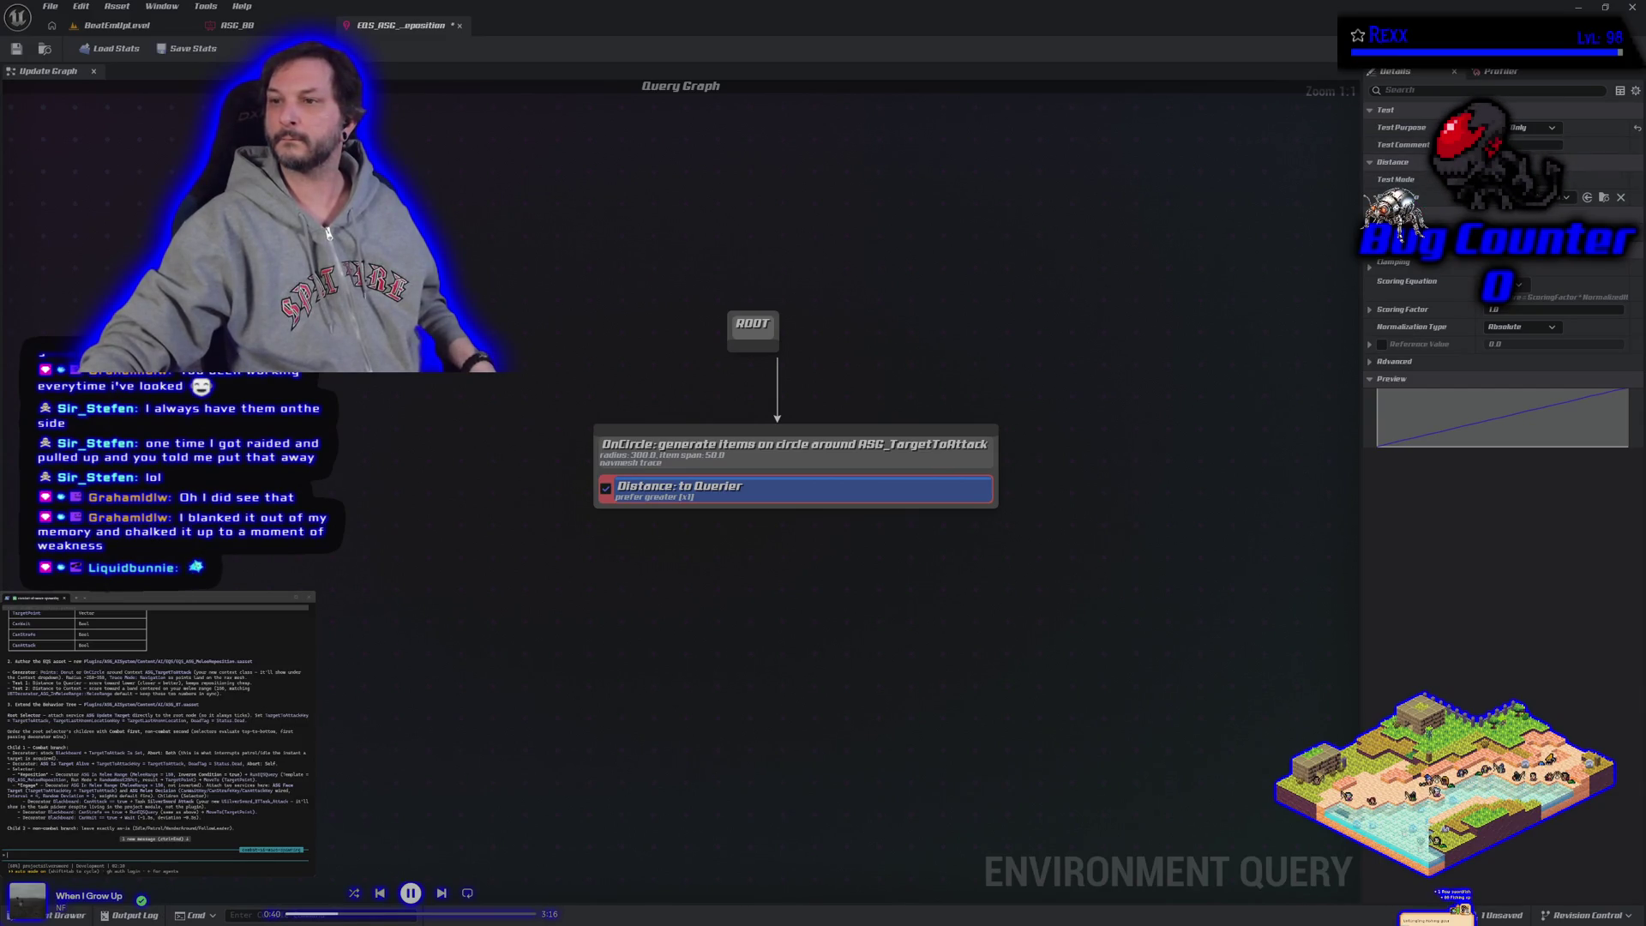
click(1534, 197)
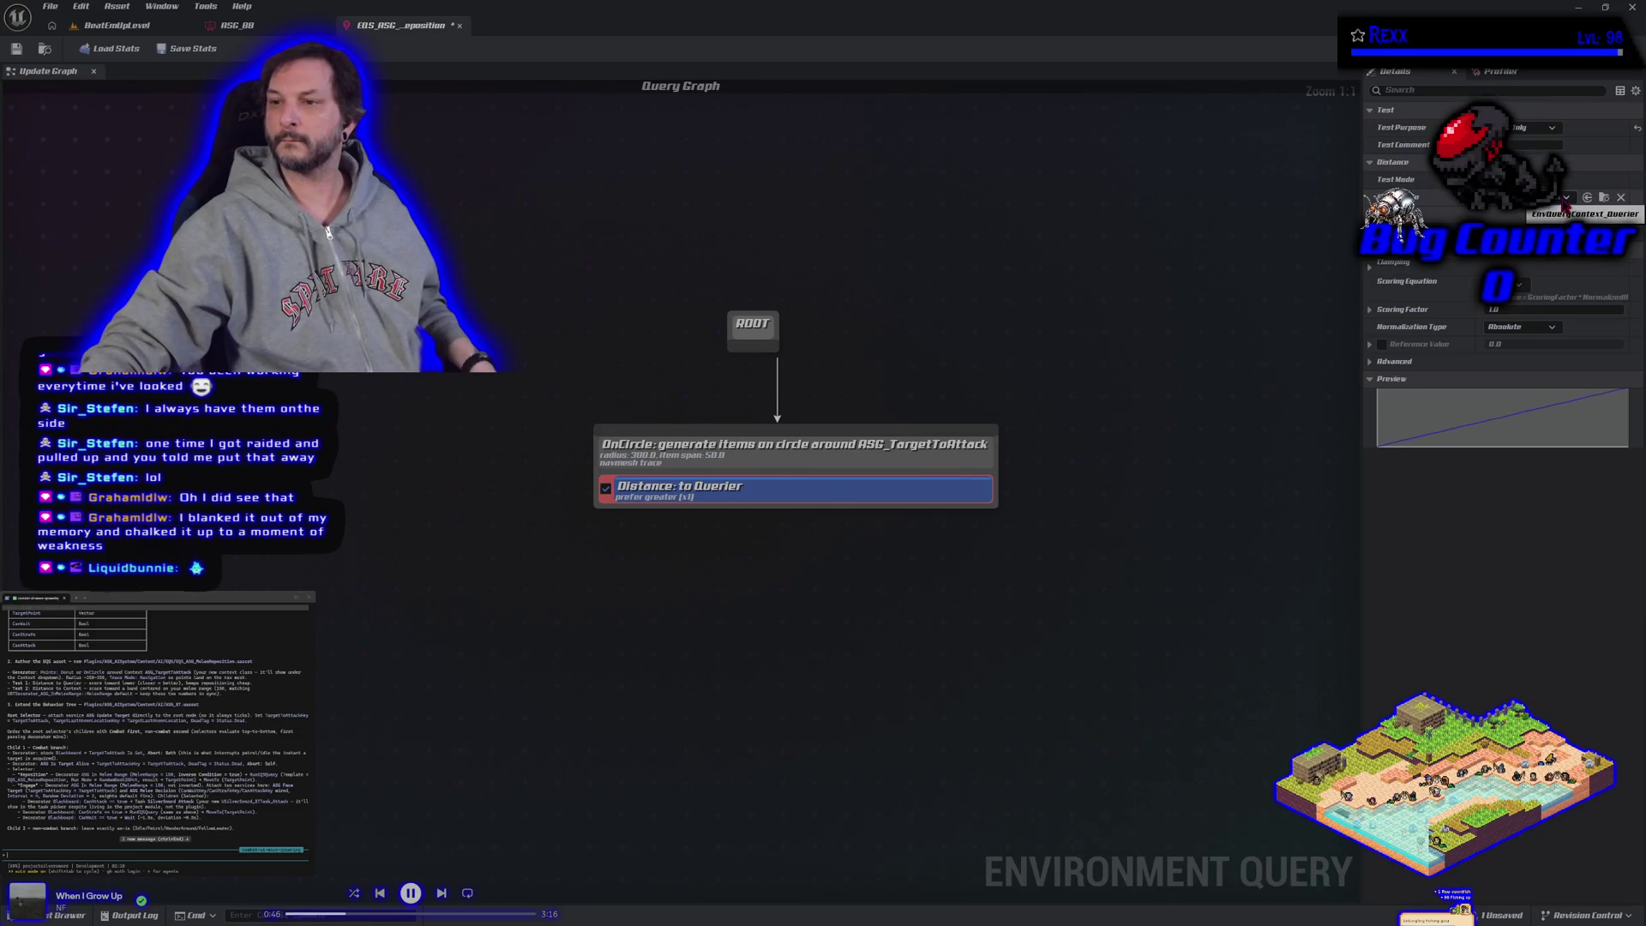
click(1371, 269)
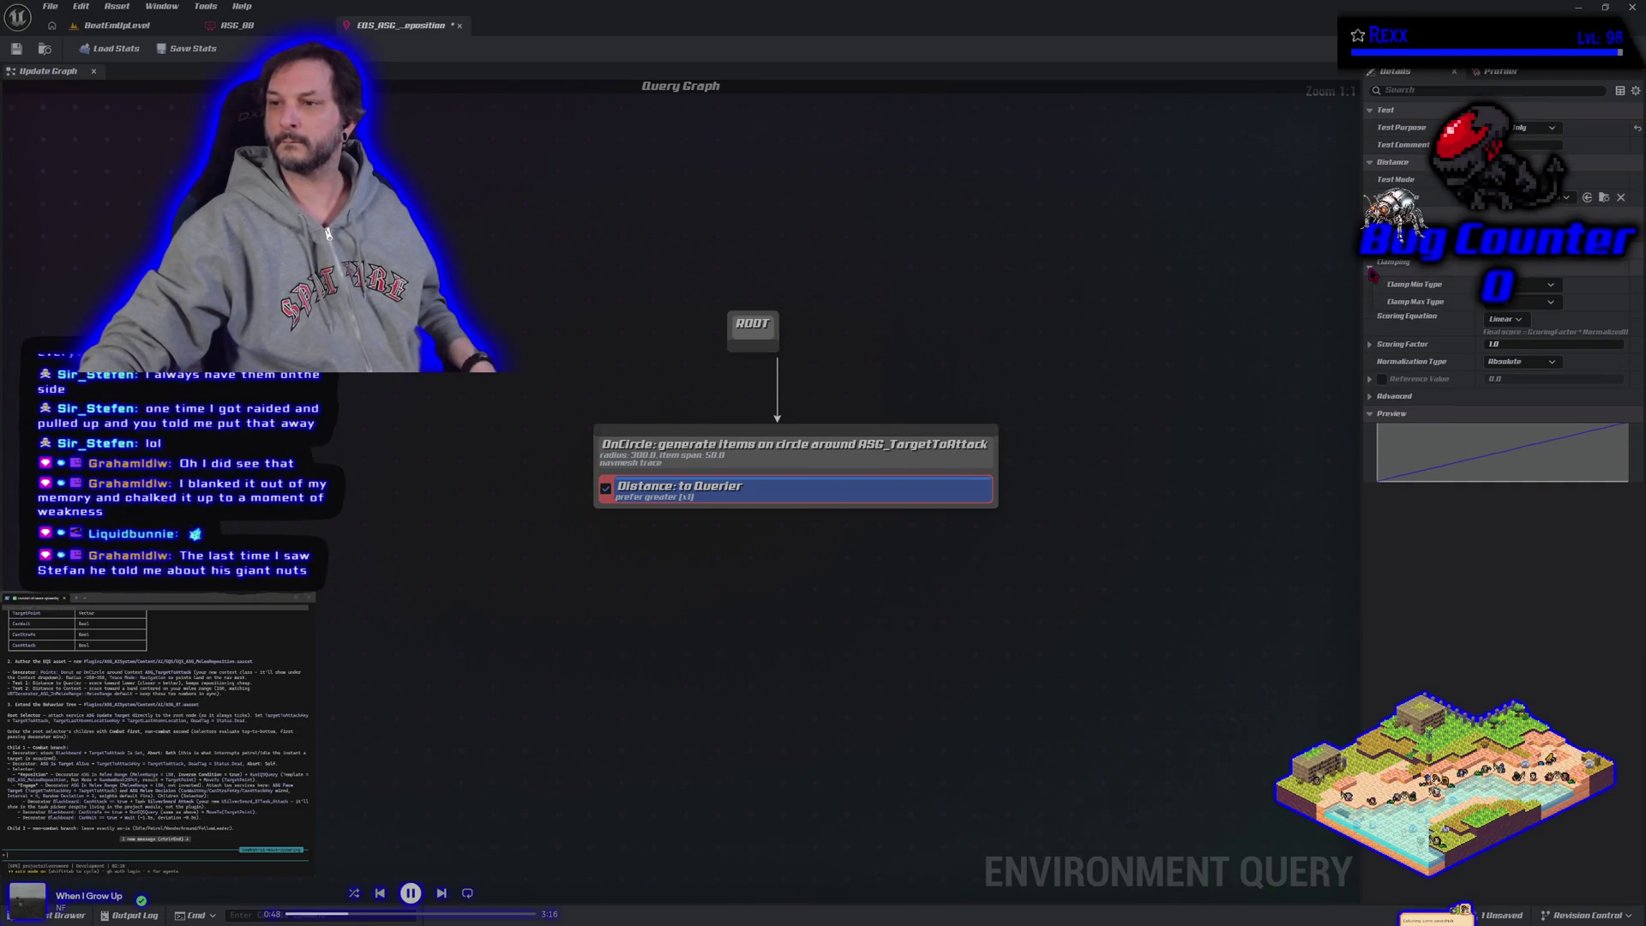
click(1502, 321)
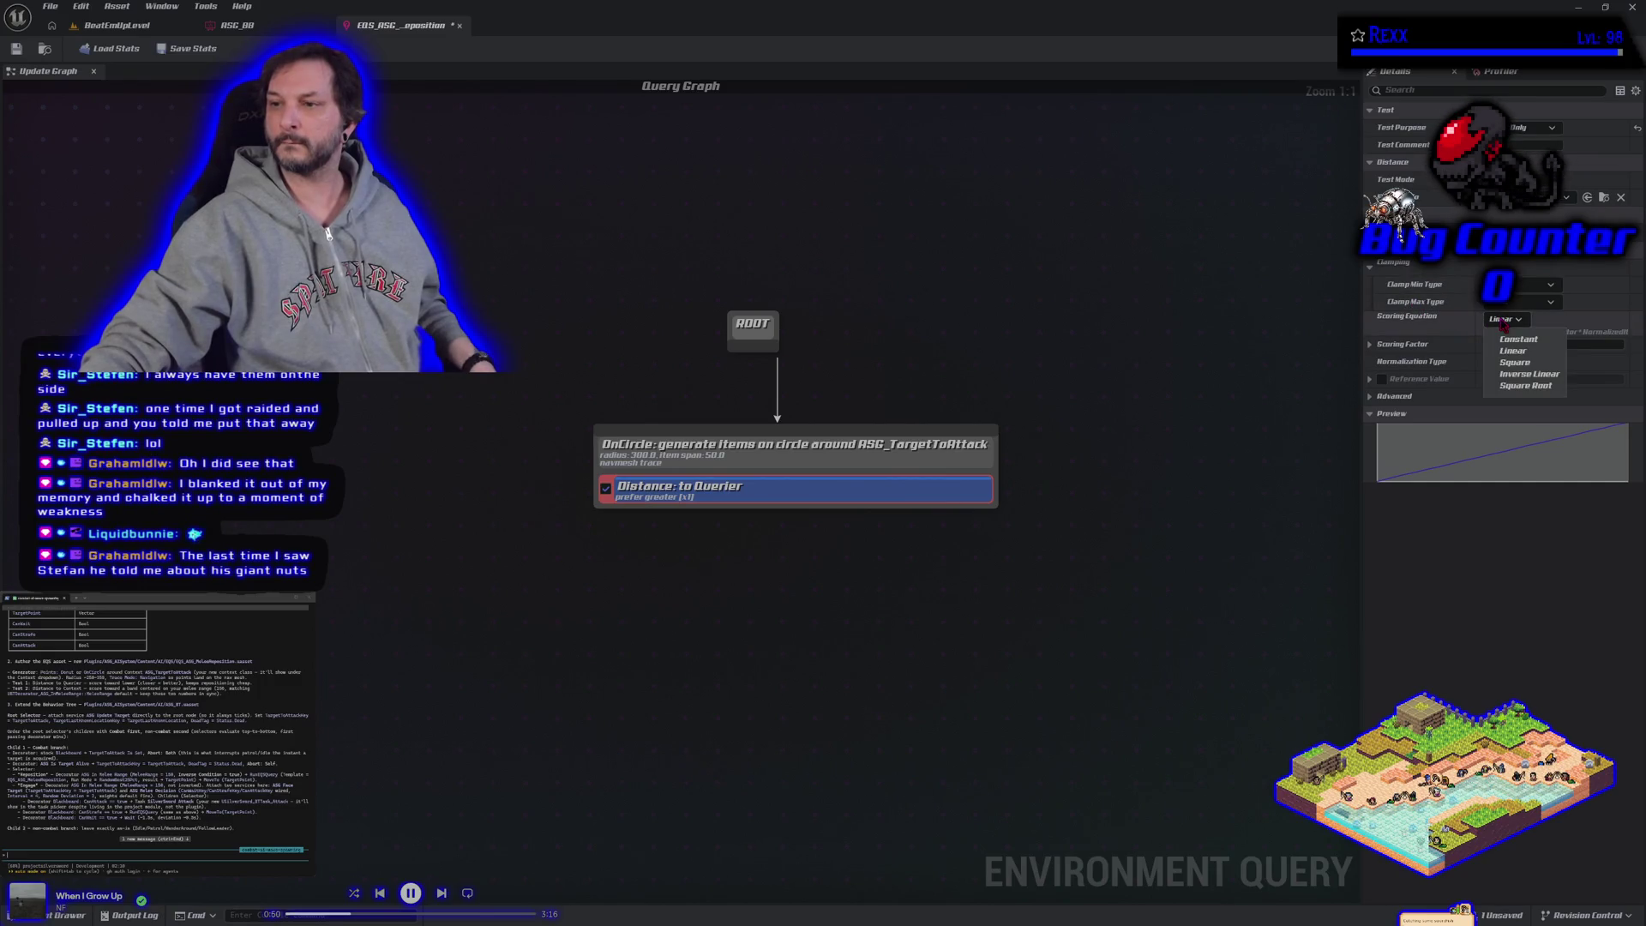
click(1503, 322)
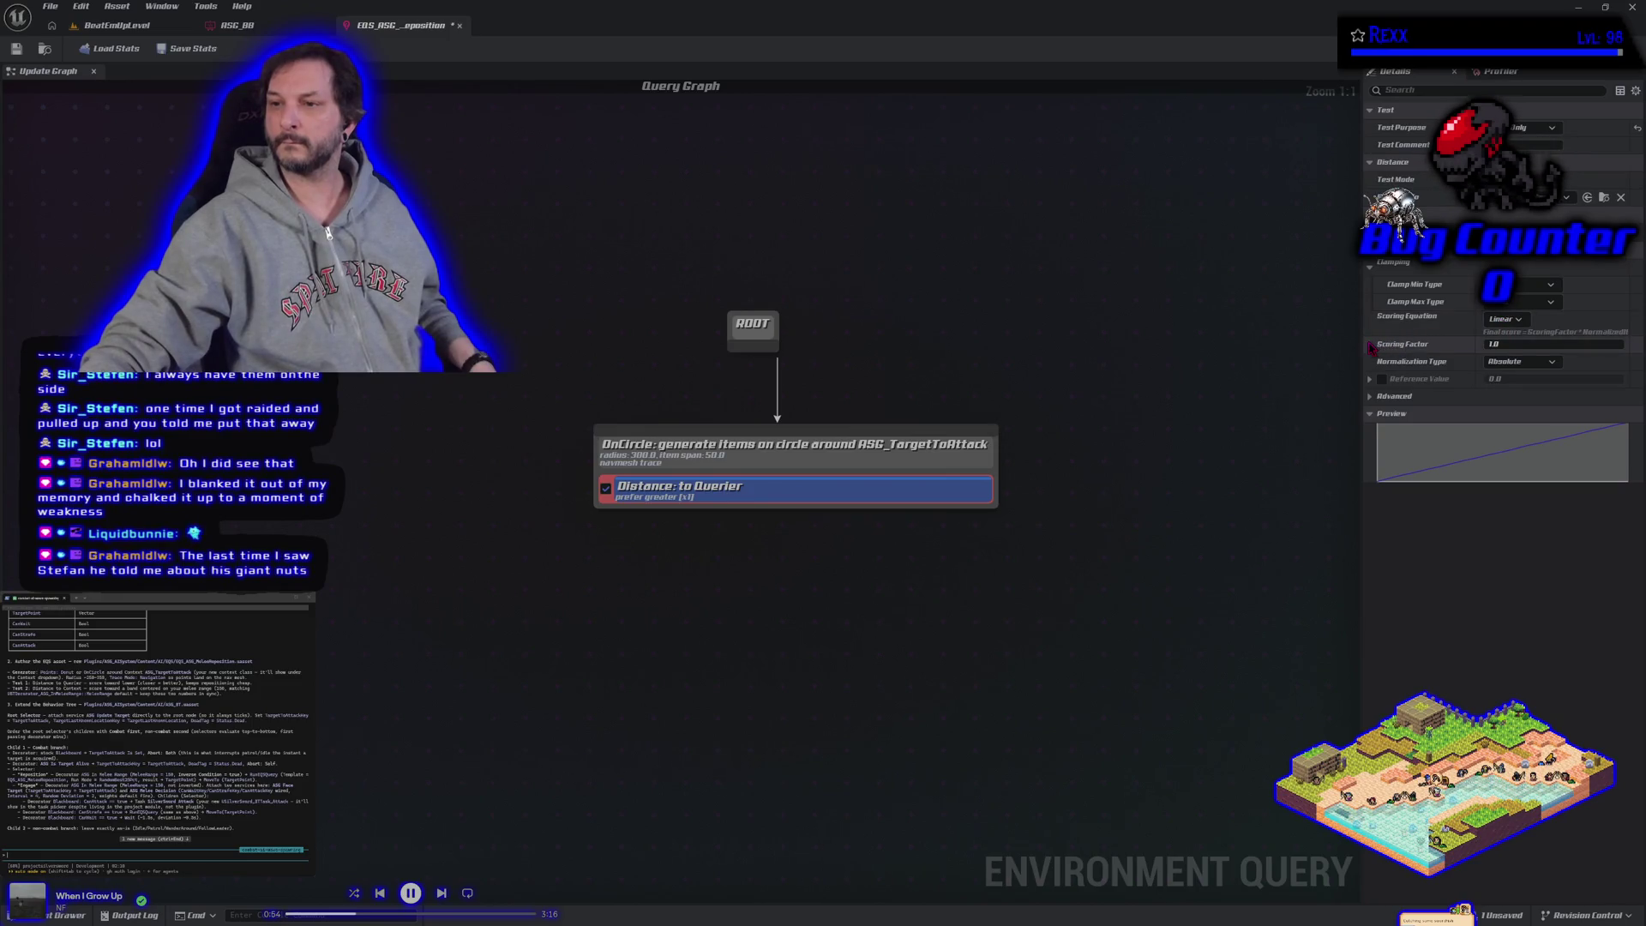
click(1370, 343)
click(1485, 364)
click(1492, 362)
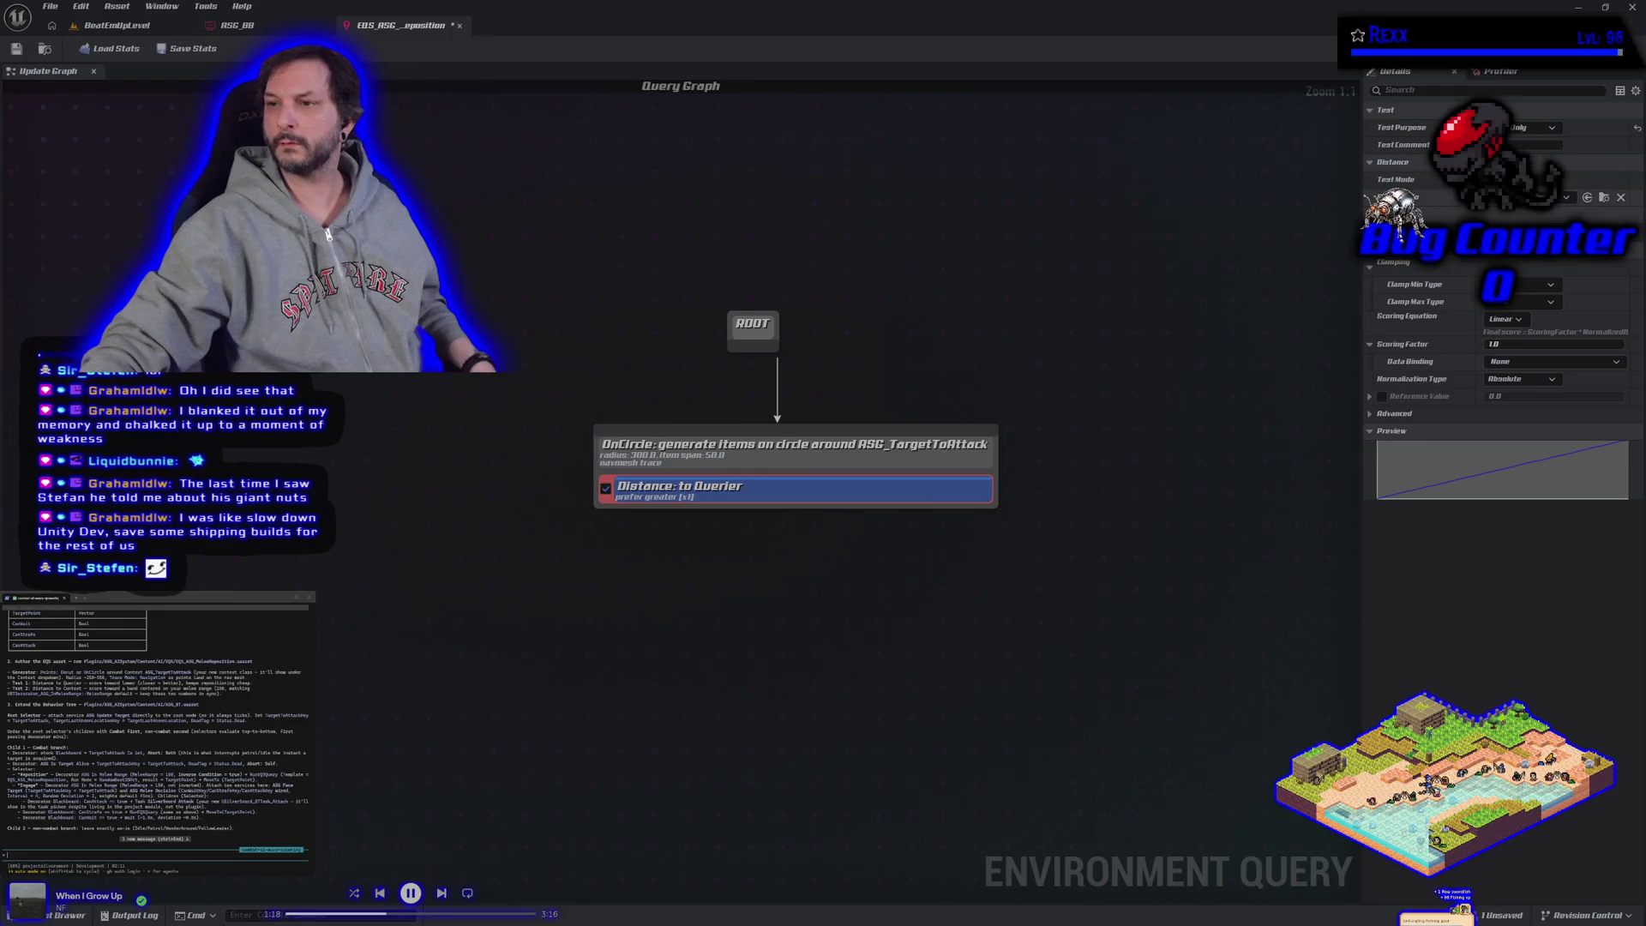
Step: Cycle the Distance test's purpose through Filter Only and Filter and Score, back to Score Only
click(1393, 162)
click(1393, 162)
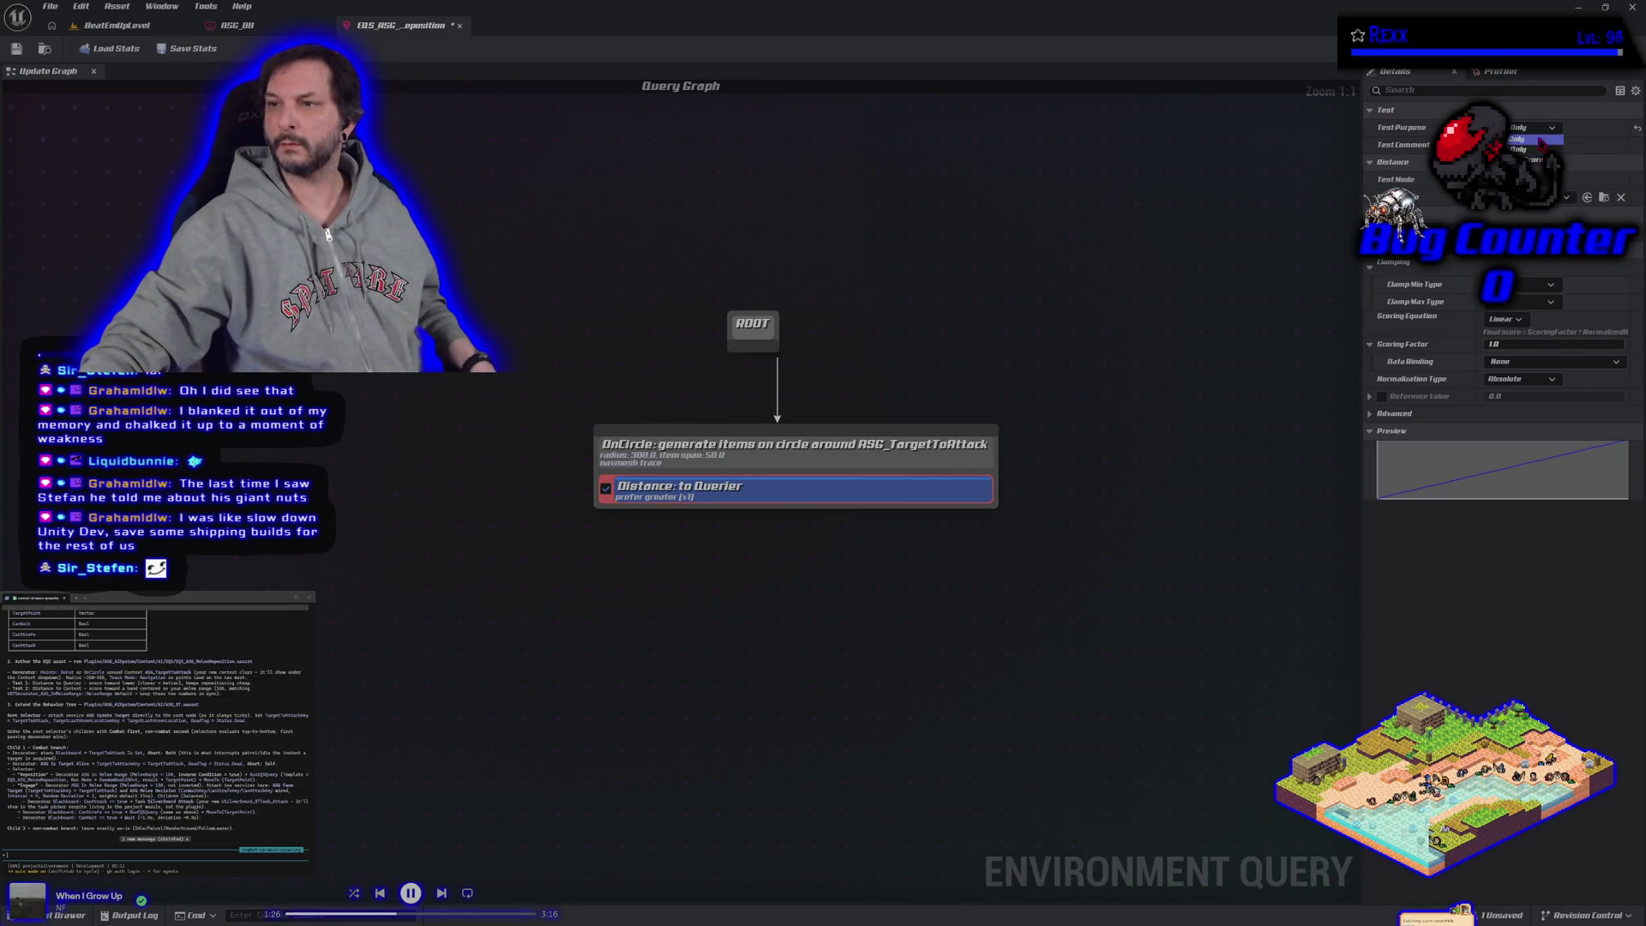
click(1539, 140)
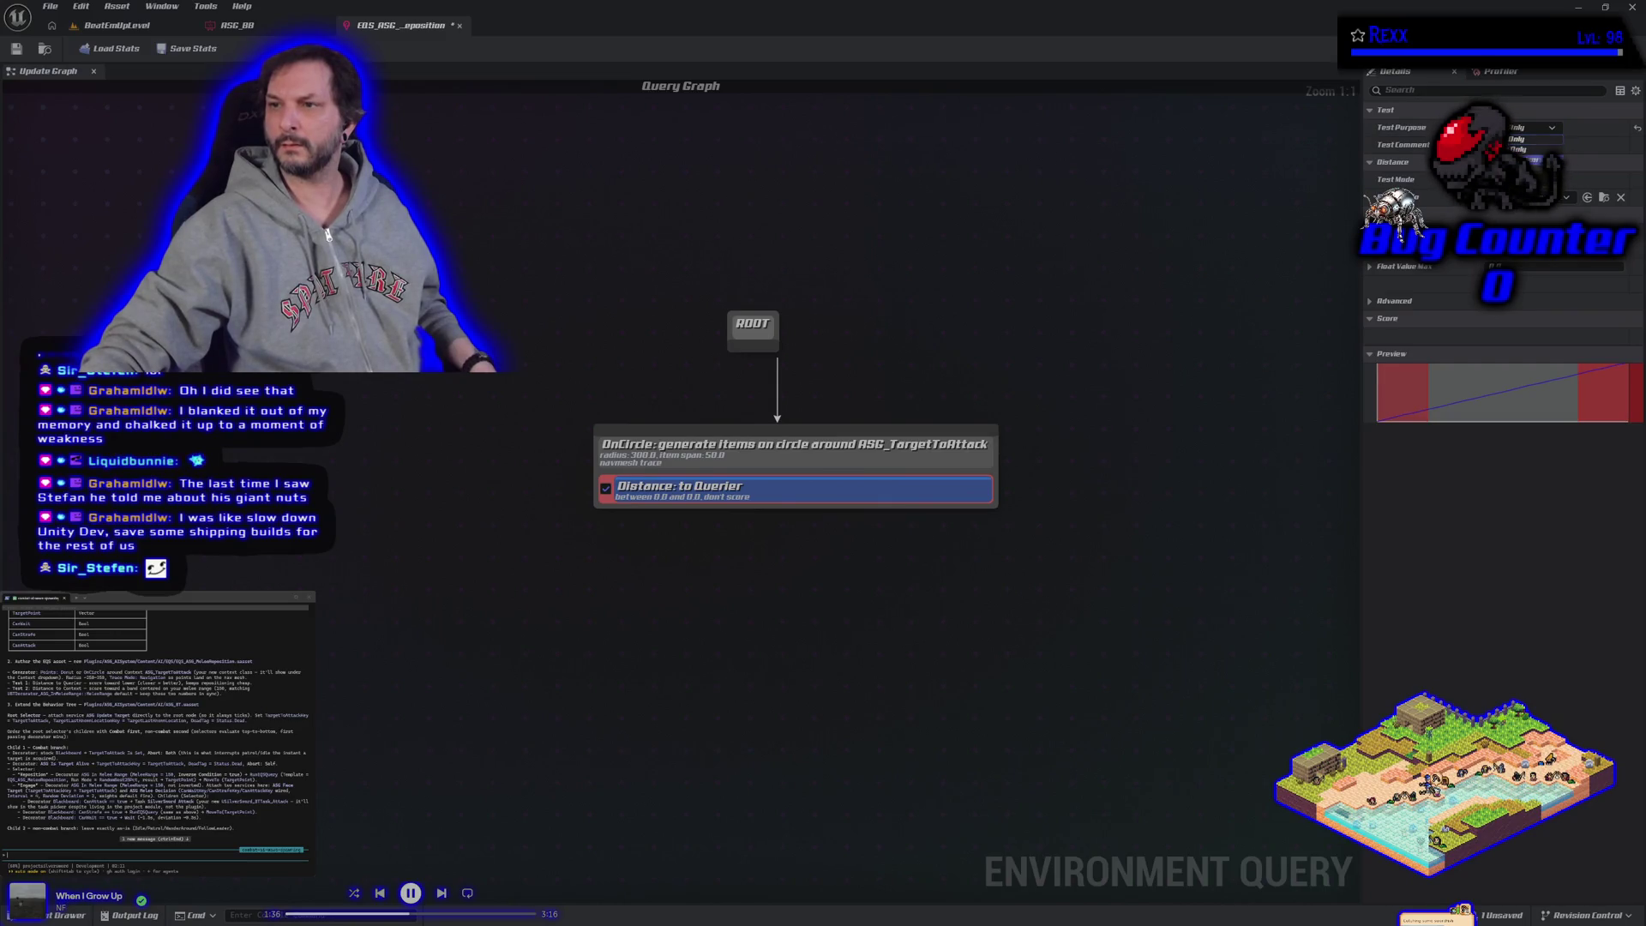
click(1534, 160)
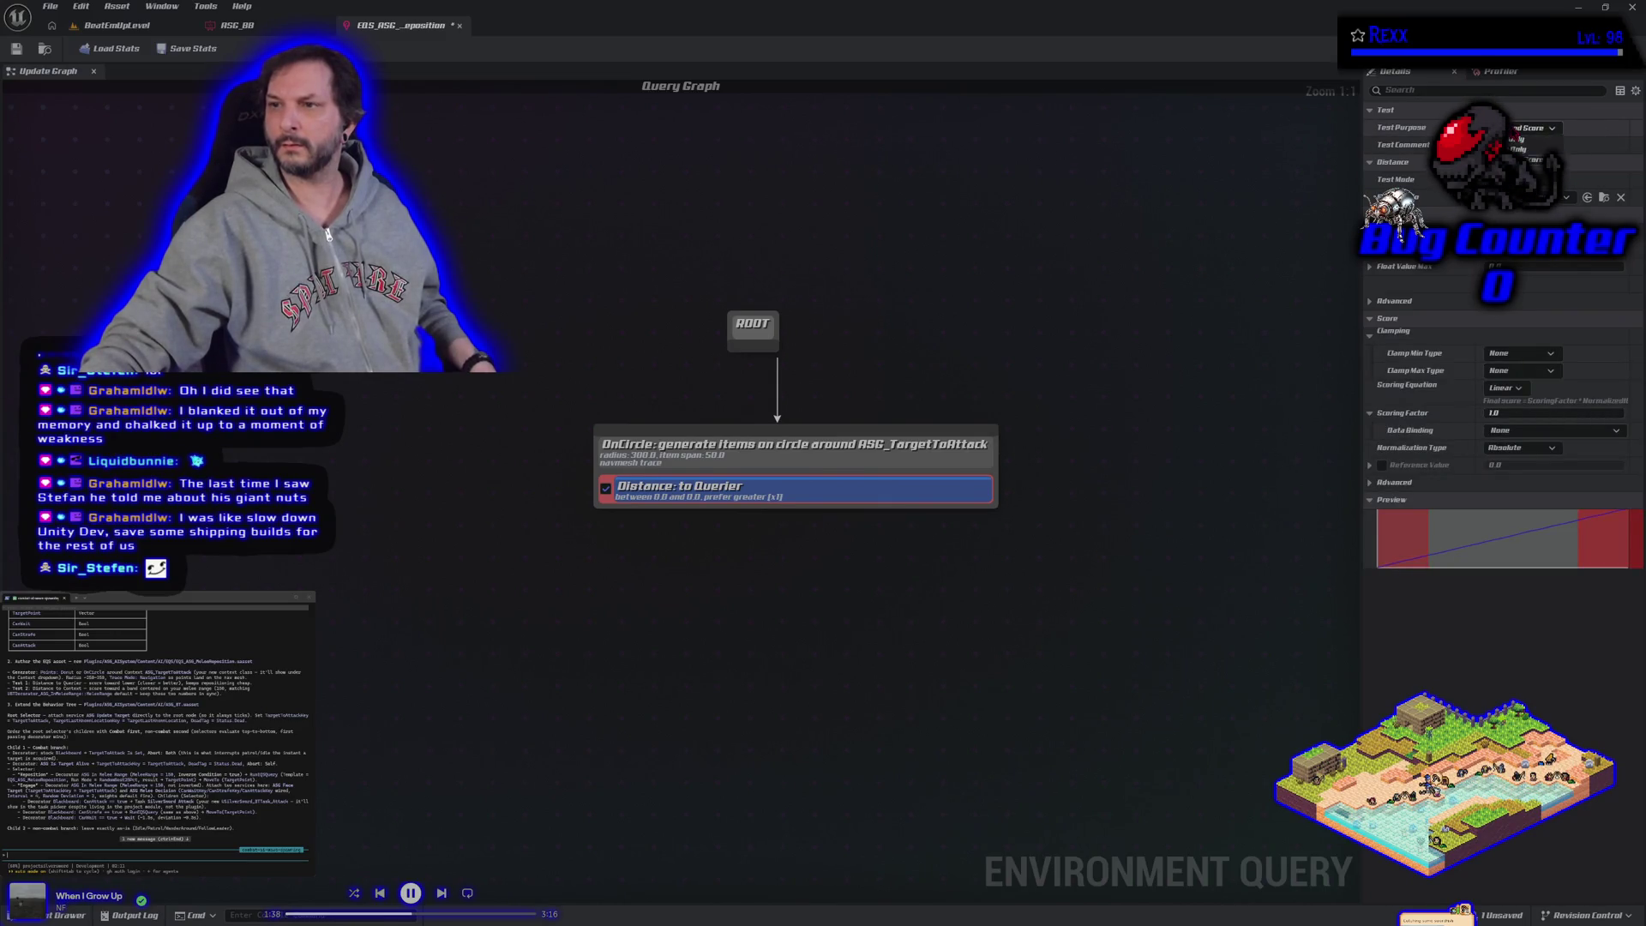
click(1521, 149)
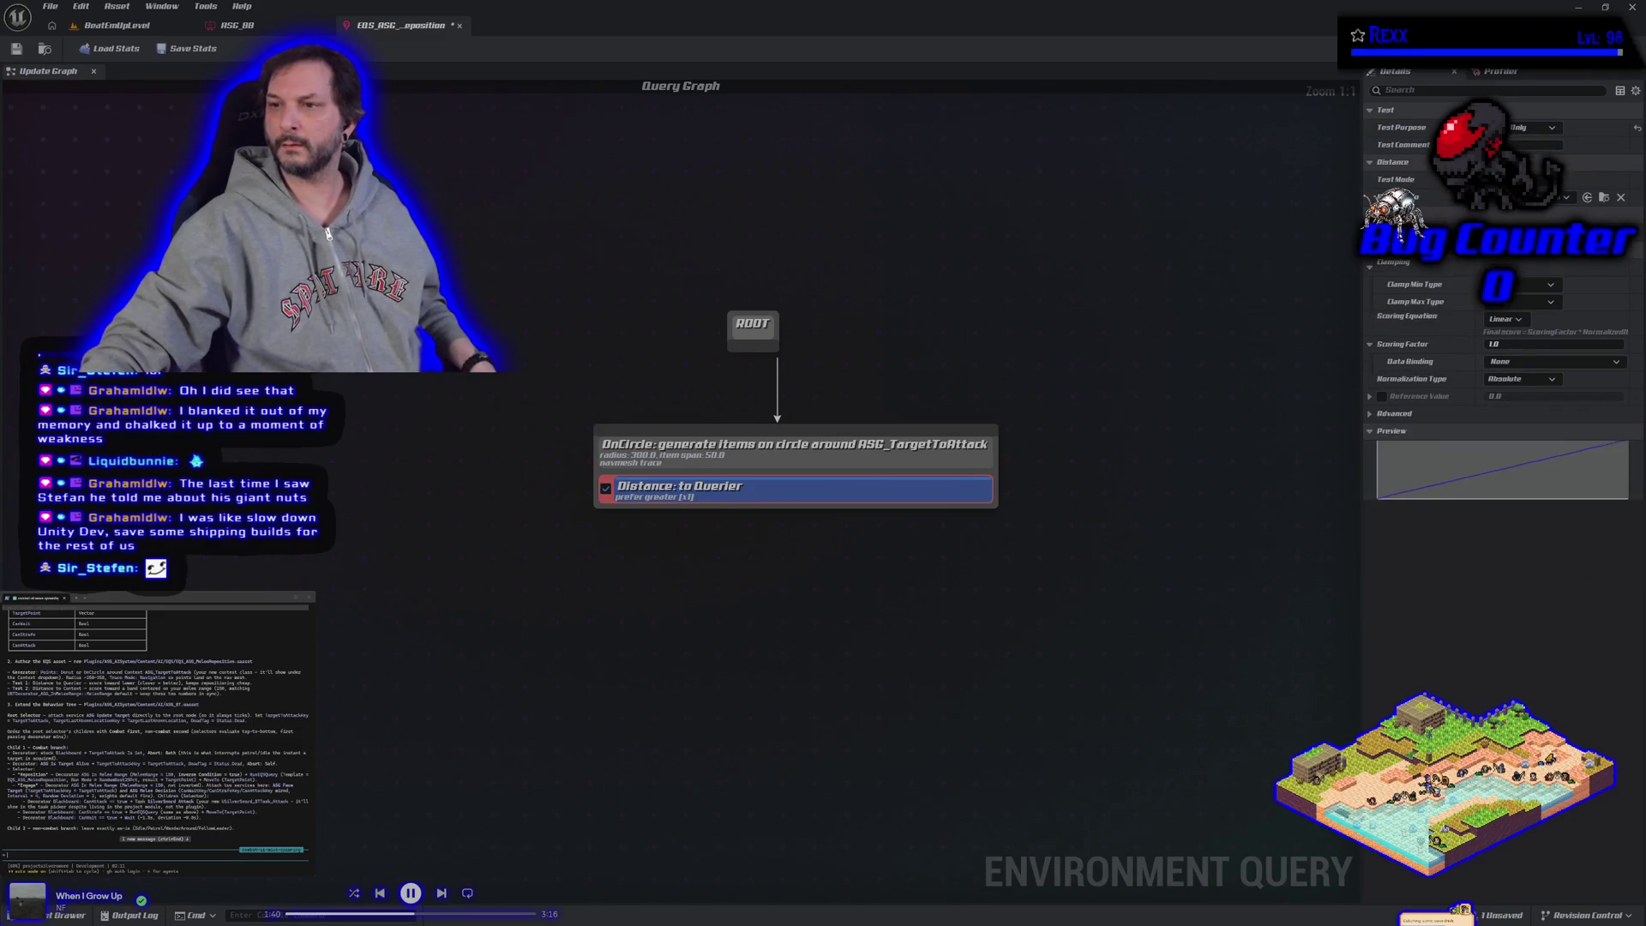
Step: Keep Linear scoring and, under Advanced, keep Average Score for multiple contexts
click(1505, 319)
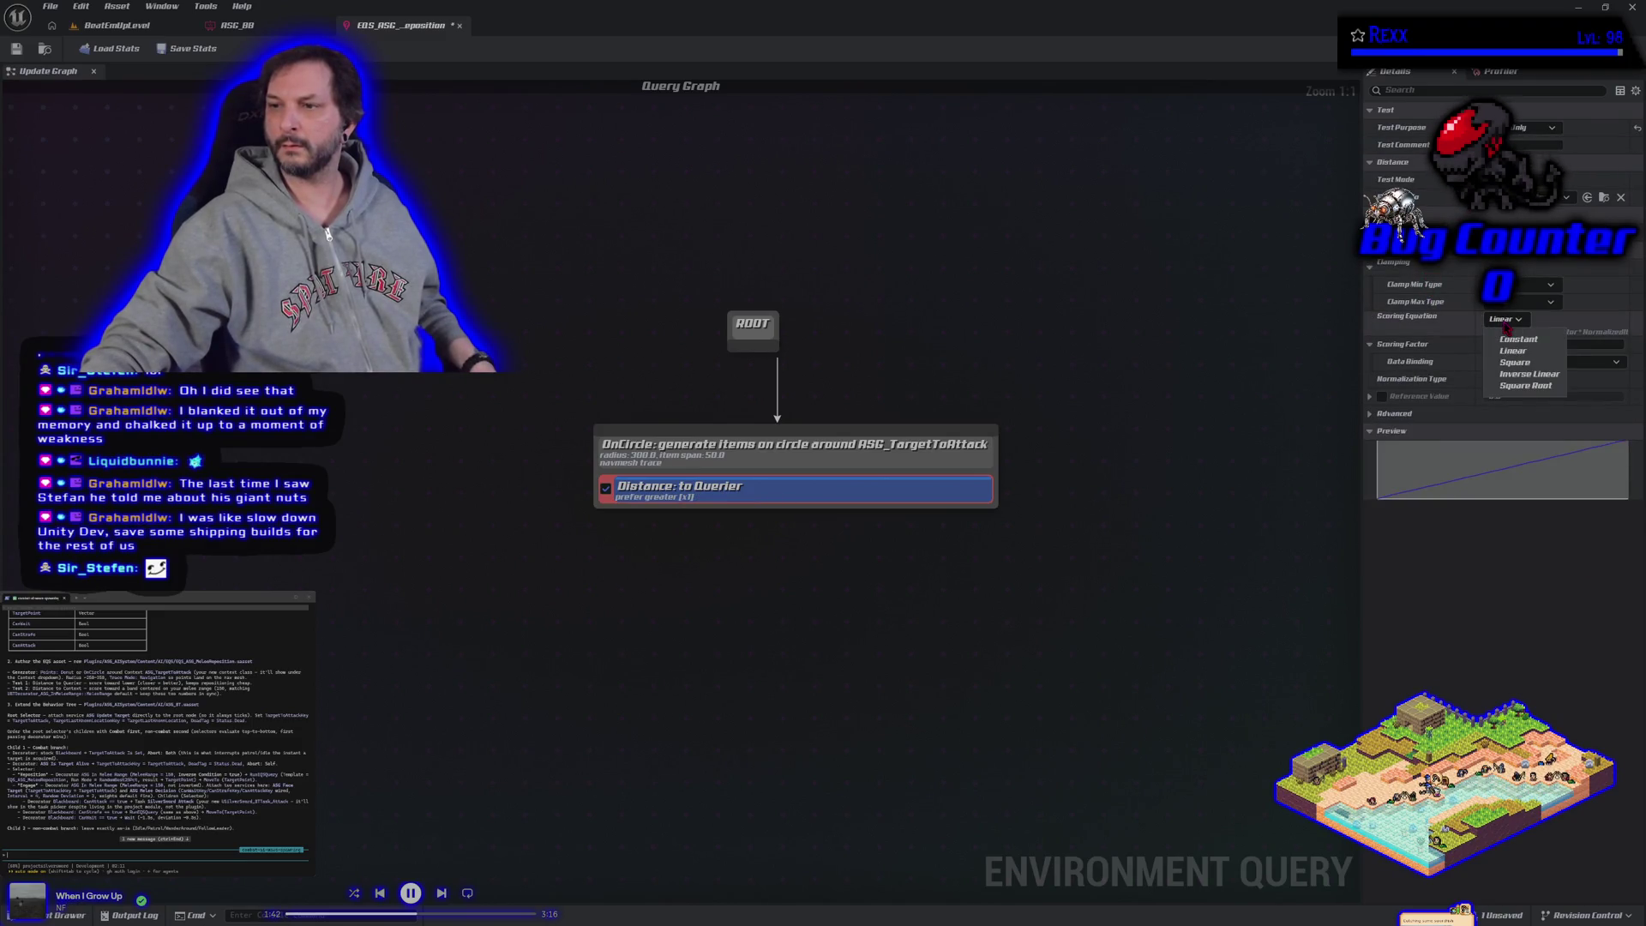
click(1506, 328)
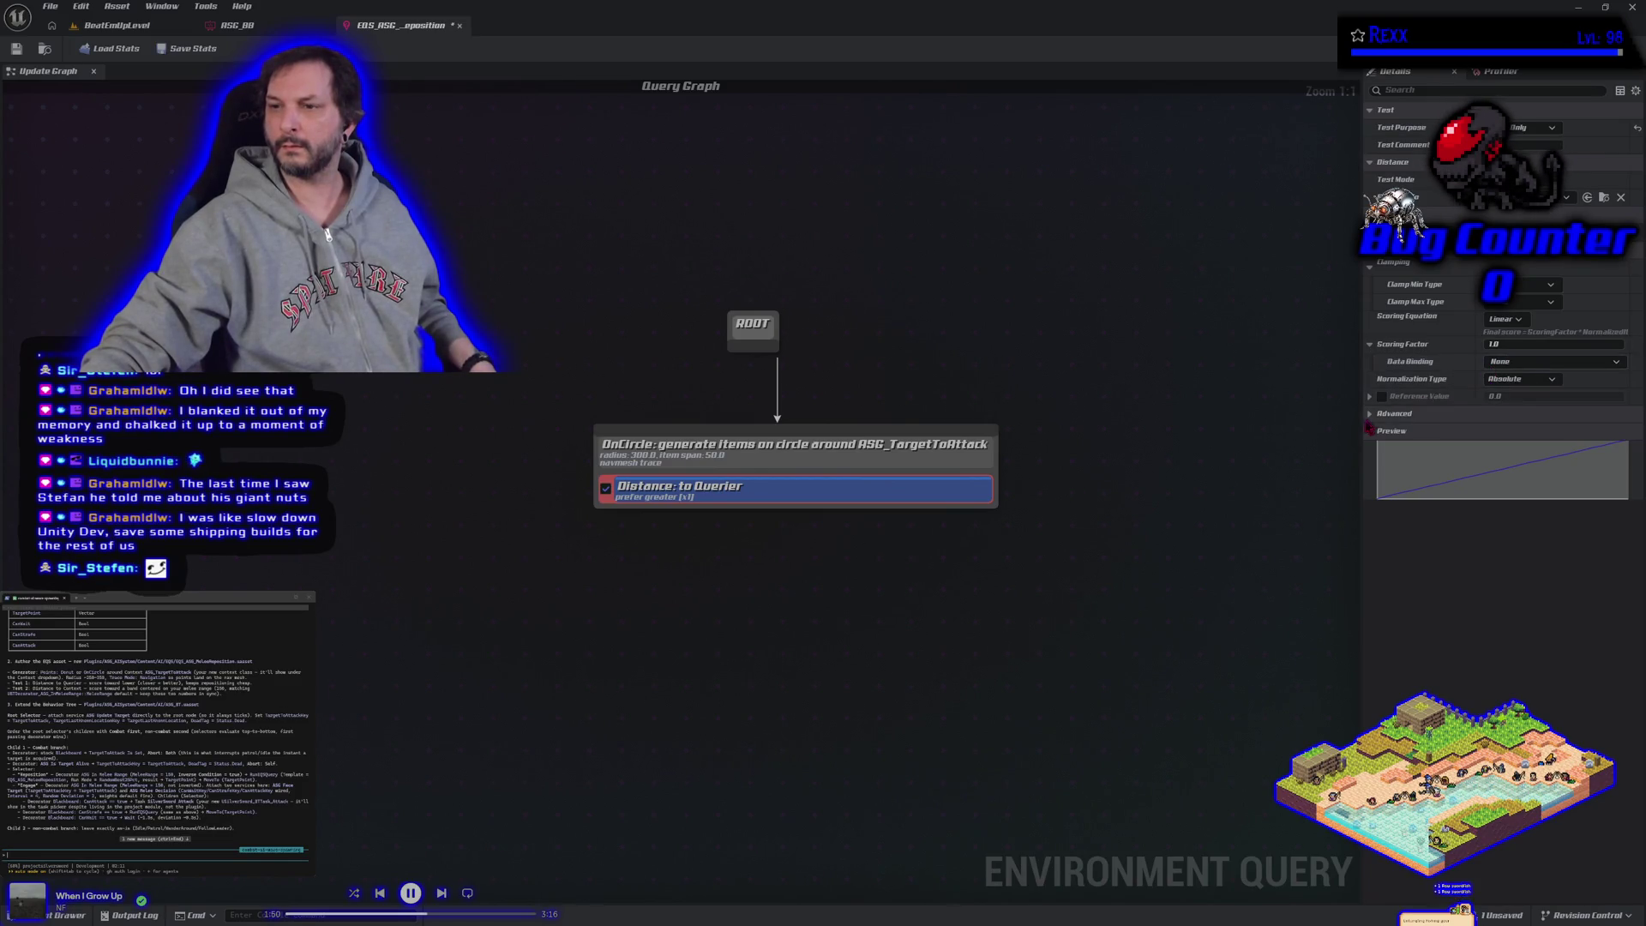
click(1370, 415)
click(1550, 432)
click(1553, 437)
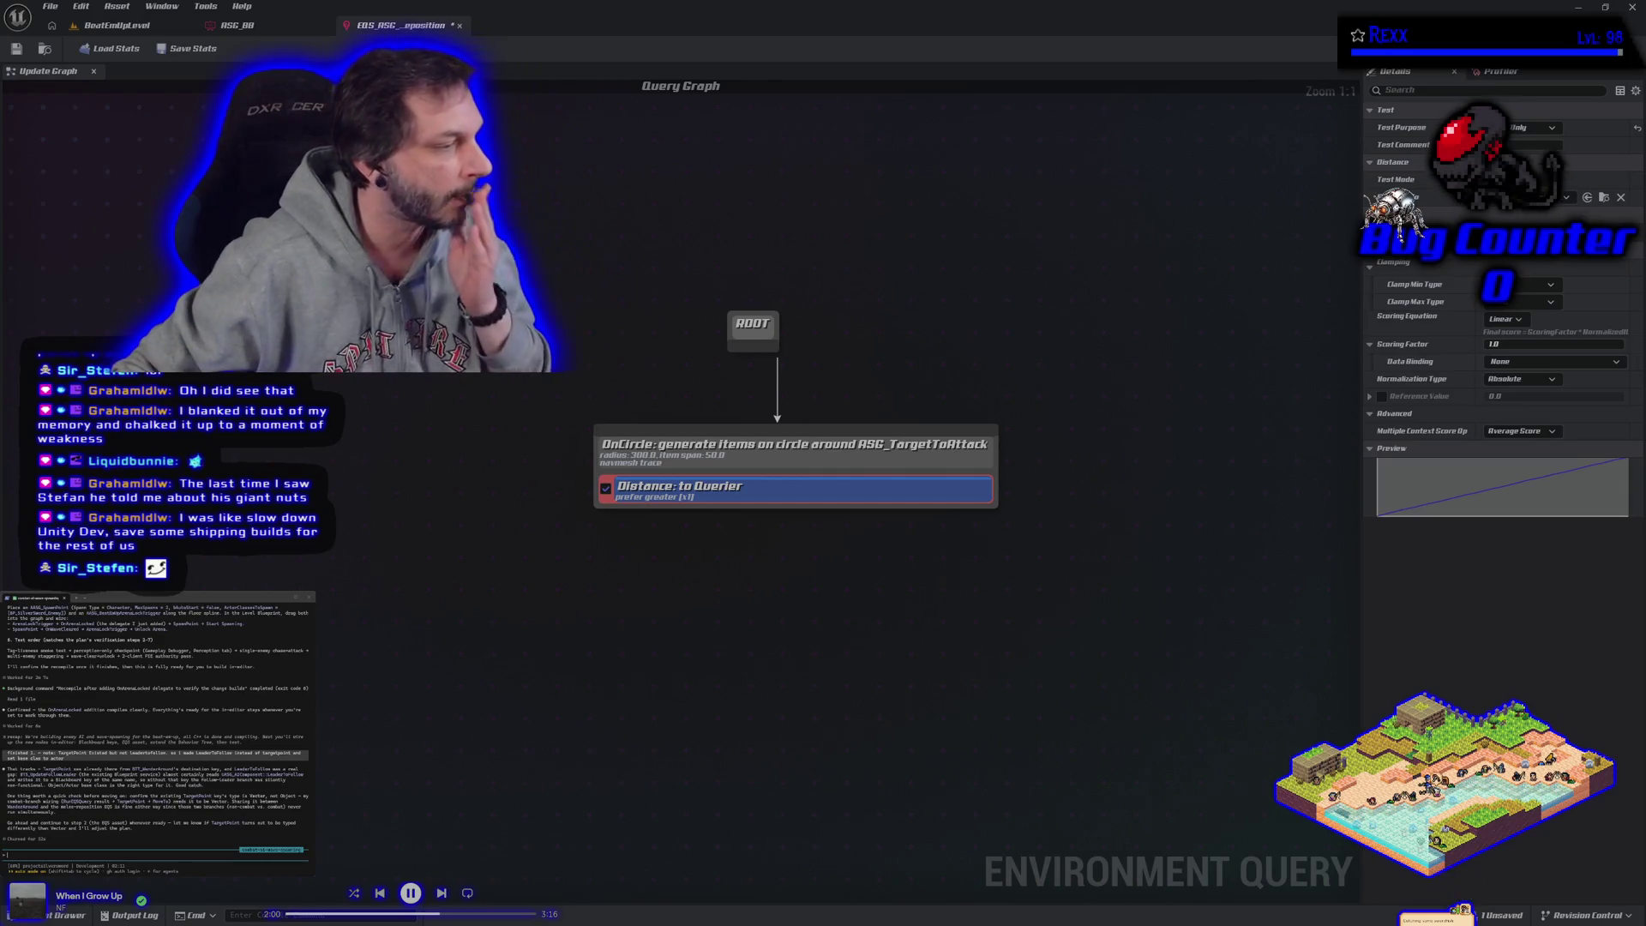
text(ok)
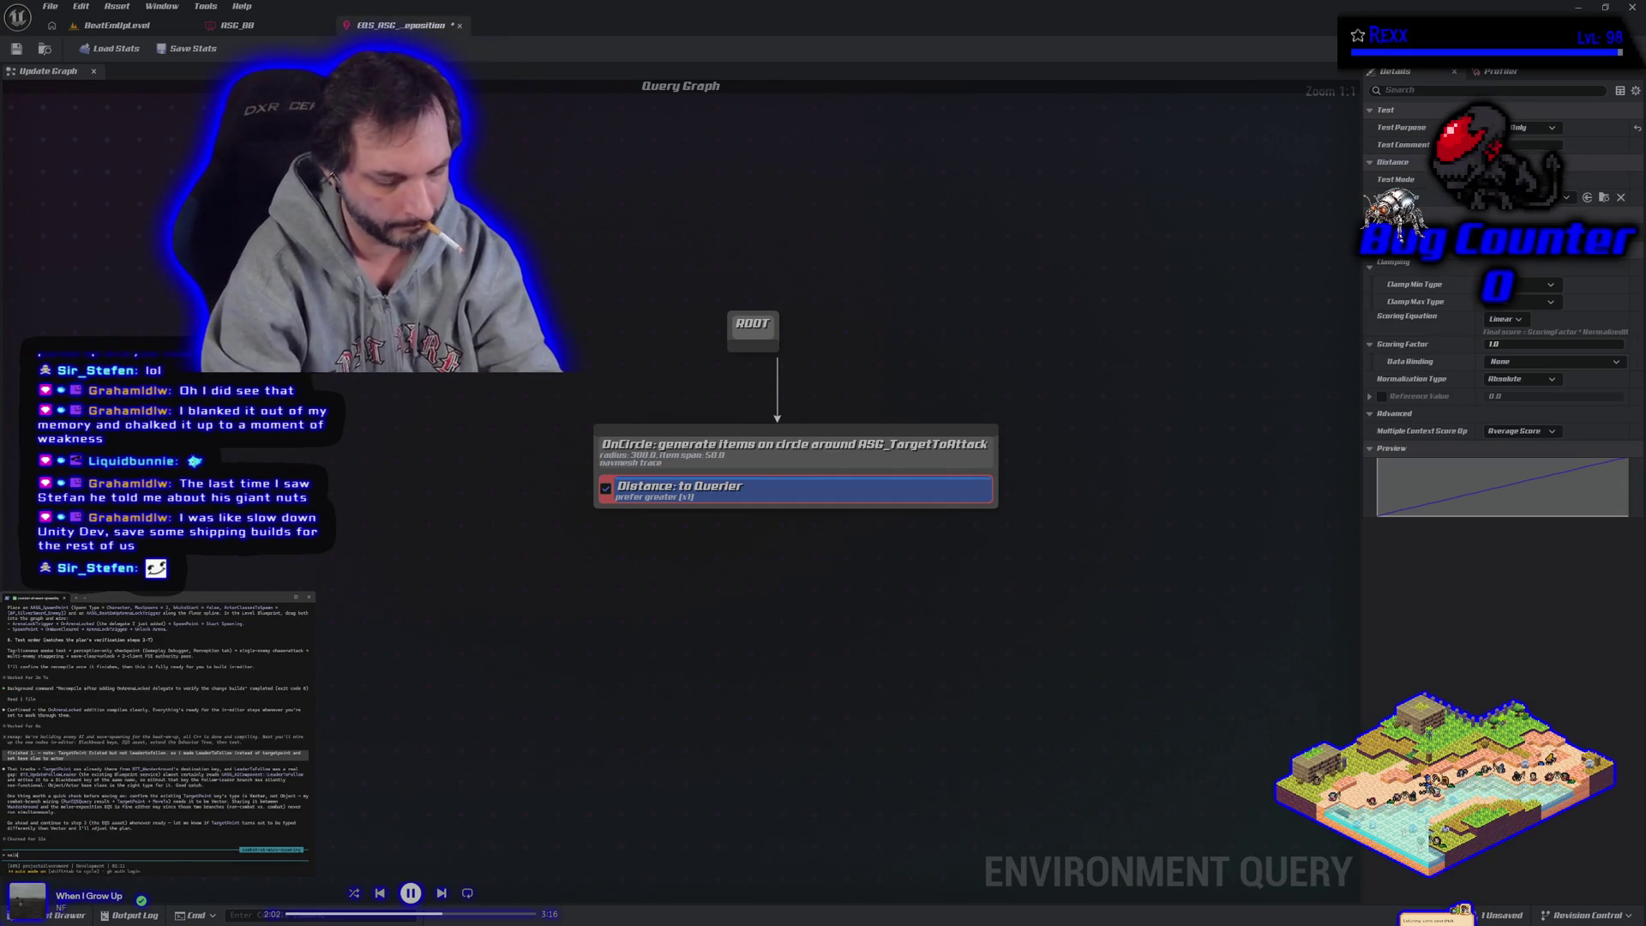
text(through step 2 step by step in detail)
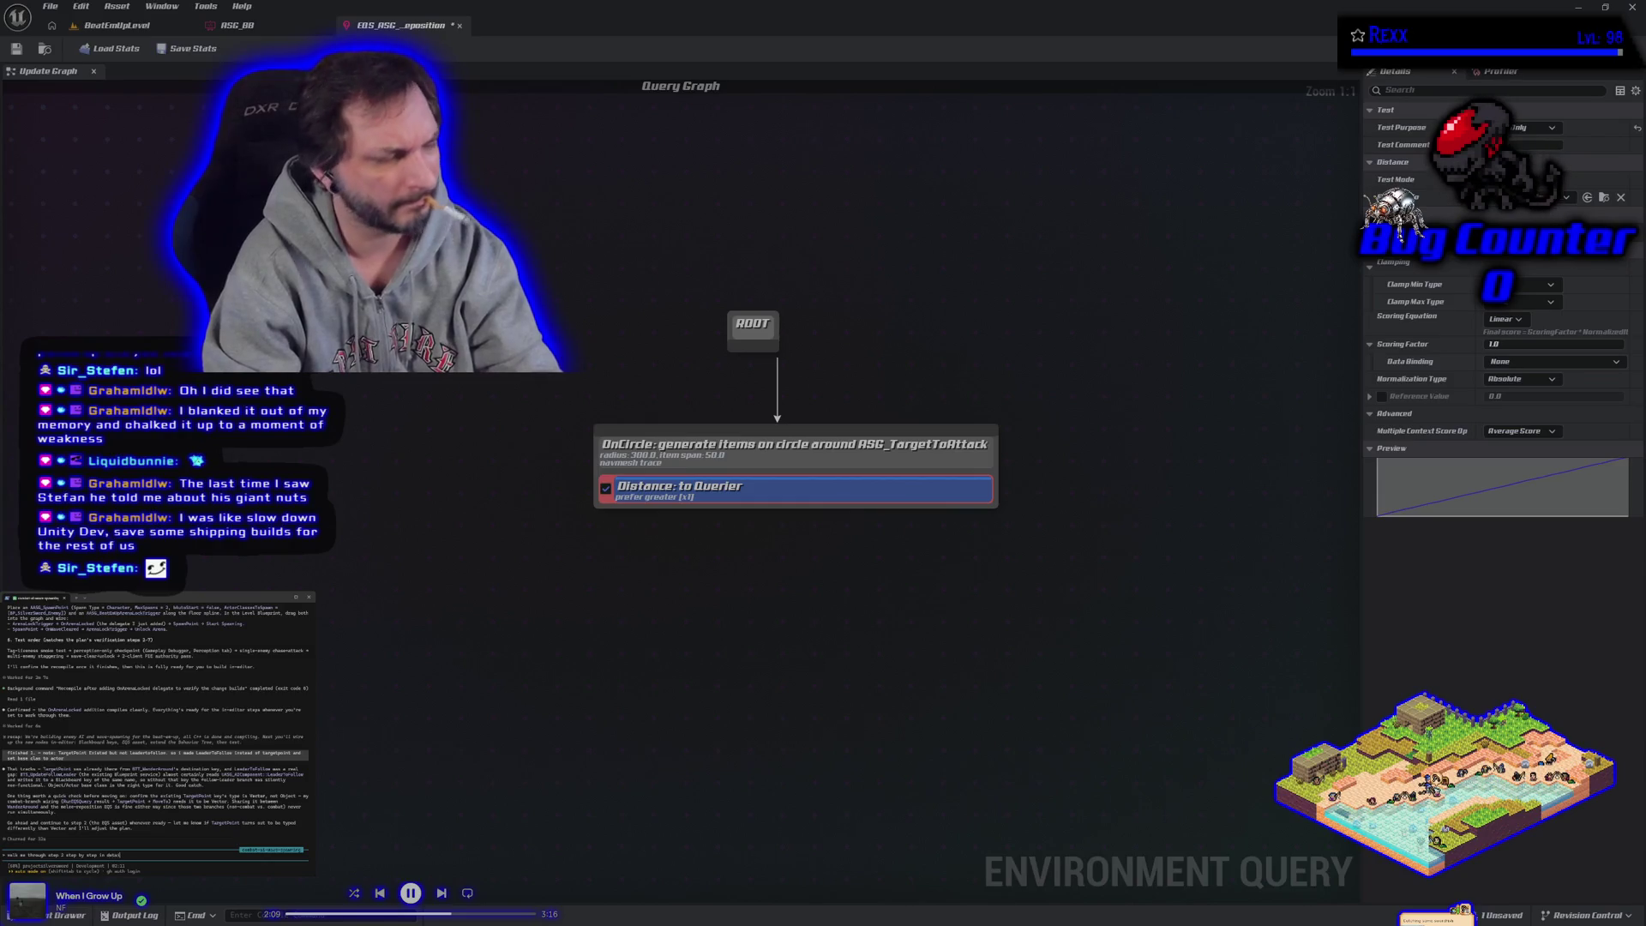
key(Return)
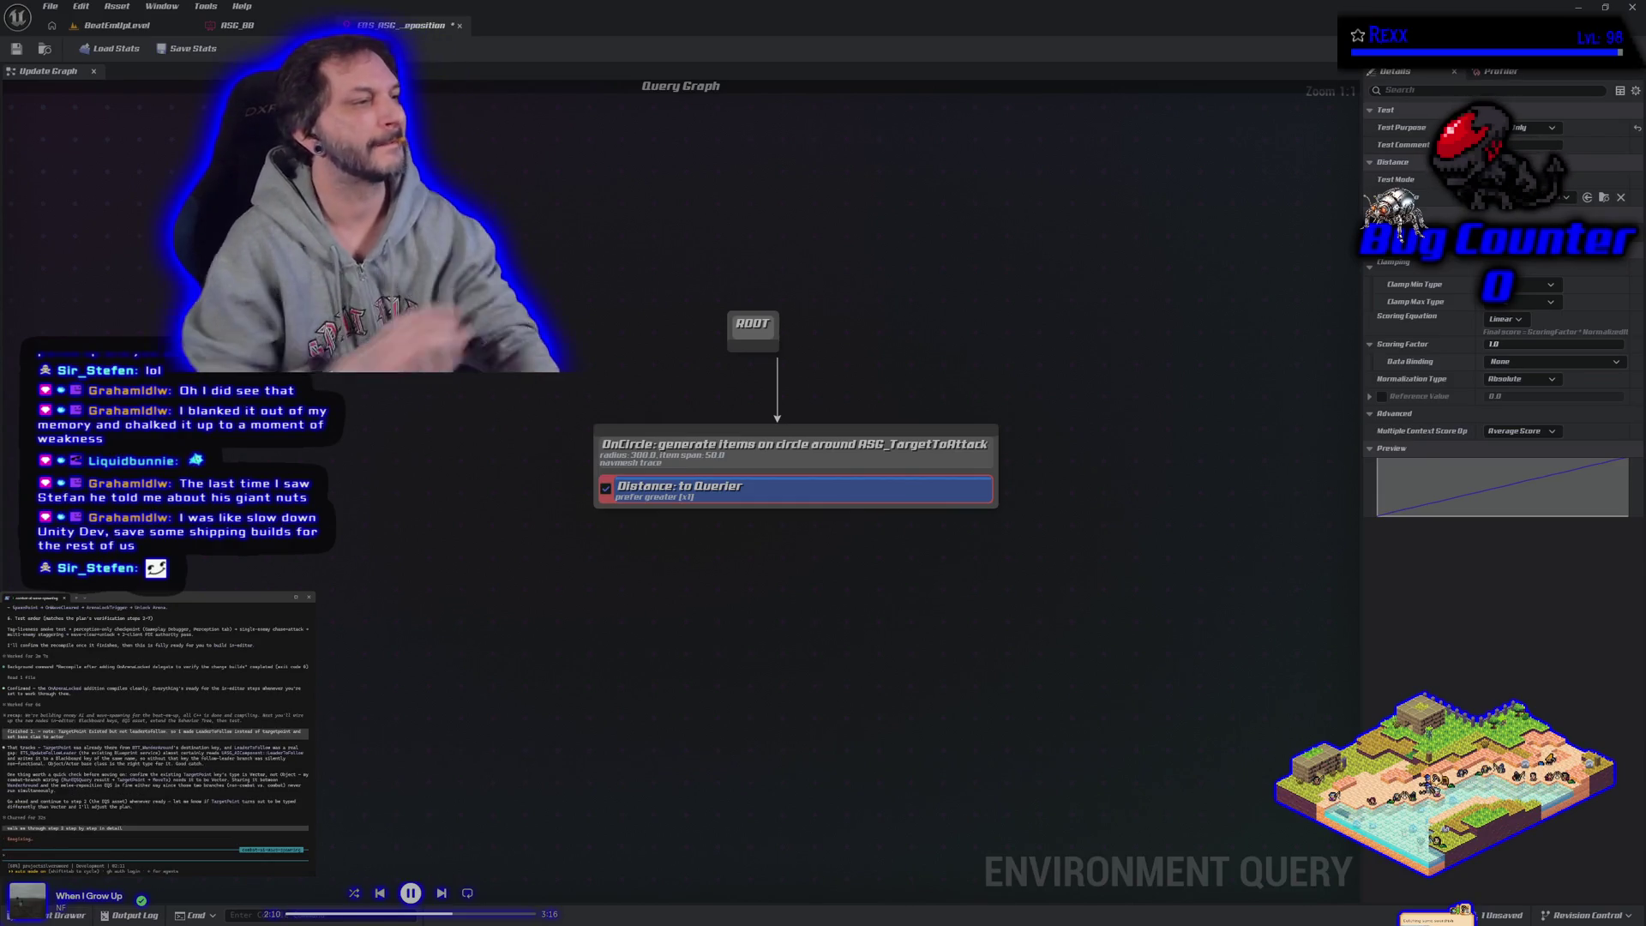
scroll(211, 782, up, 5)
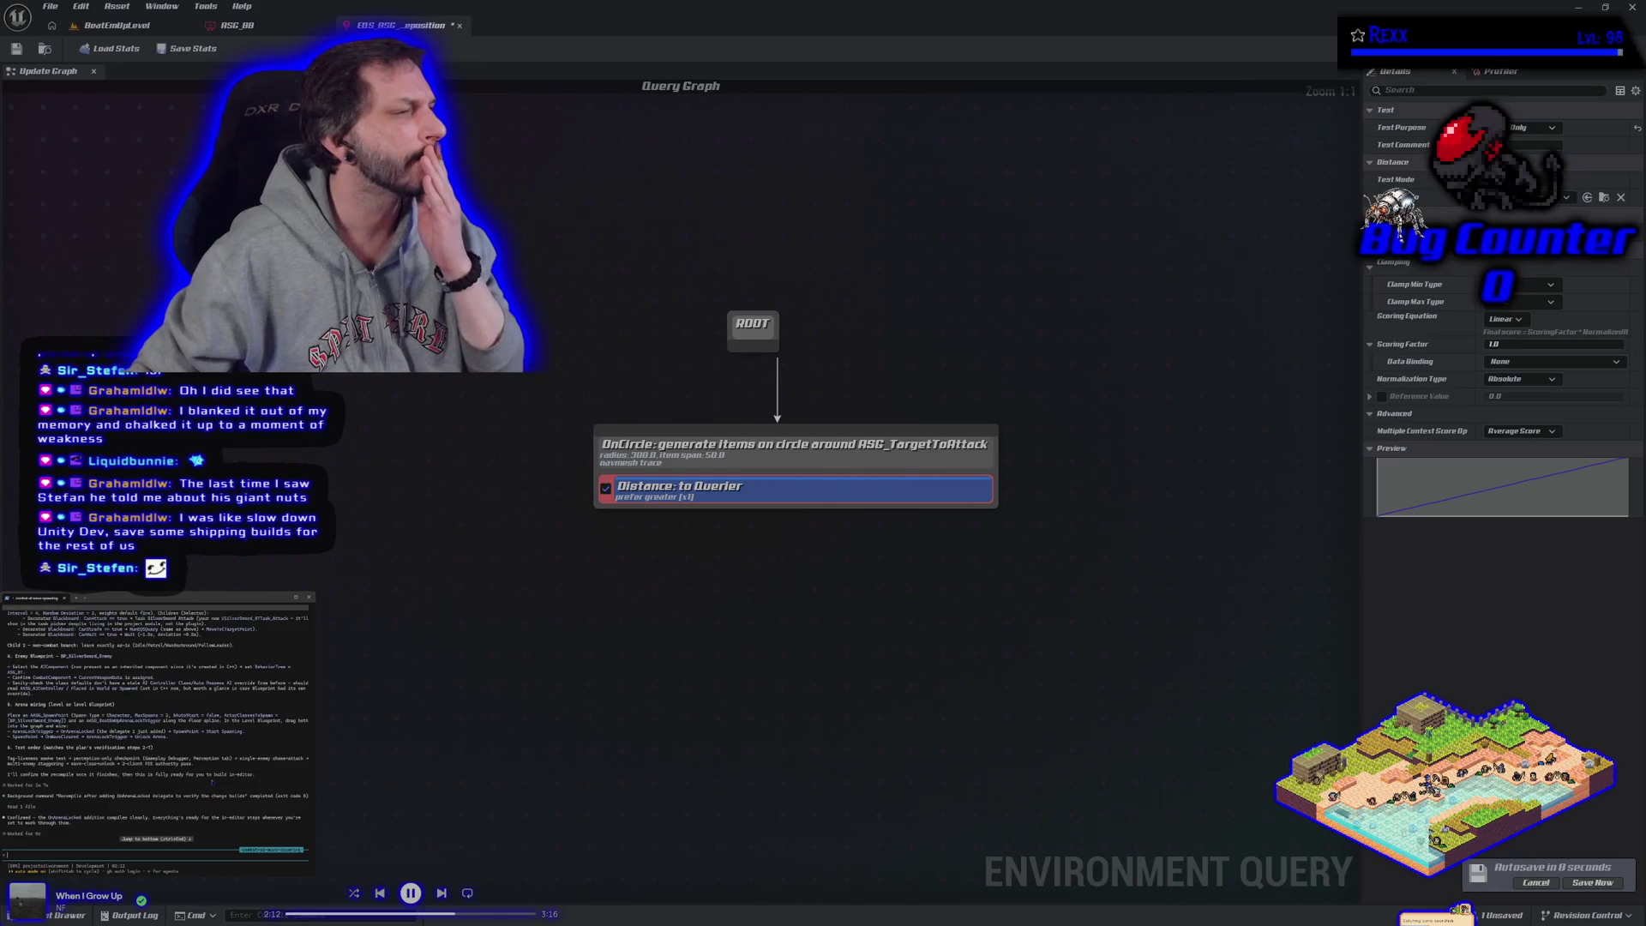
scroll(211, 782, down, 5)
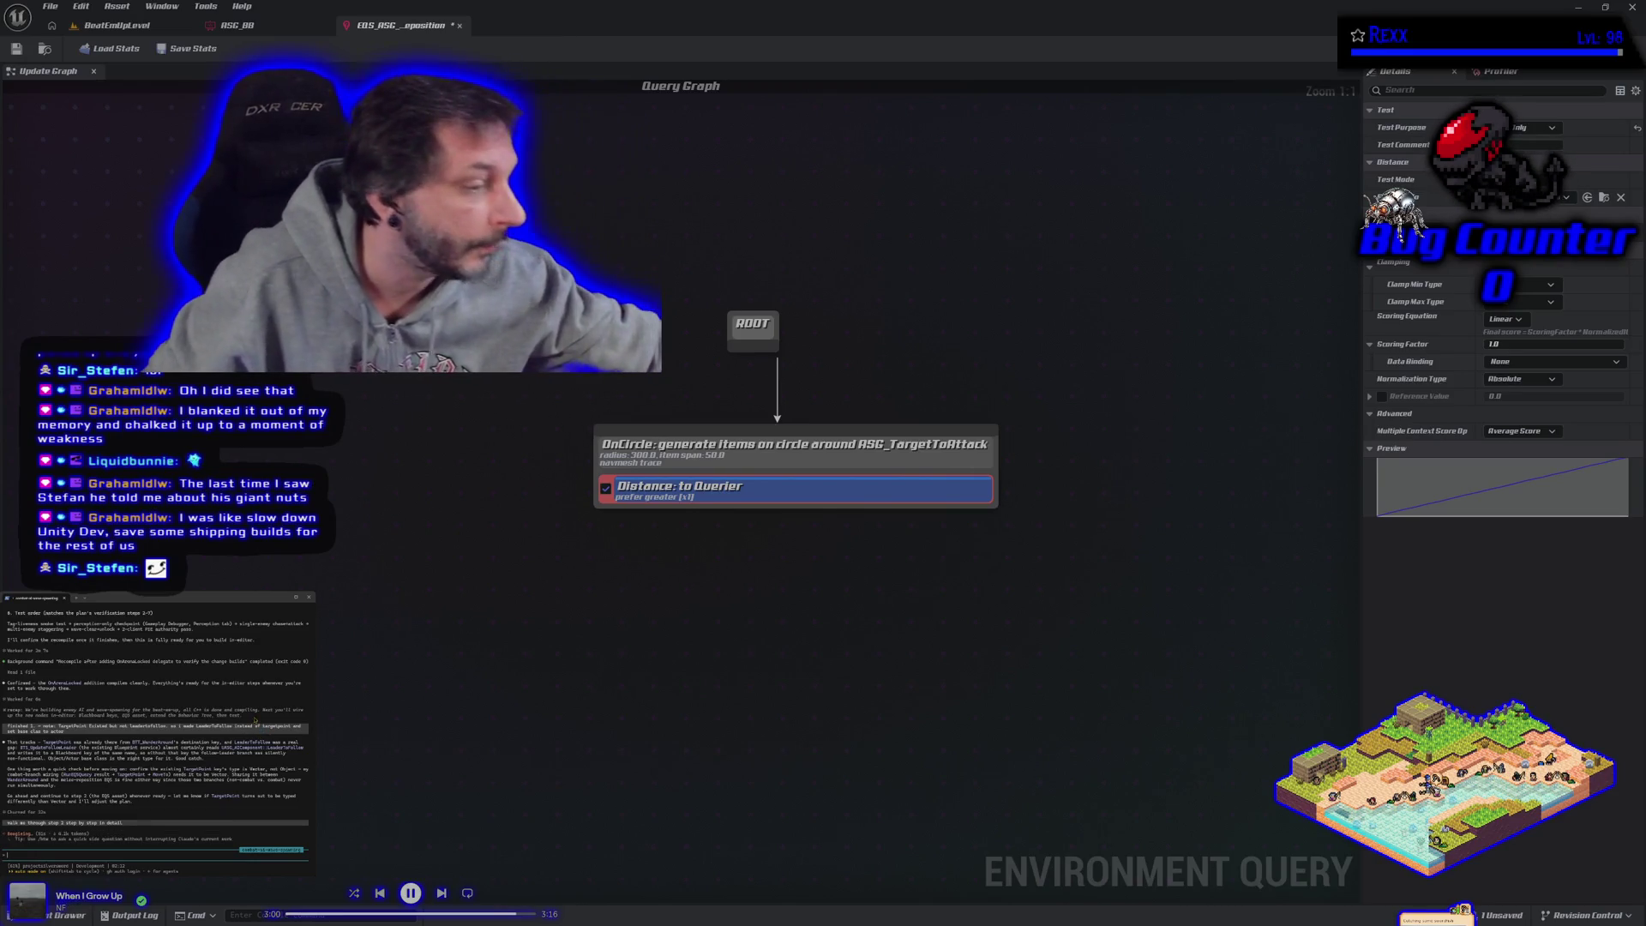
mouse_move(1010, 596)
mouse_down()
mouse_move(871, 526)
mouse_move(912, 452)
mouse_up()
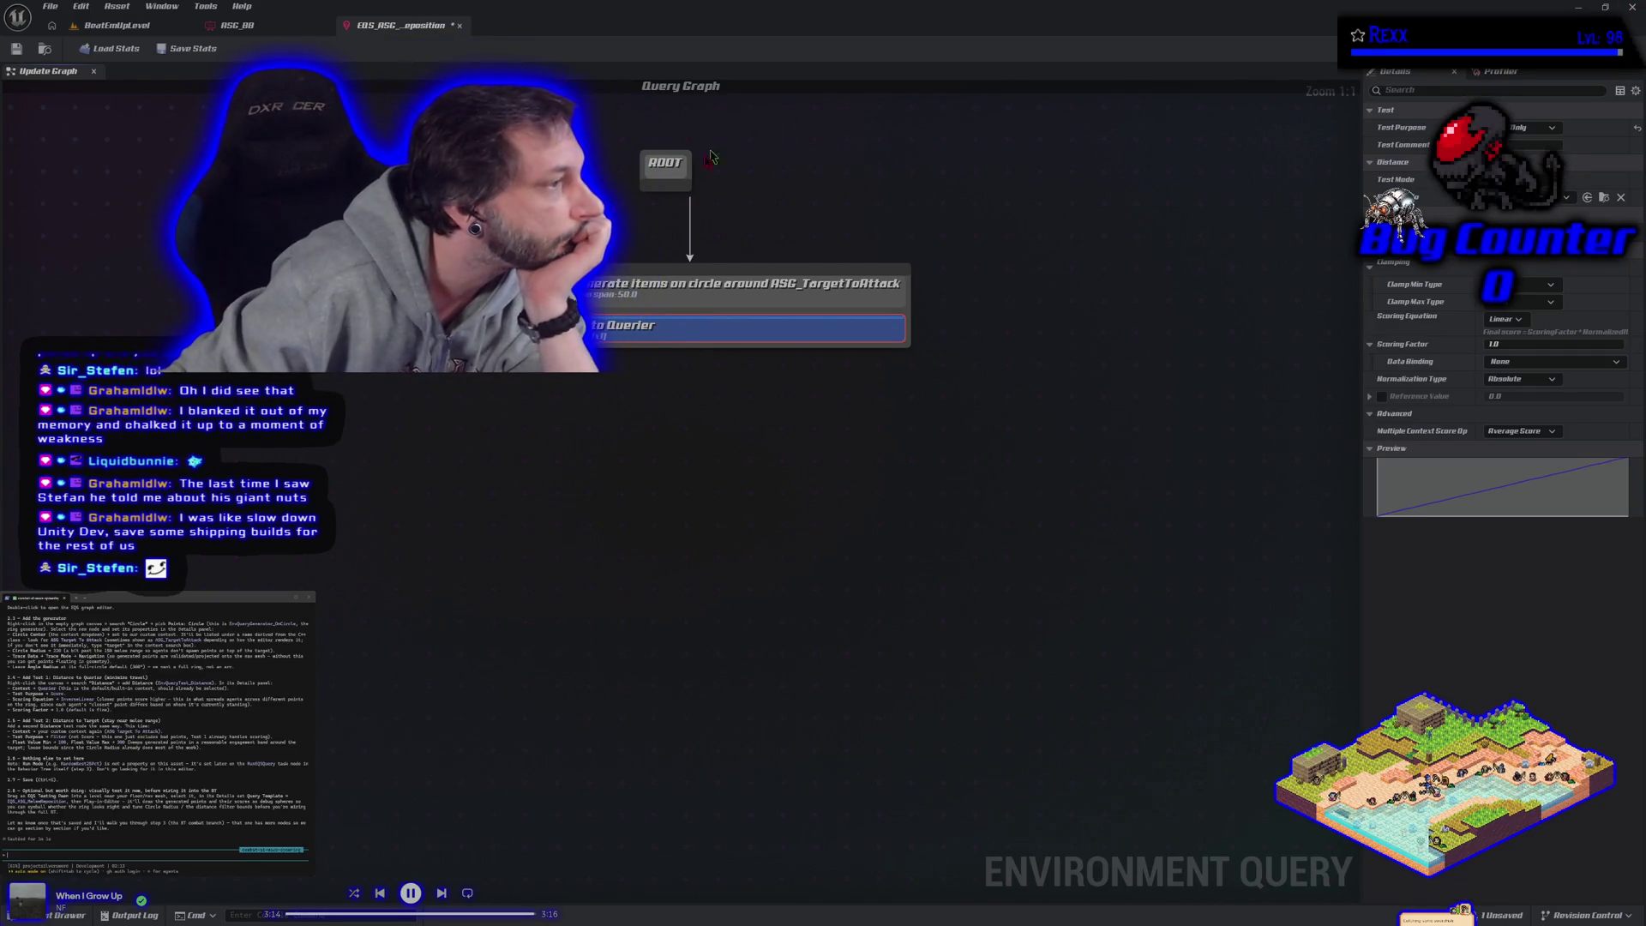
scroll(154, 725, up, 10)
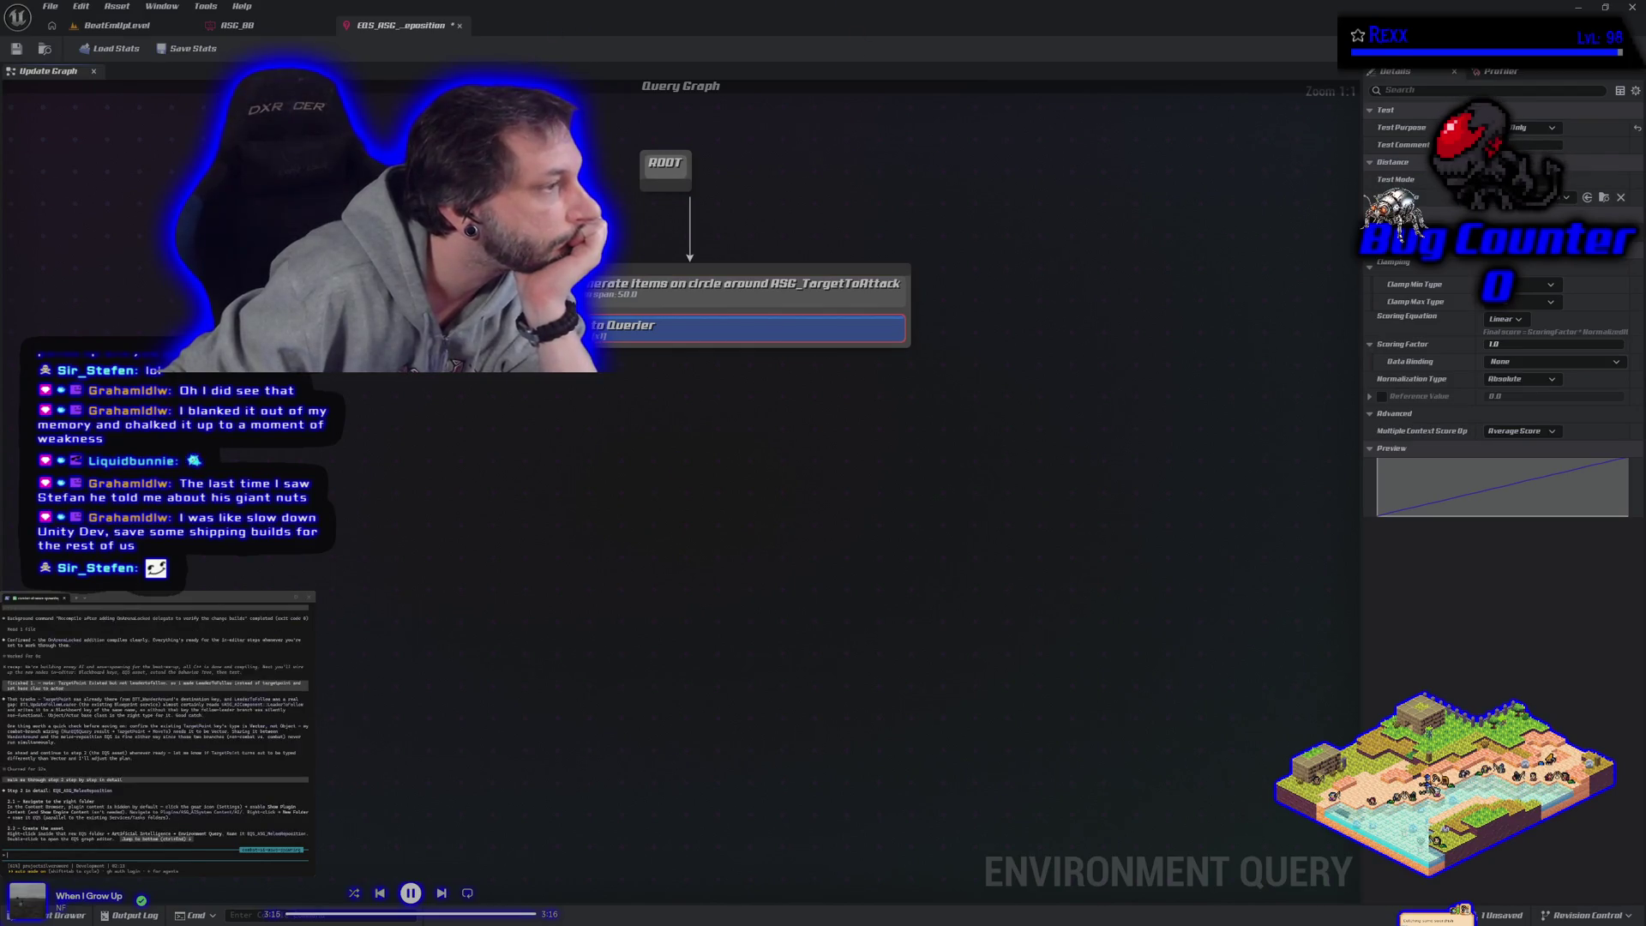
scroll(154, 725, down, 4)
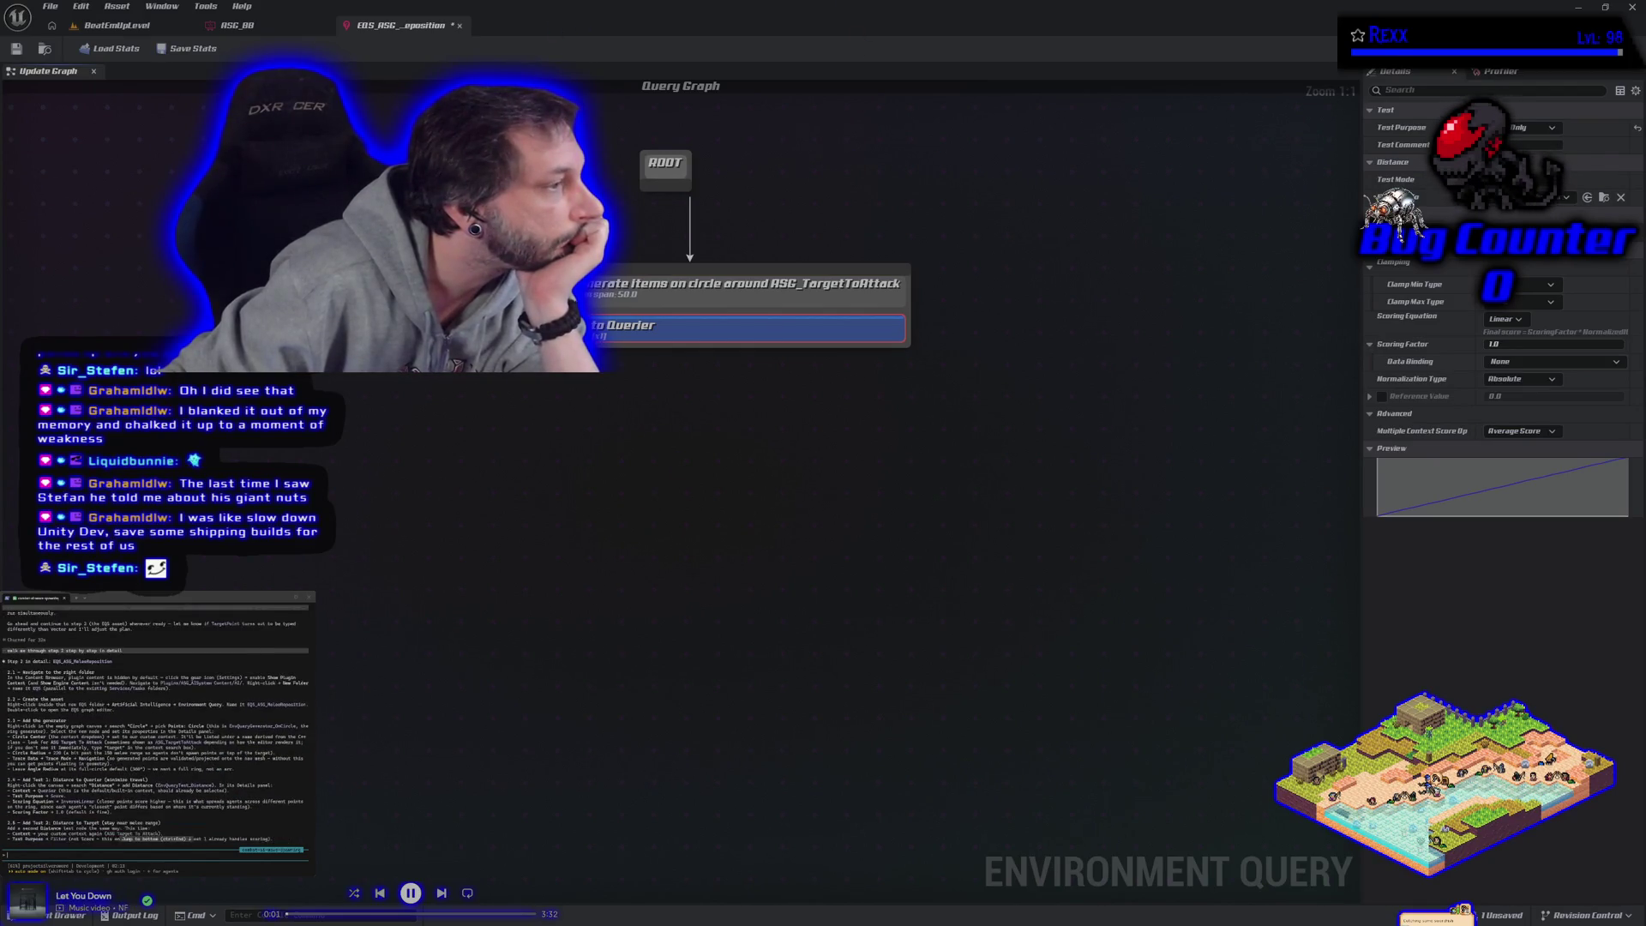
scroll(154, 725, up, 1)
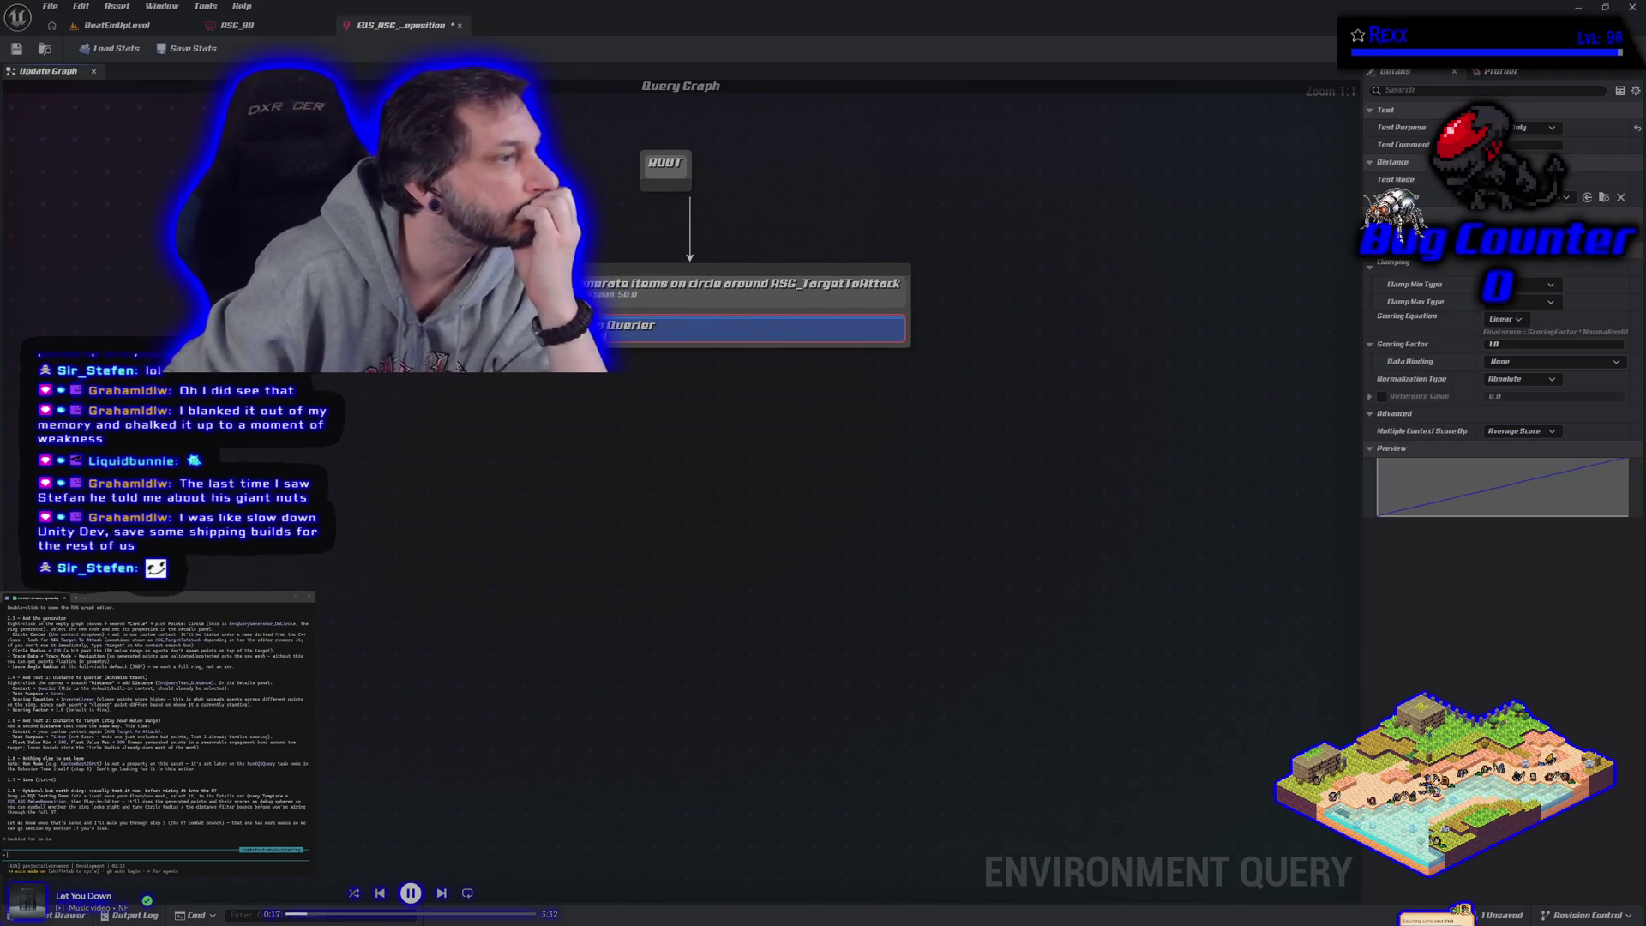
click(648, 297)
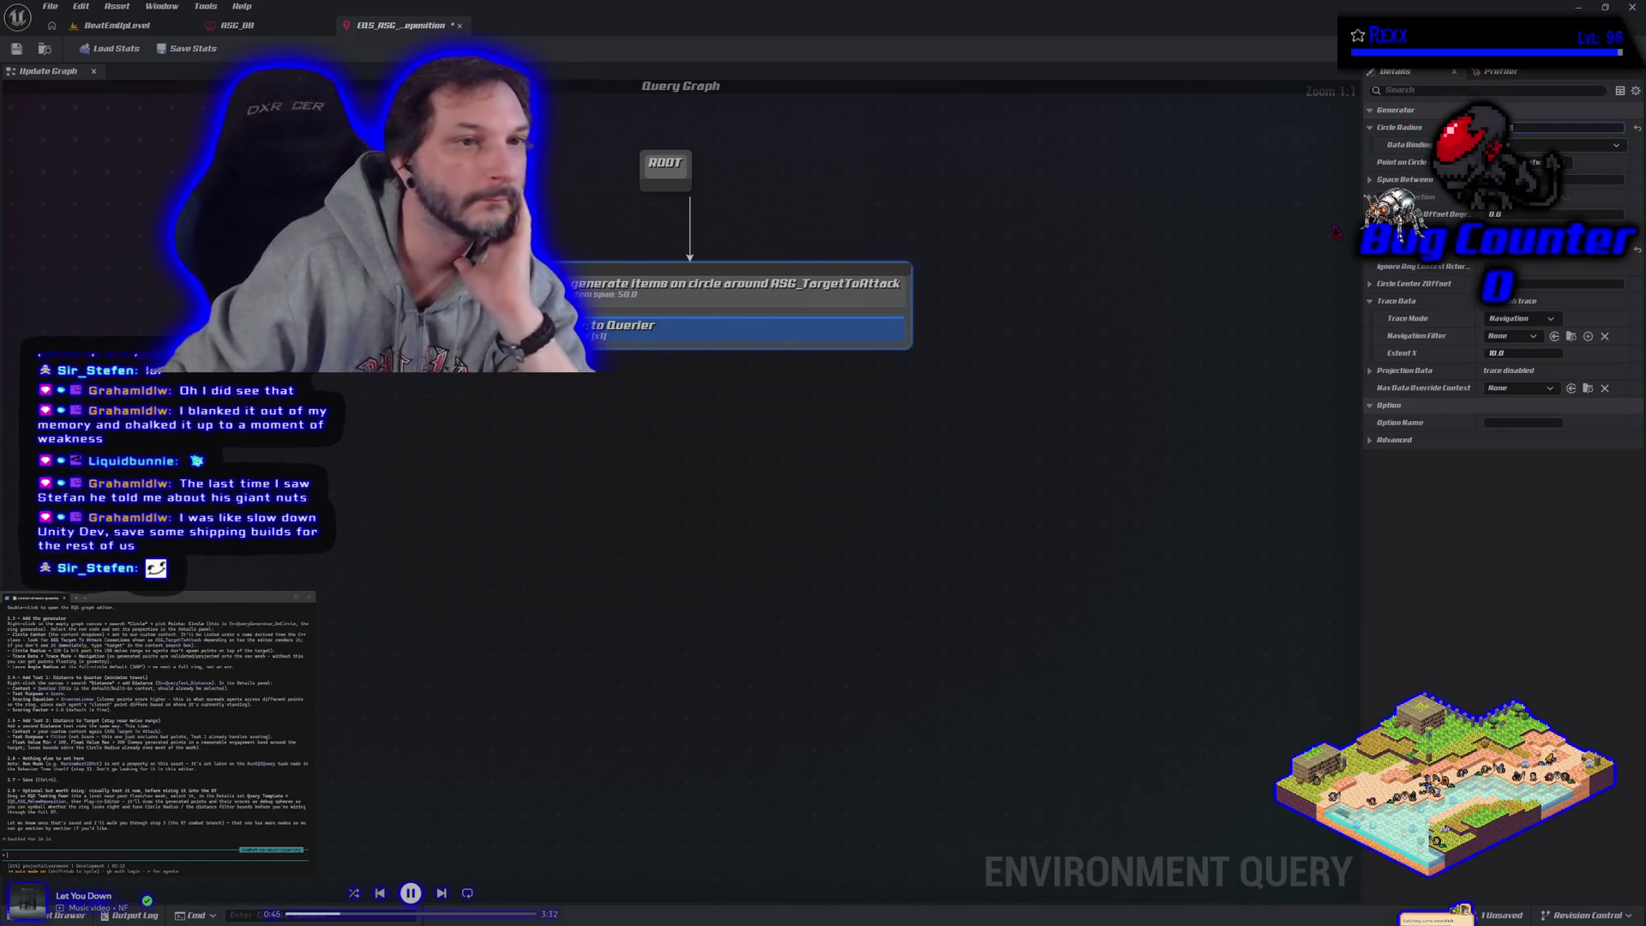
Step: Save the environment query asset, check the Distance to Querier test, and list generators to add
click(15, 48)
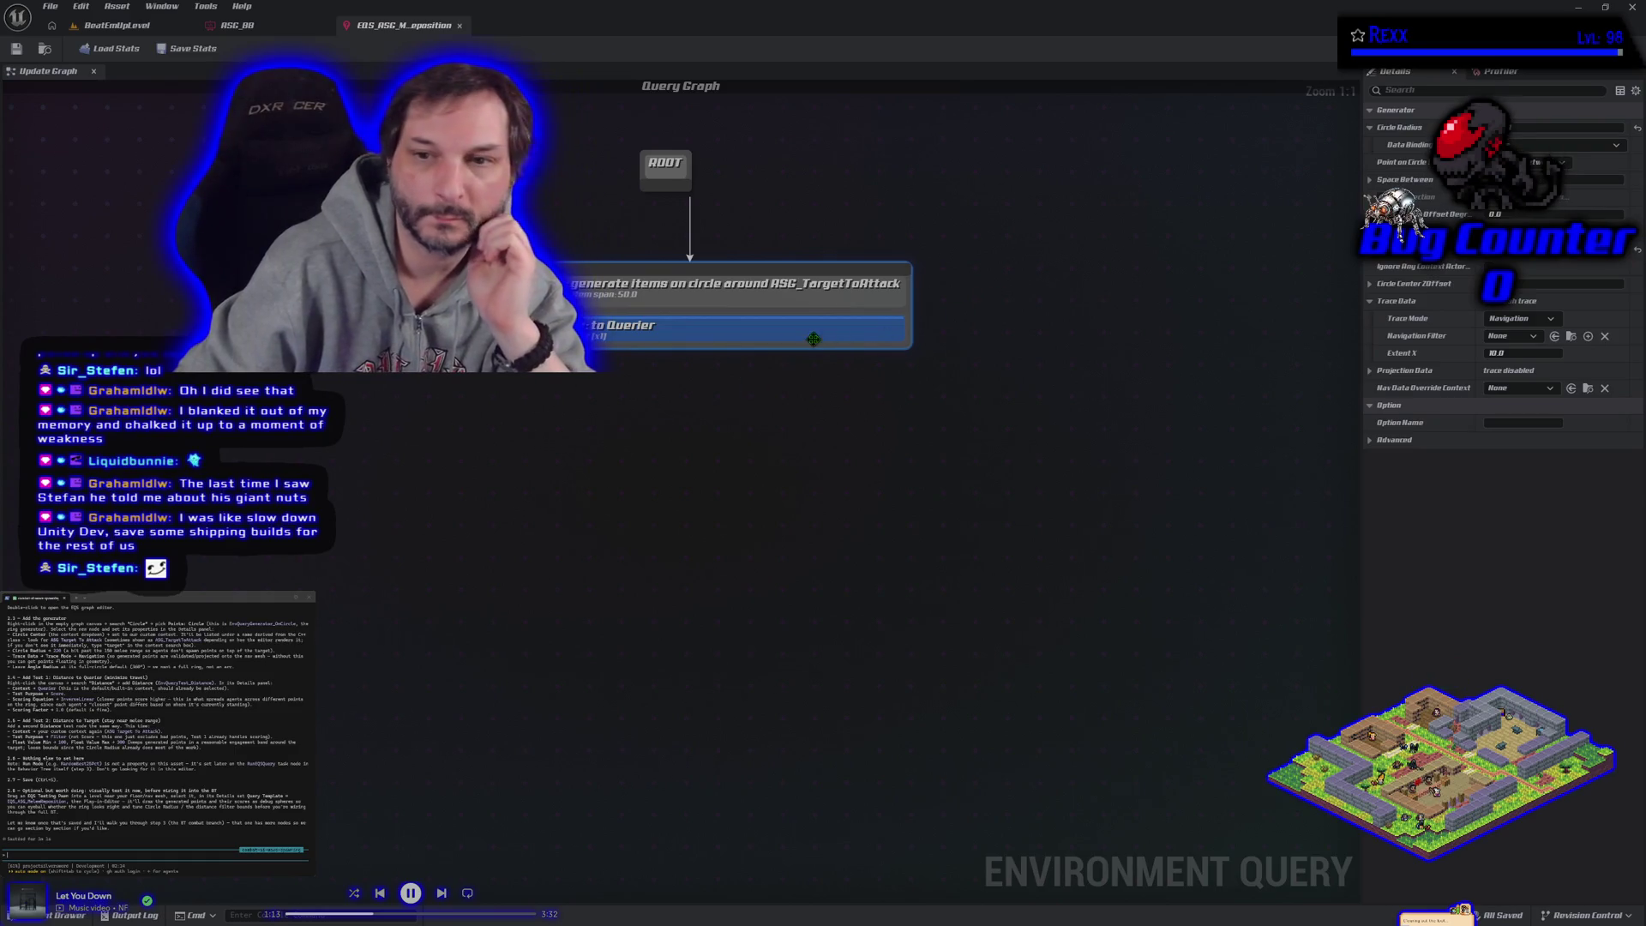
click(746, 329)
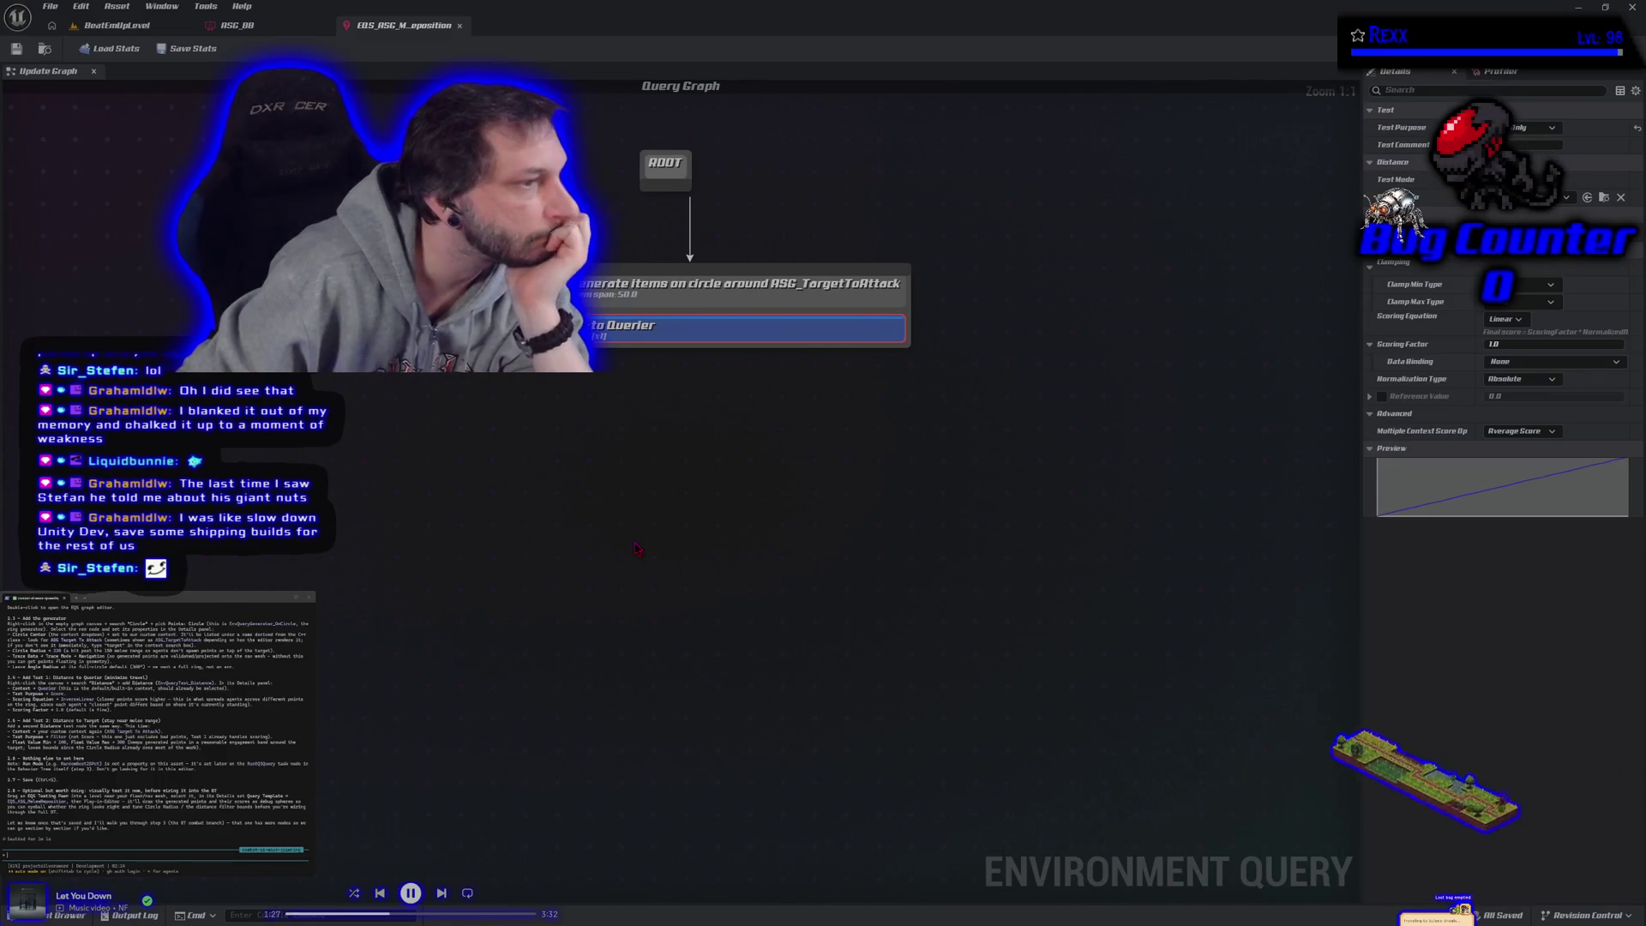
right_click(610, 473)
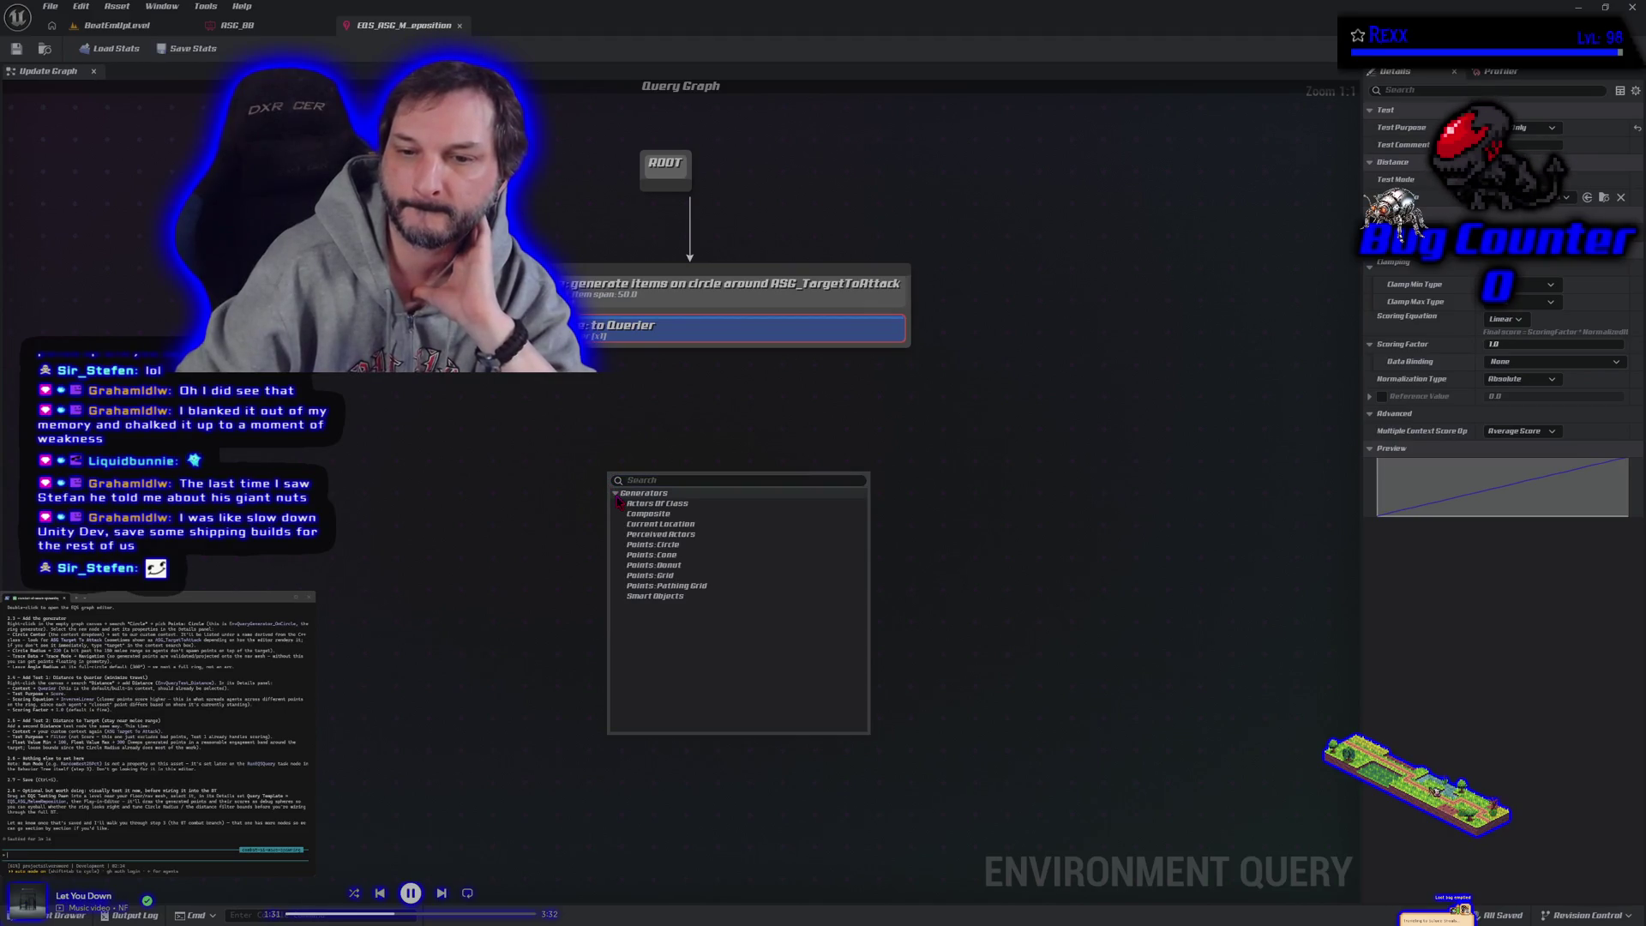
click(606, 402)
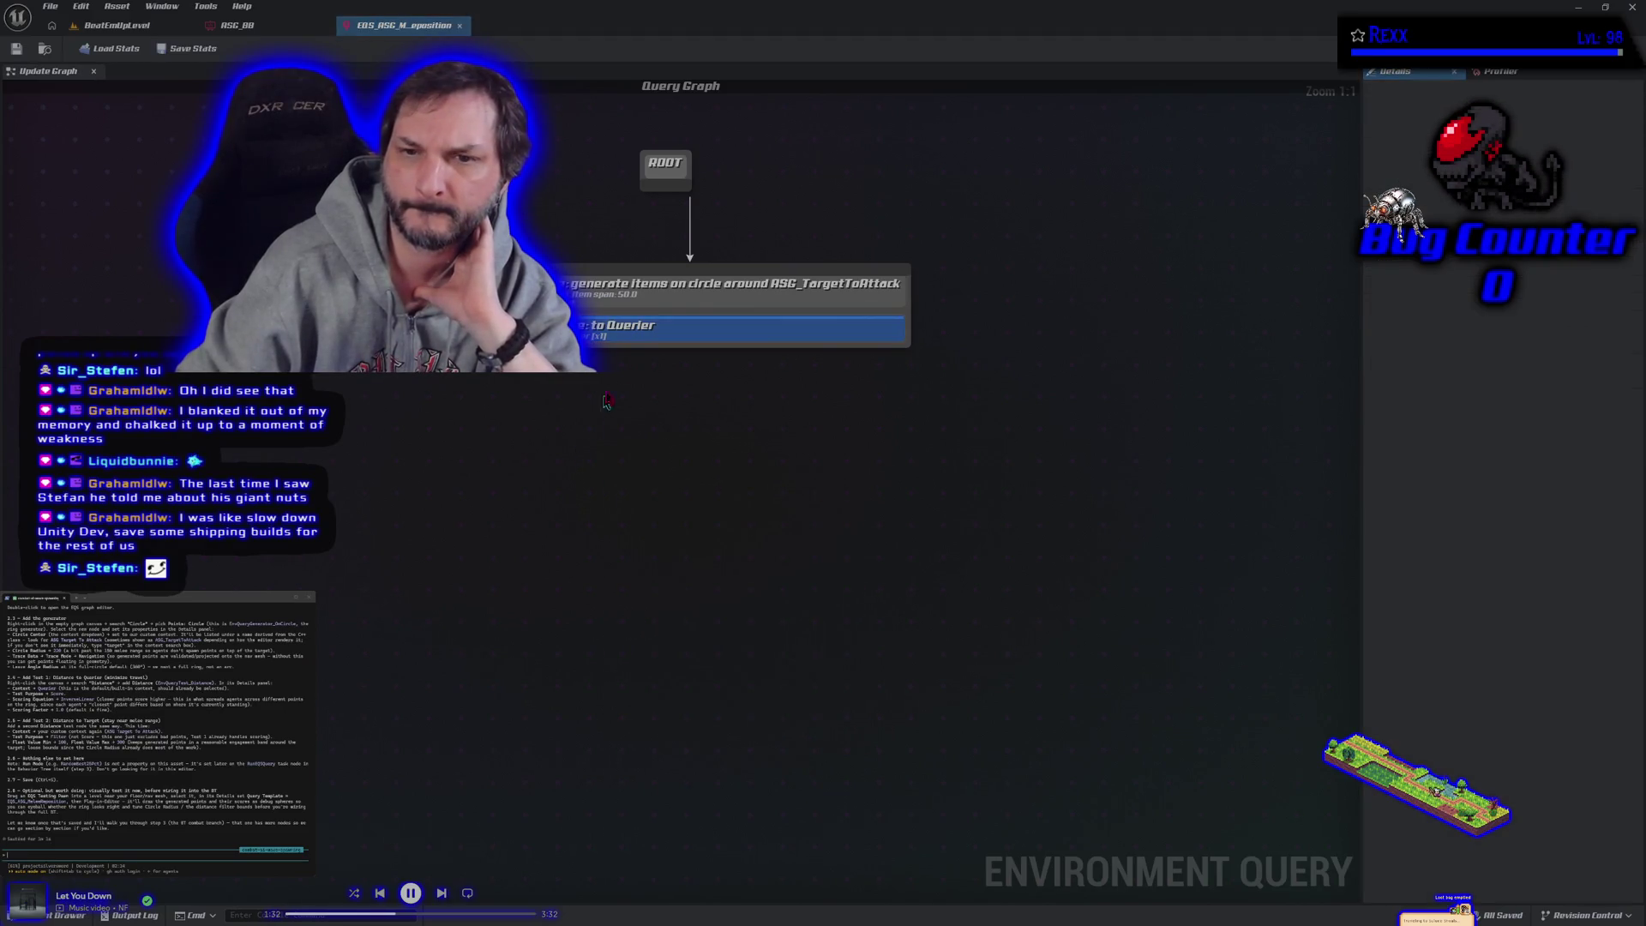
right_click(683, 296)
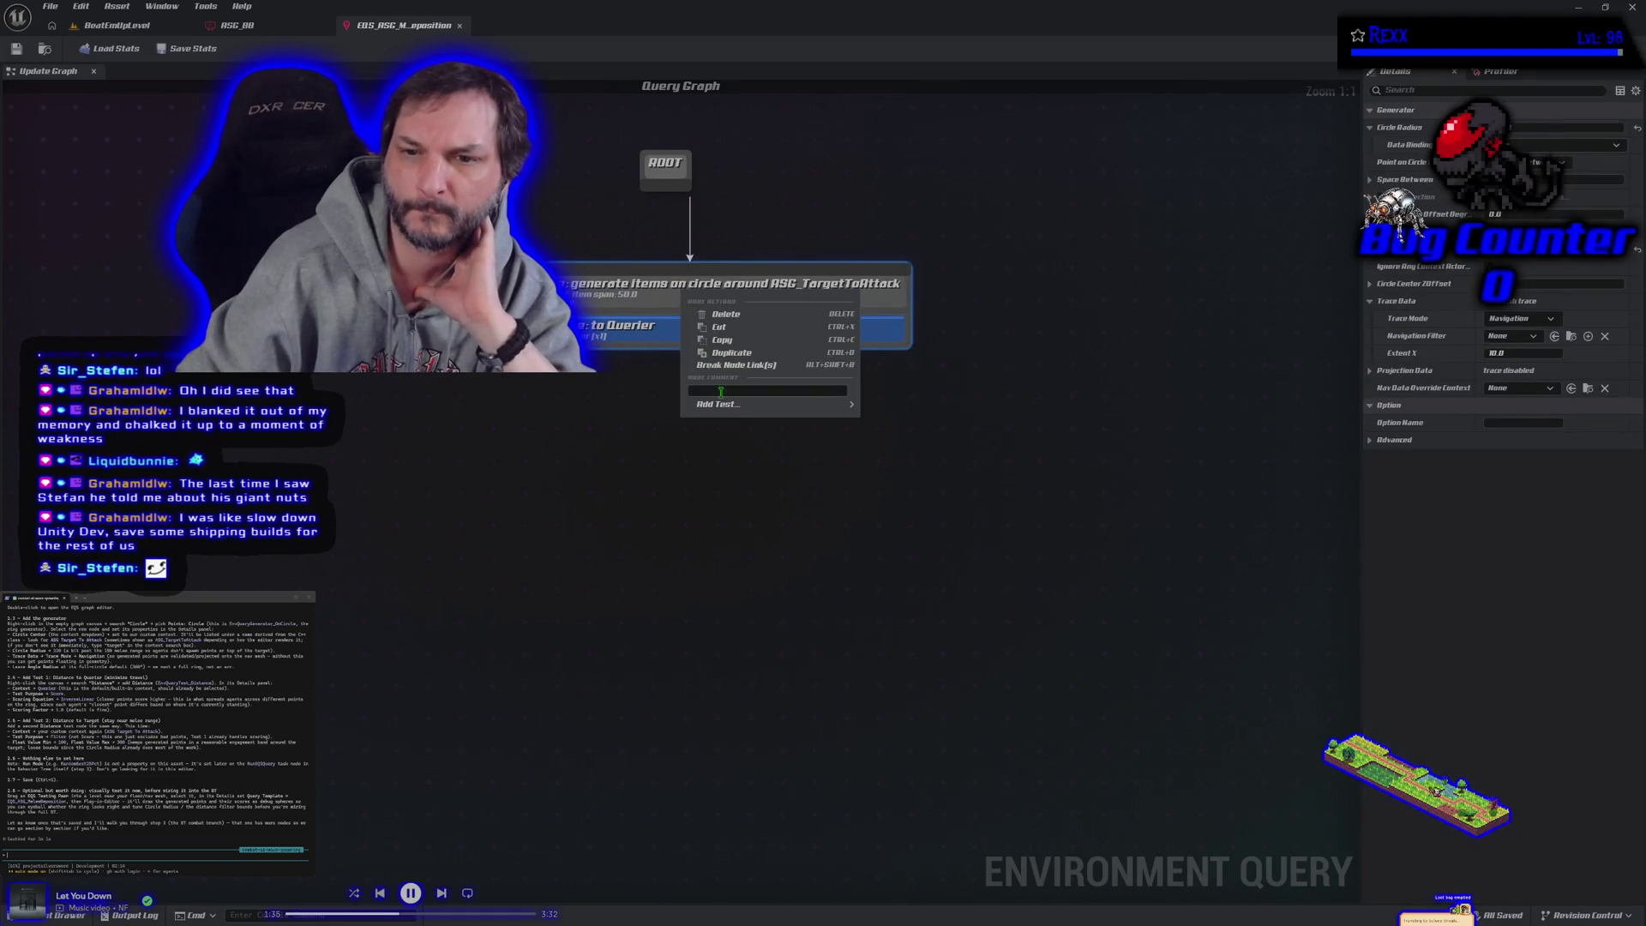
mouse_move(726, 410)
click(892, 426)
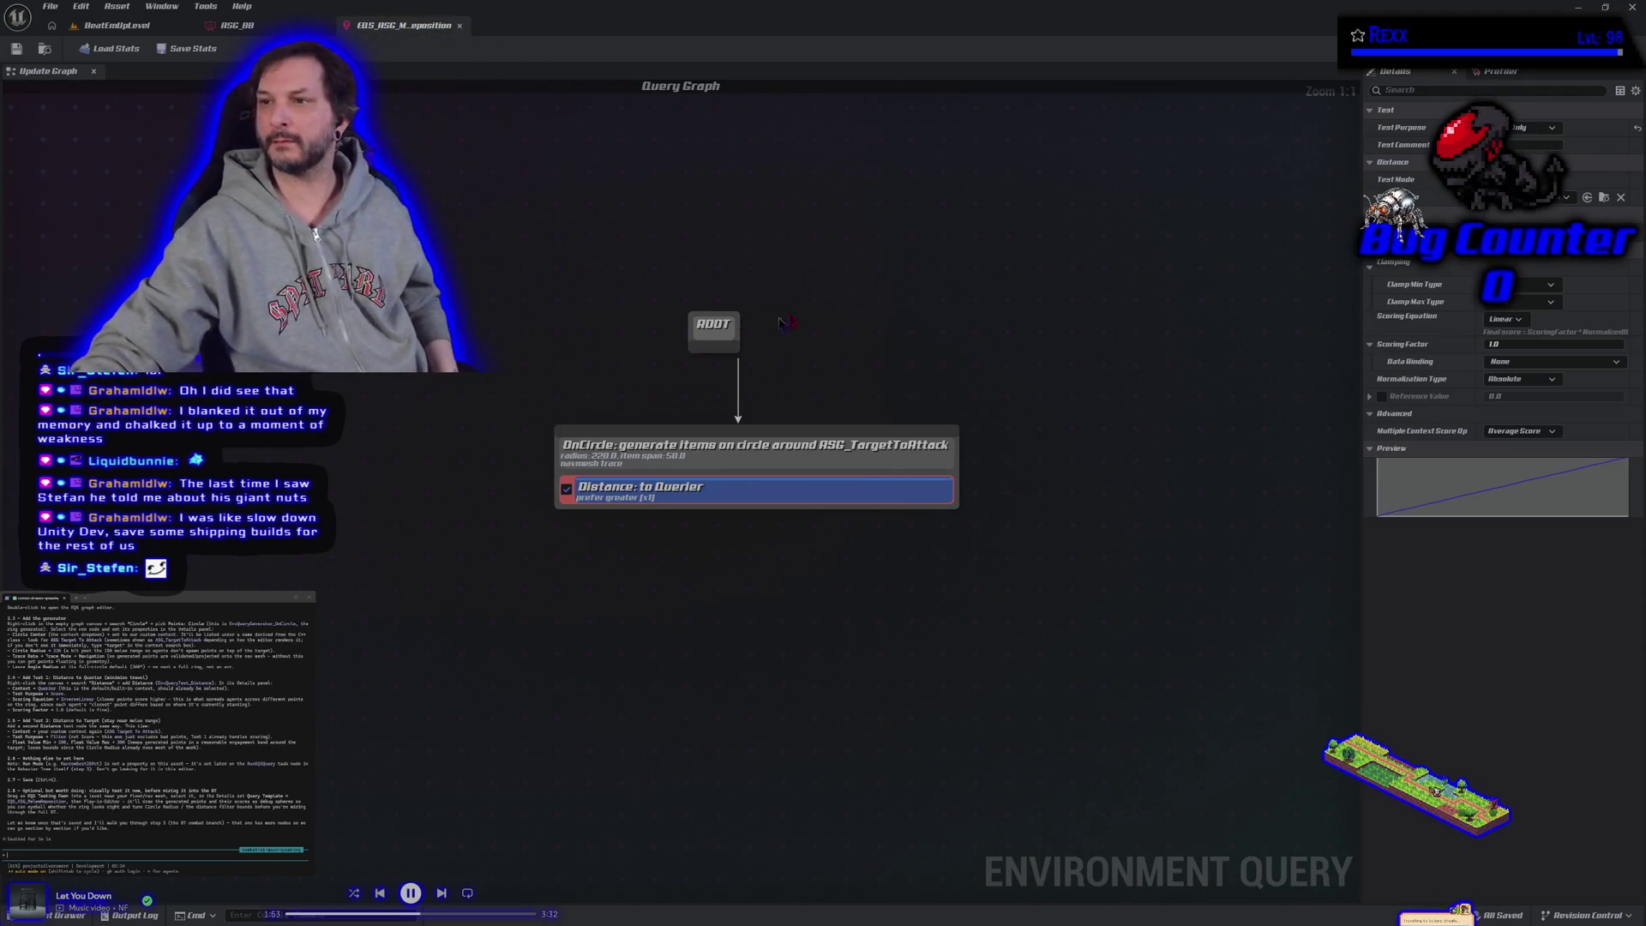
Step: Widen the Details panel and change the Distance to Querier scoring equation to Inverse Linear
click(1567, 198)
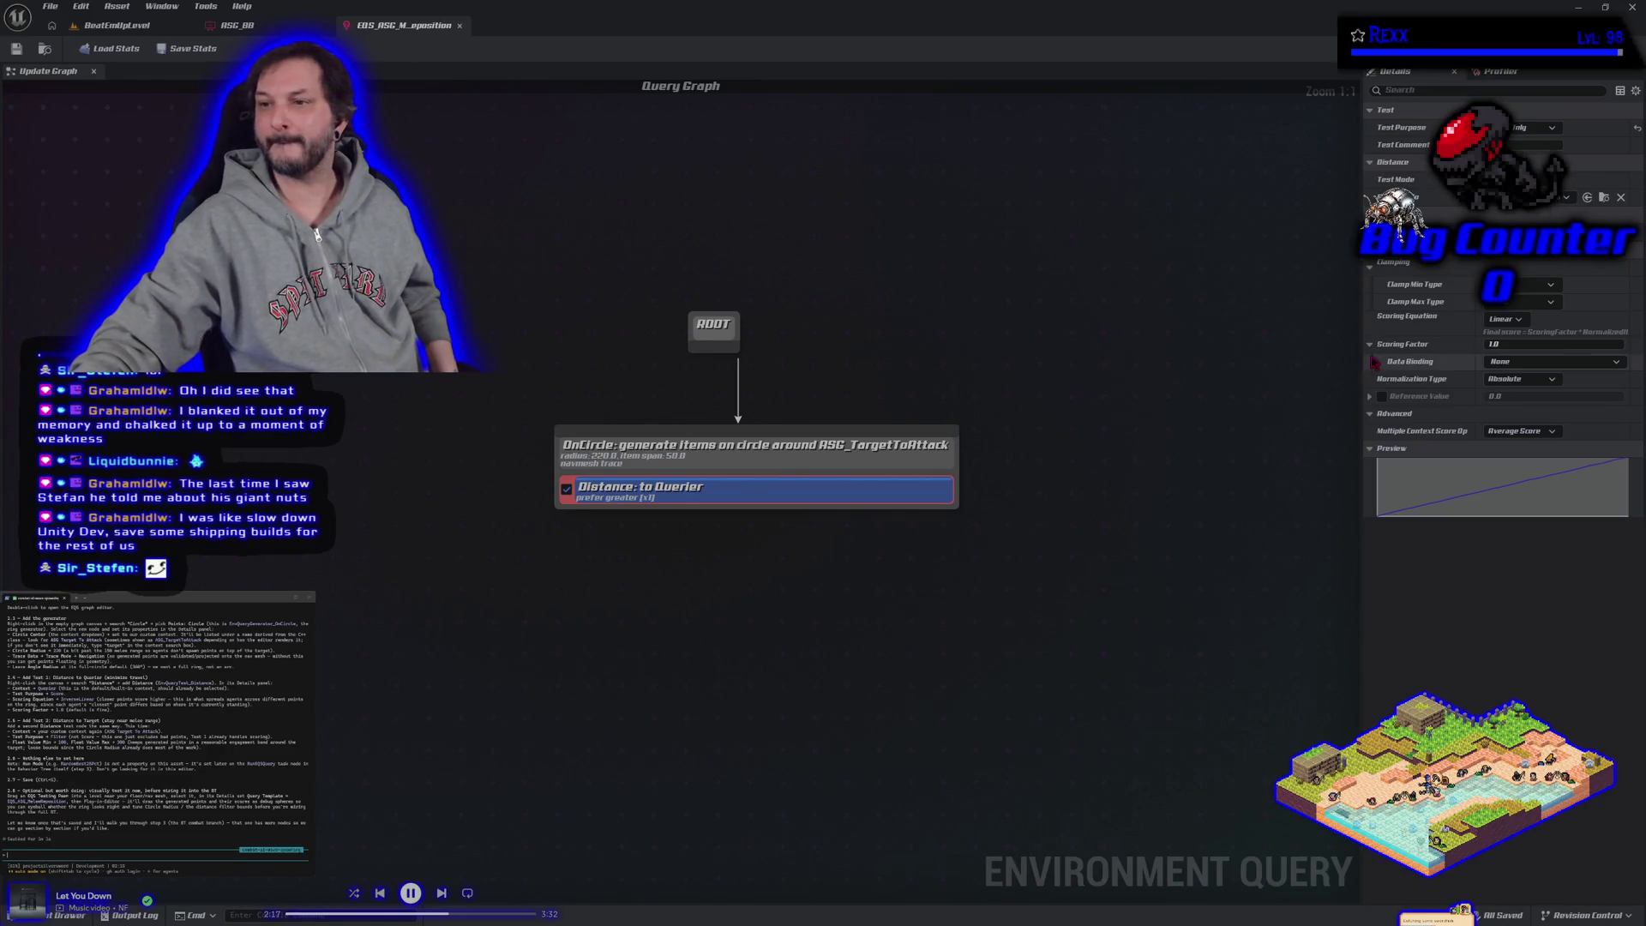
drag(1362, 350, 1191, 350)
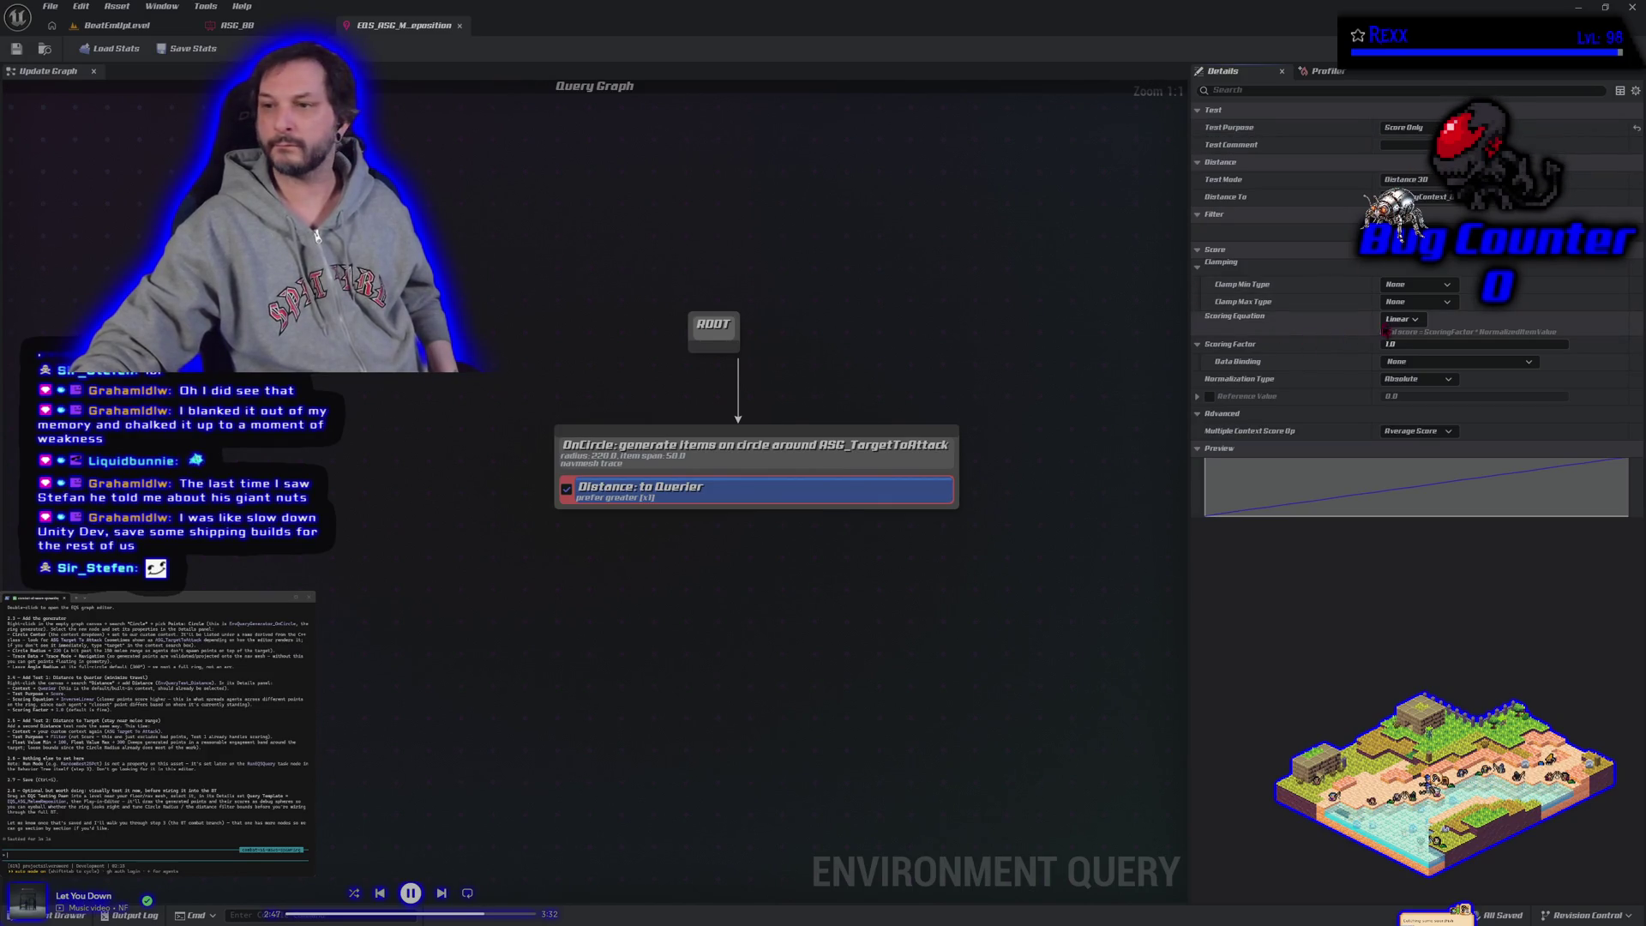
click(1395, 320)
click(1406, 374)
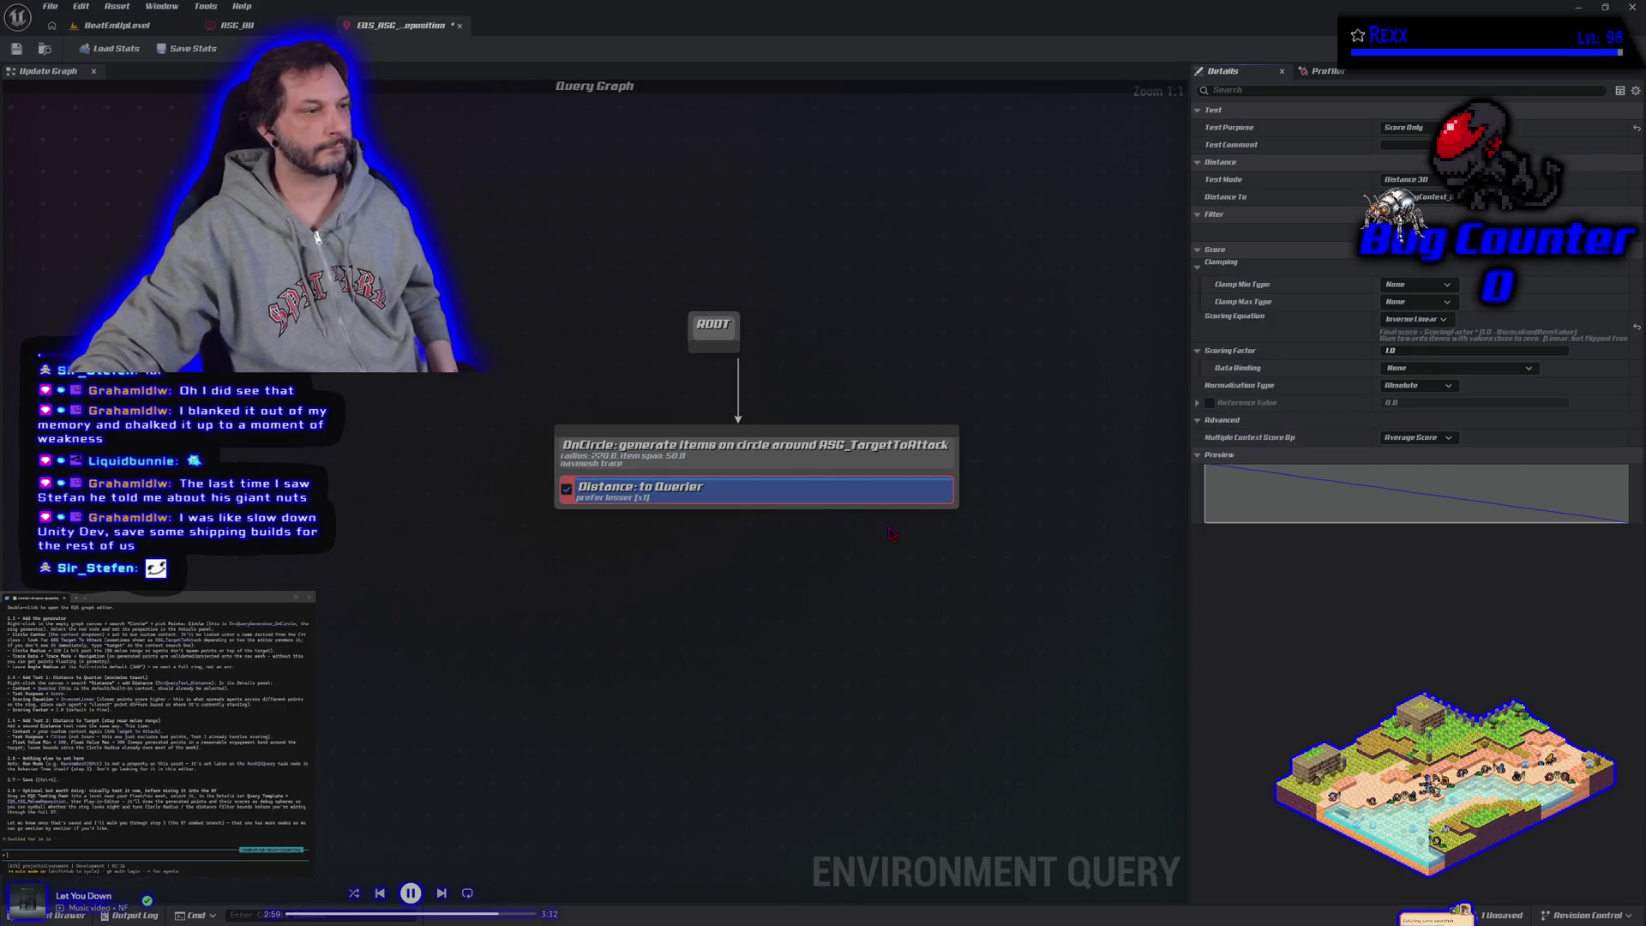
Step: Add a second Distance test to the OnCircle generator and open its settings
right_click(796, 466)
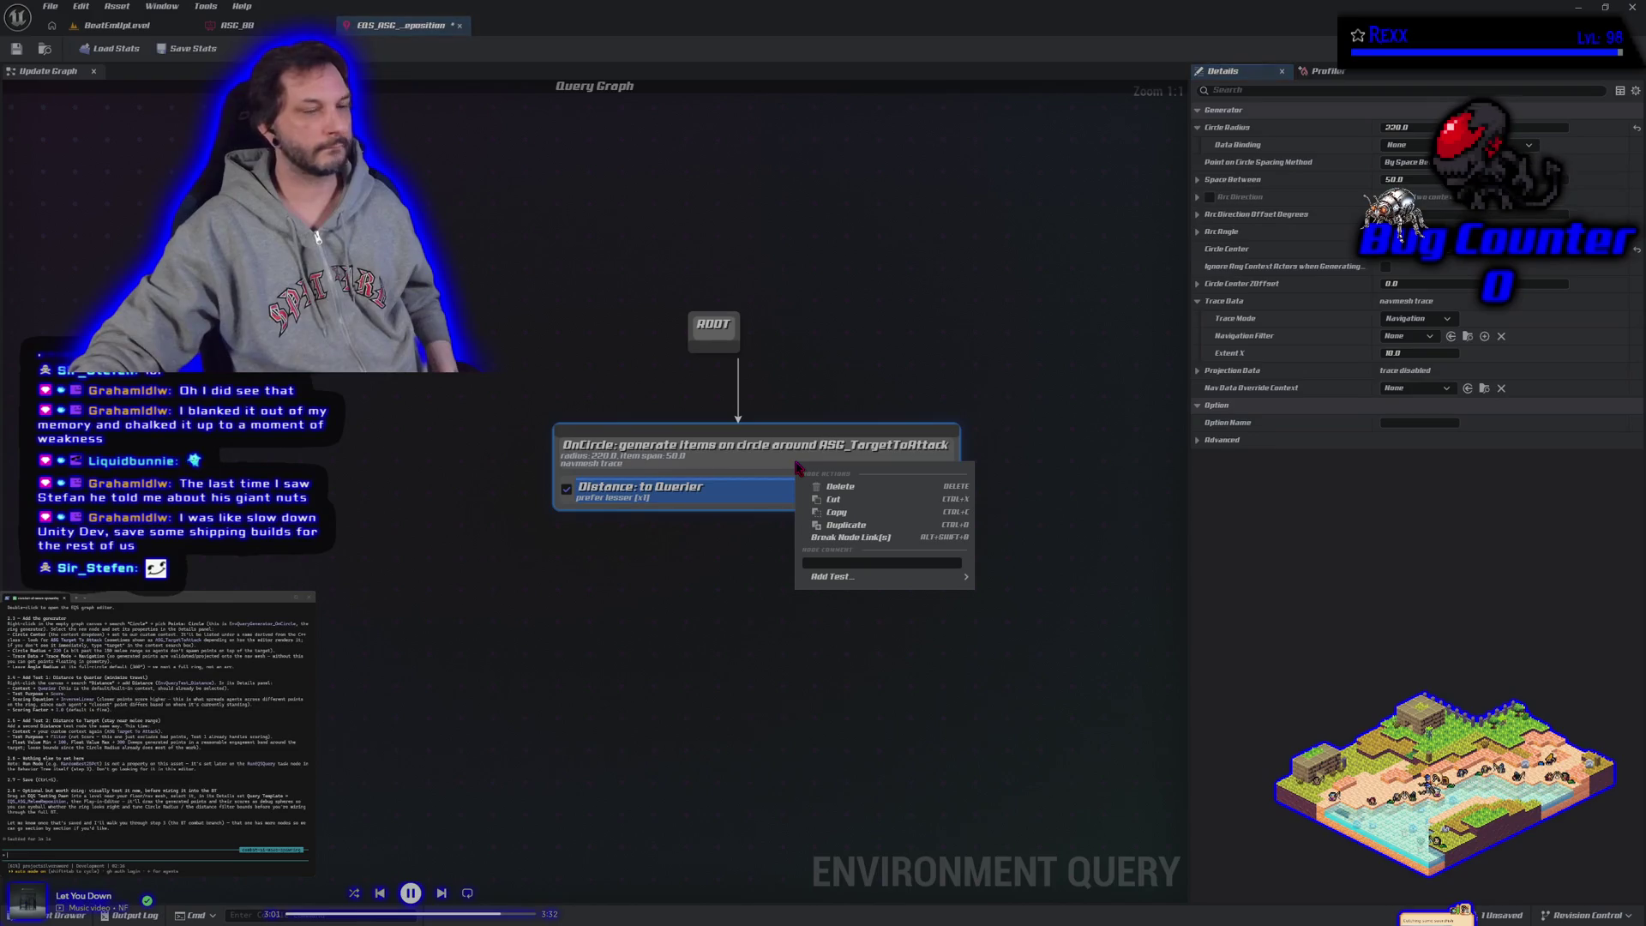
mouse_move(874, 576)
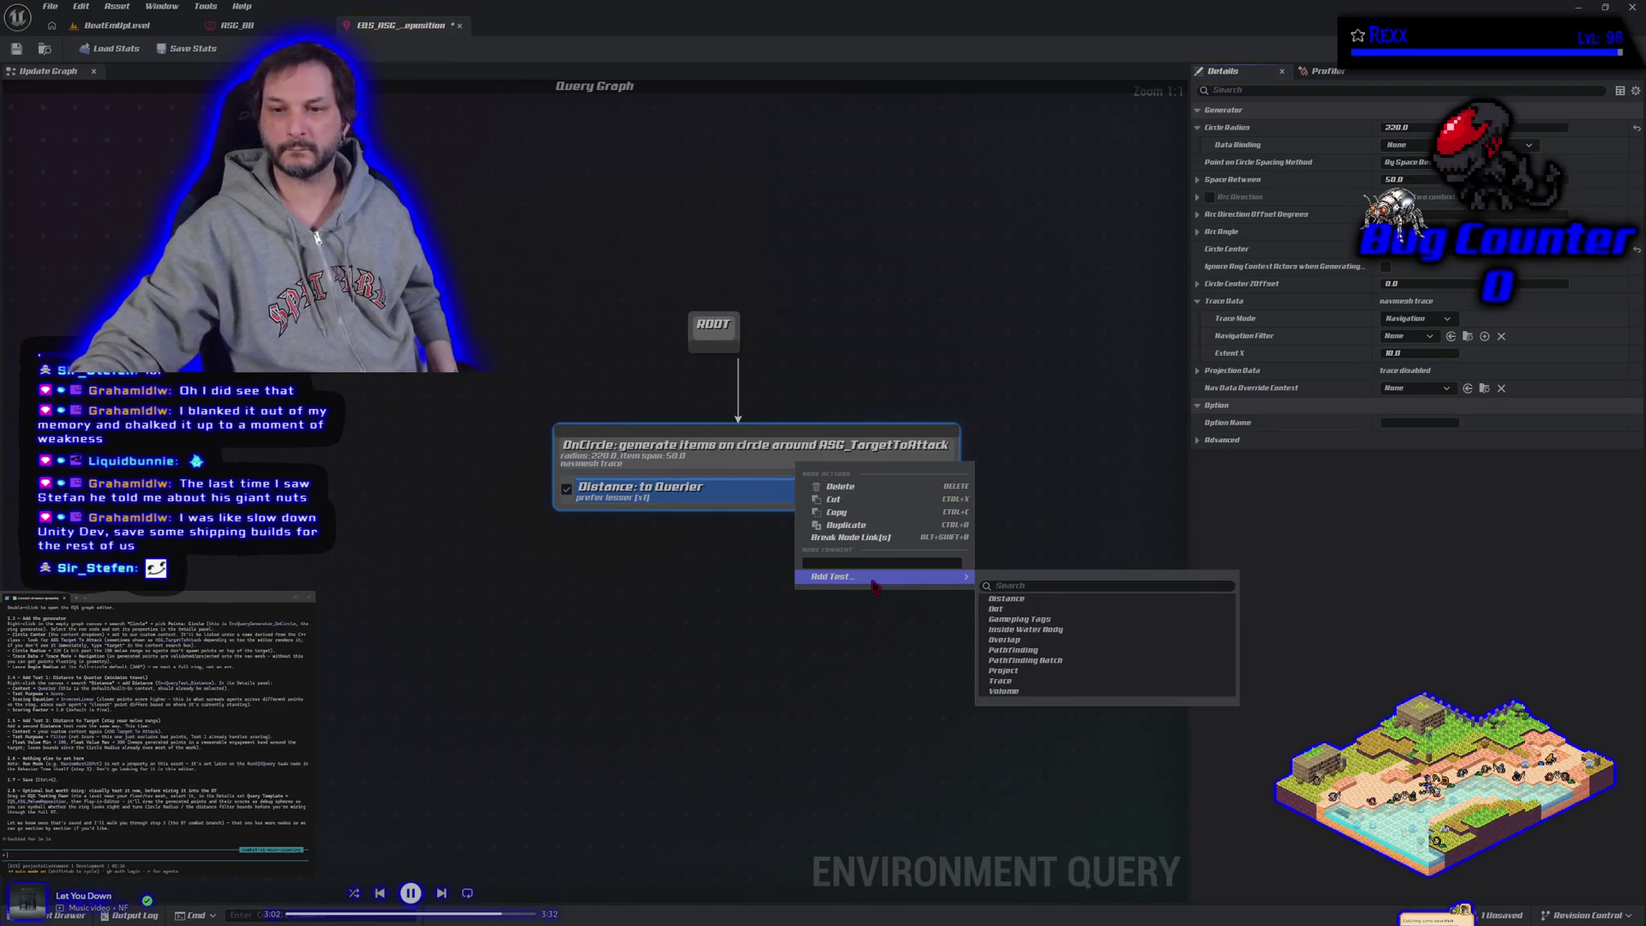
click(1013, 604)
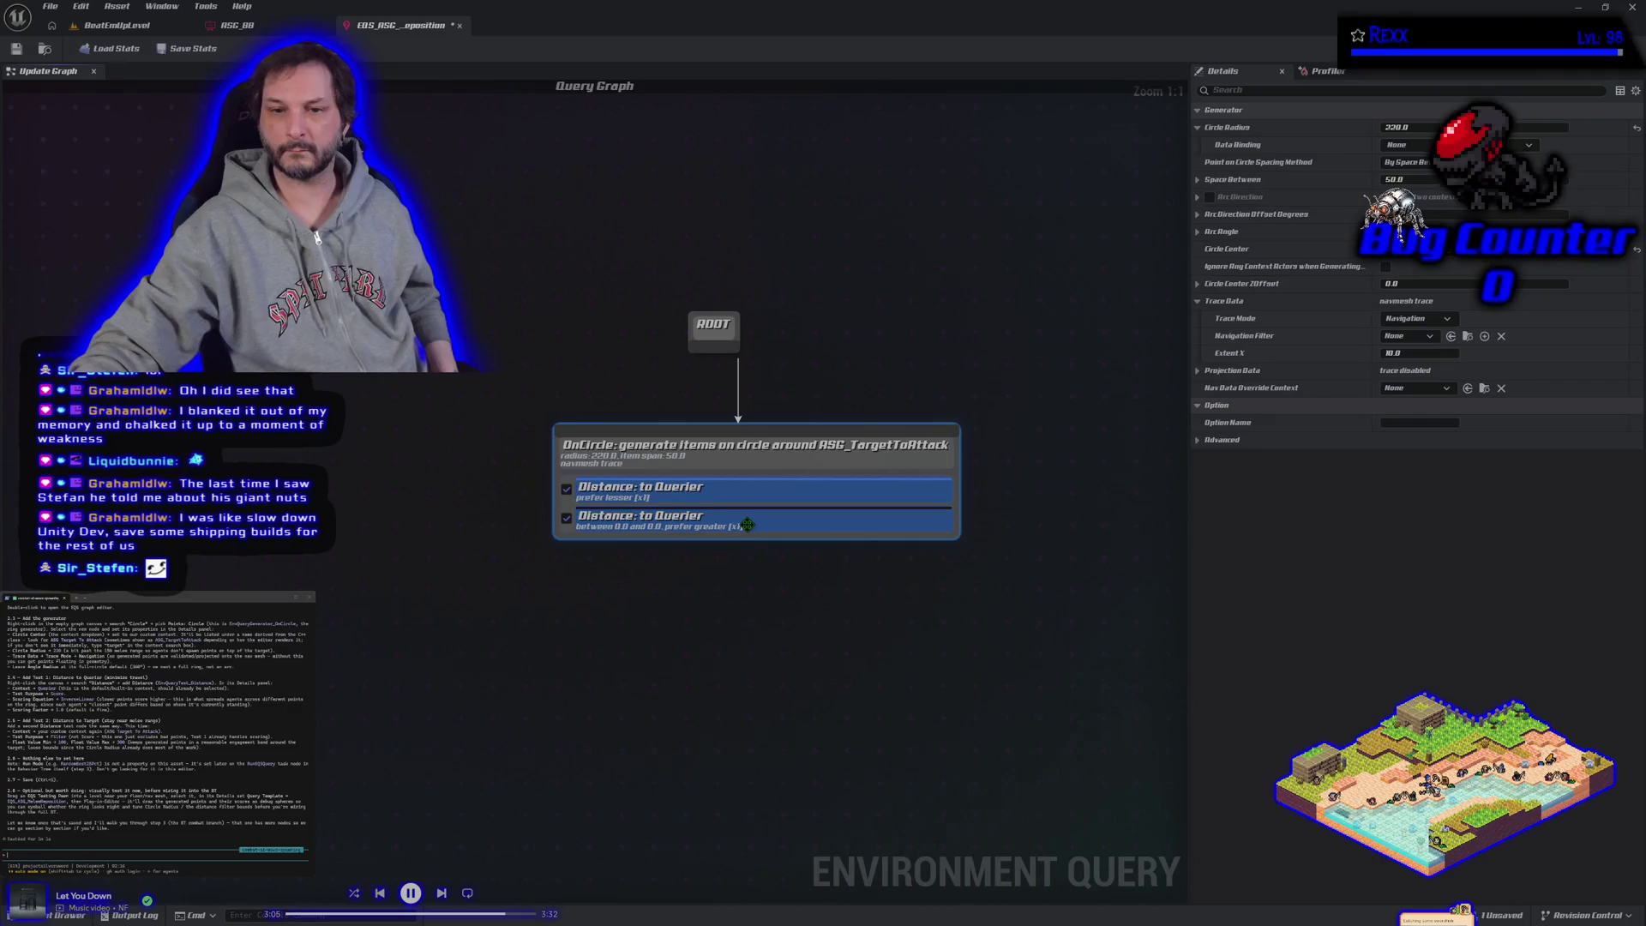
click(745, 523)
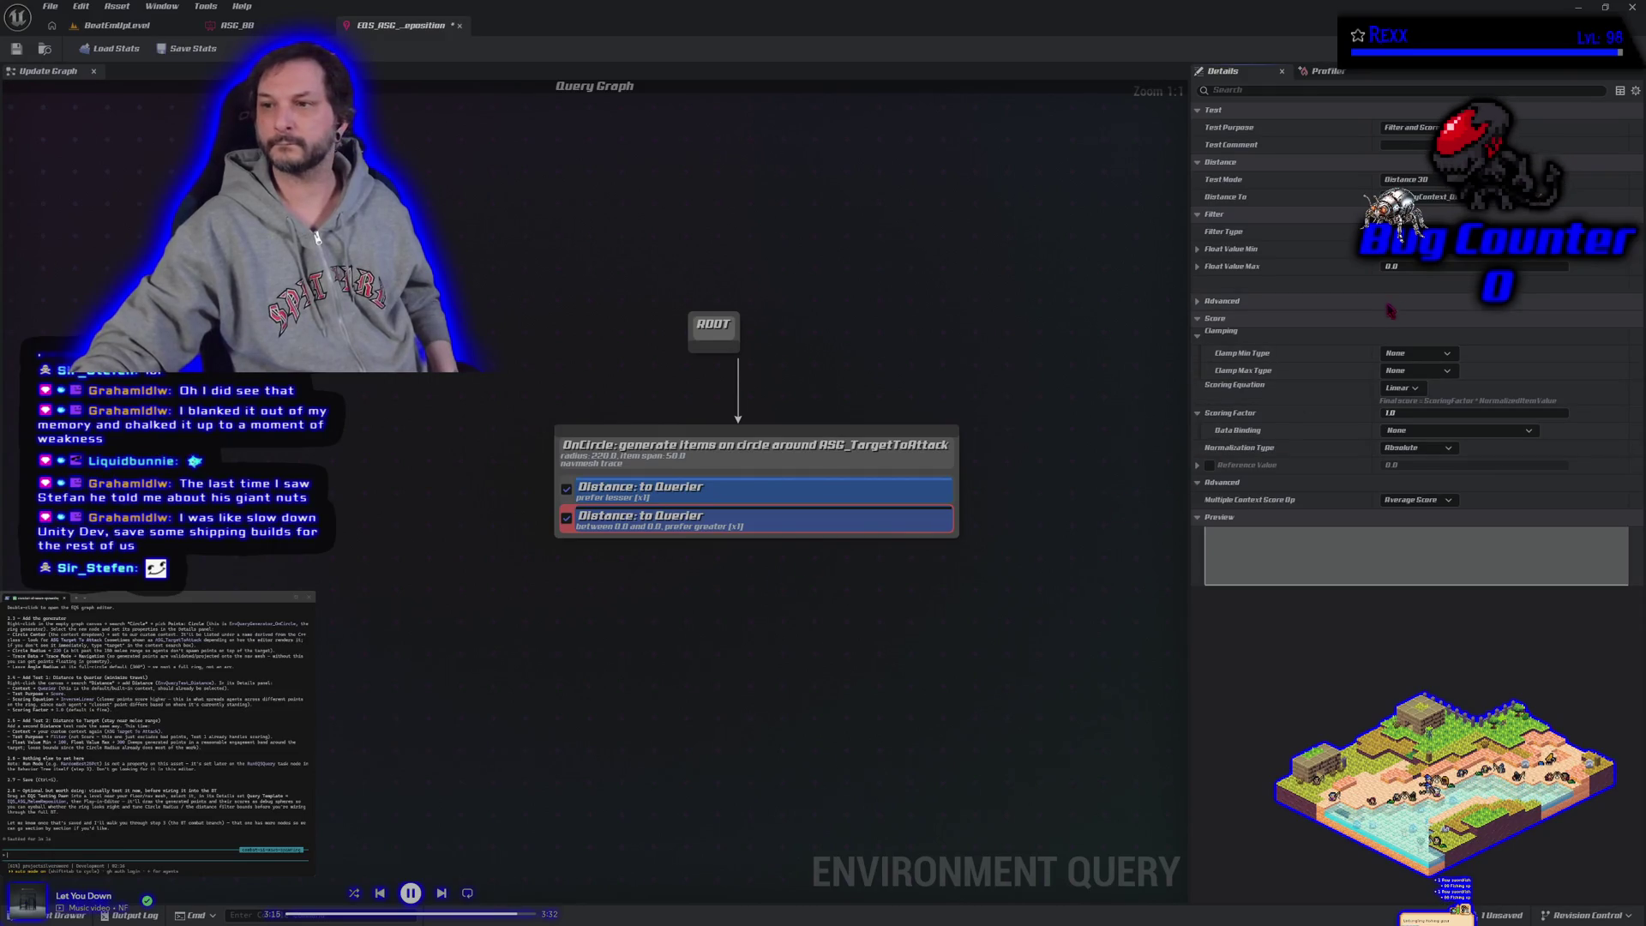
Step: Set the new test's Distance To to ASG_TargetToAttack, comparing it with the Querier test
click(1423, 197)
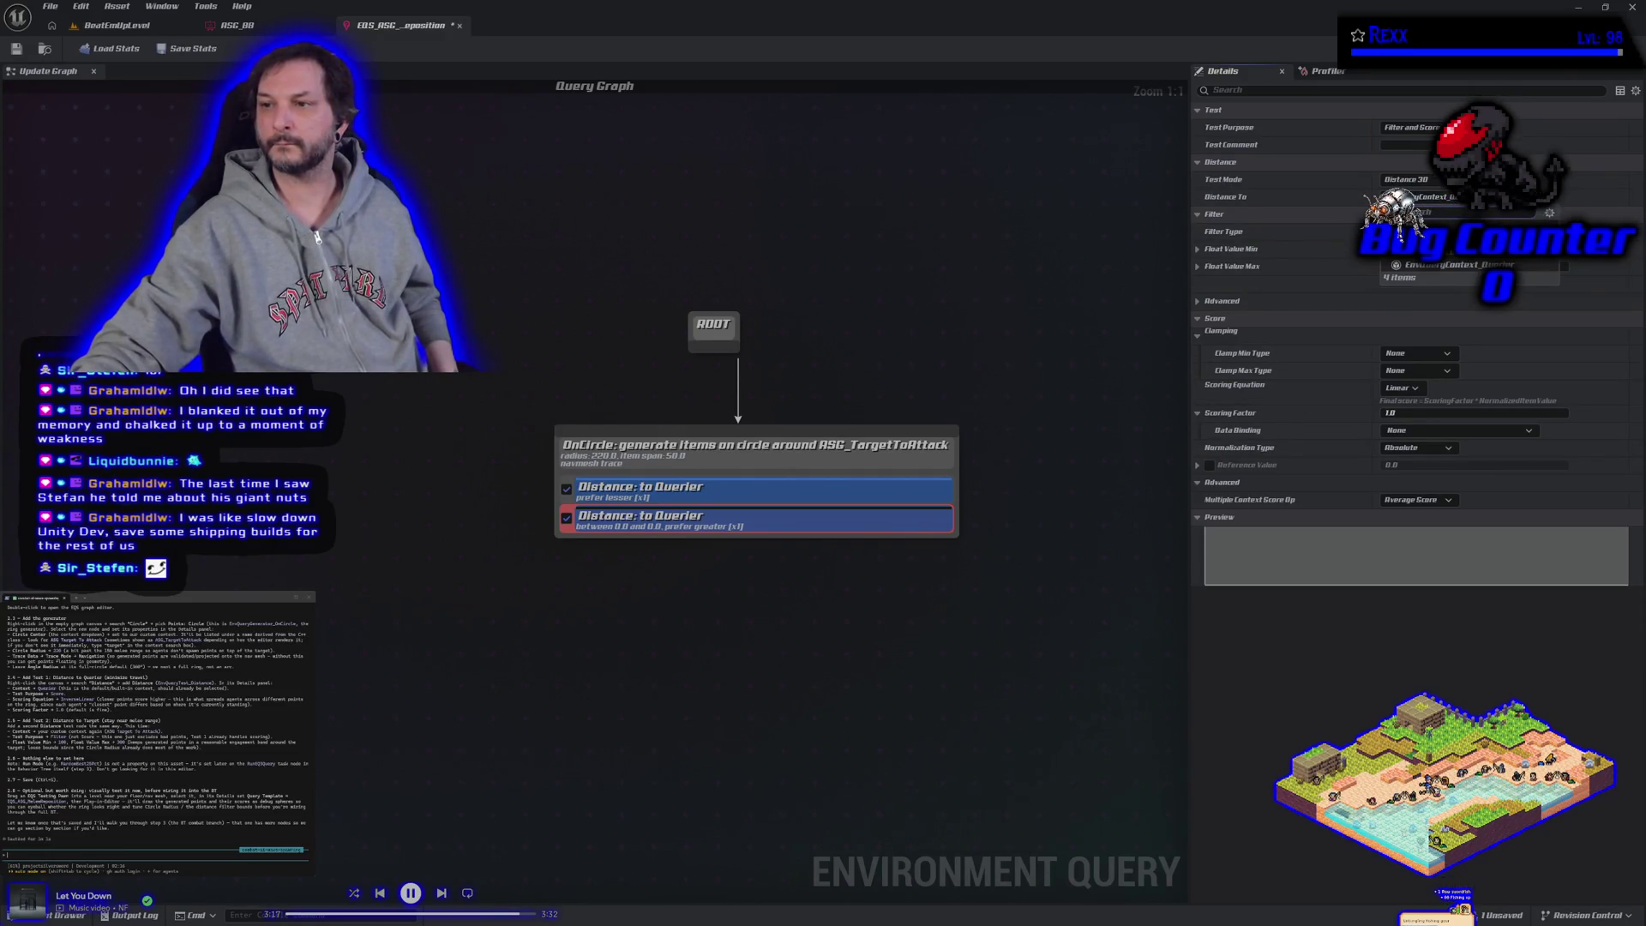
click(1423, 230)
click(760, 492)
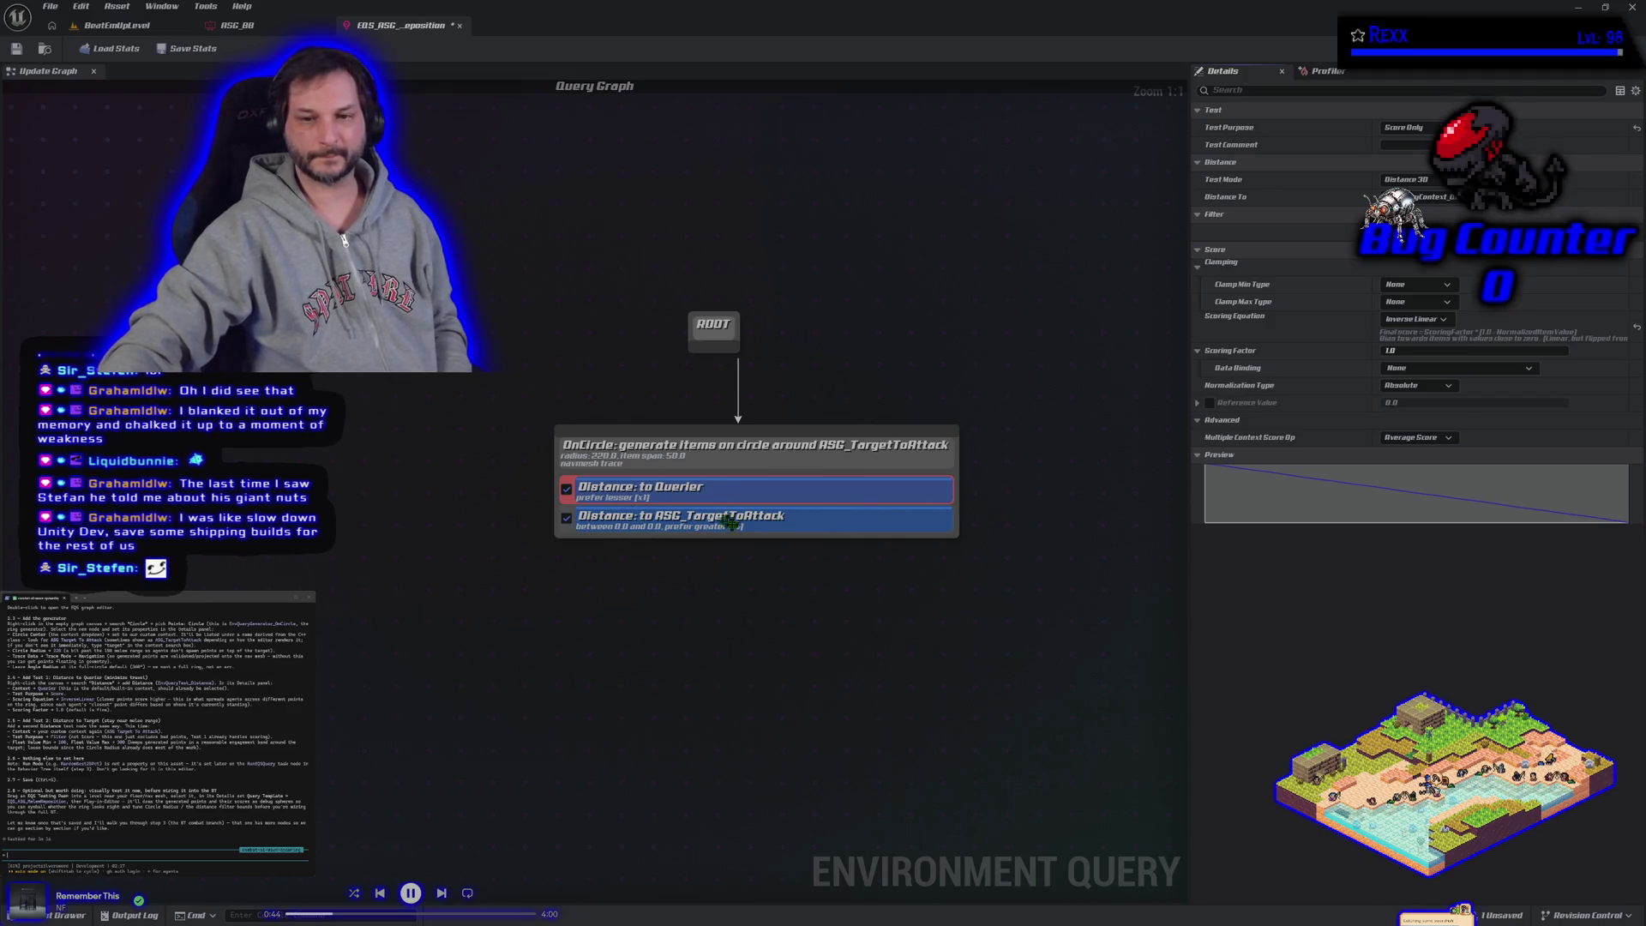
click(832, 523)
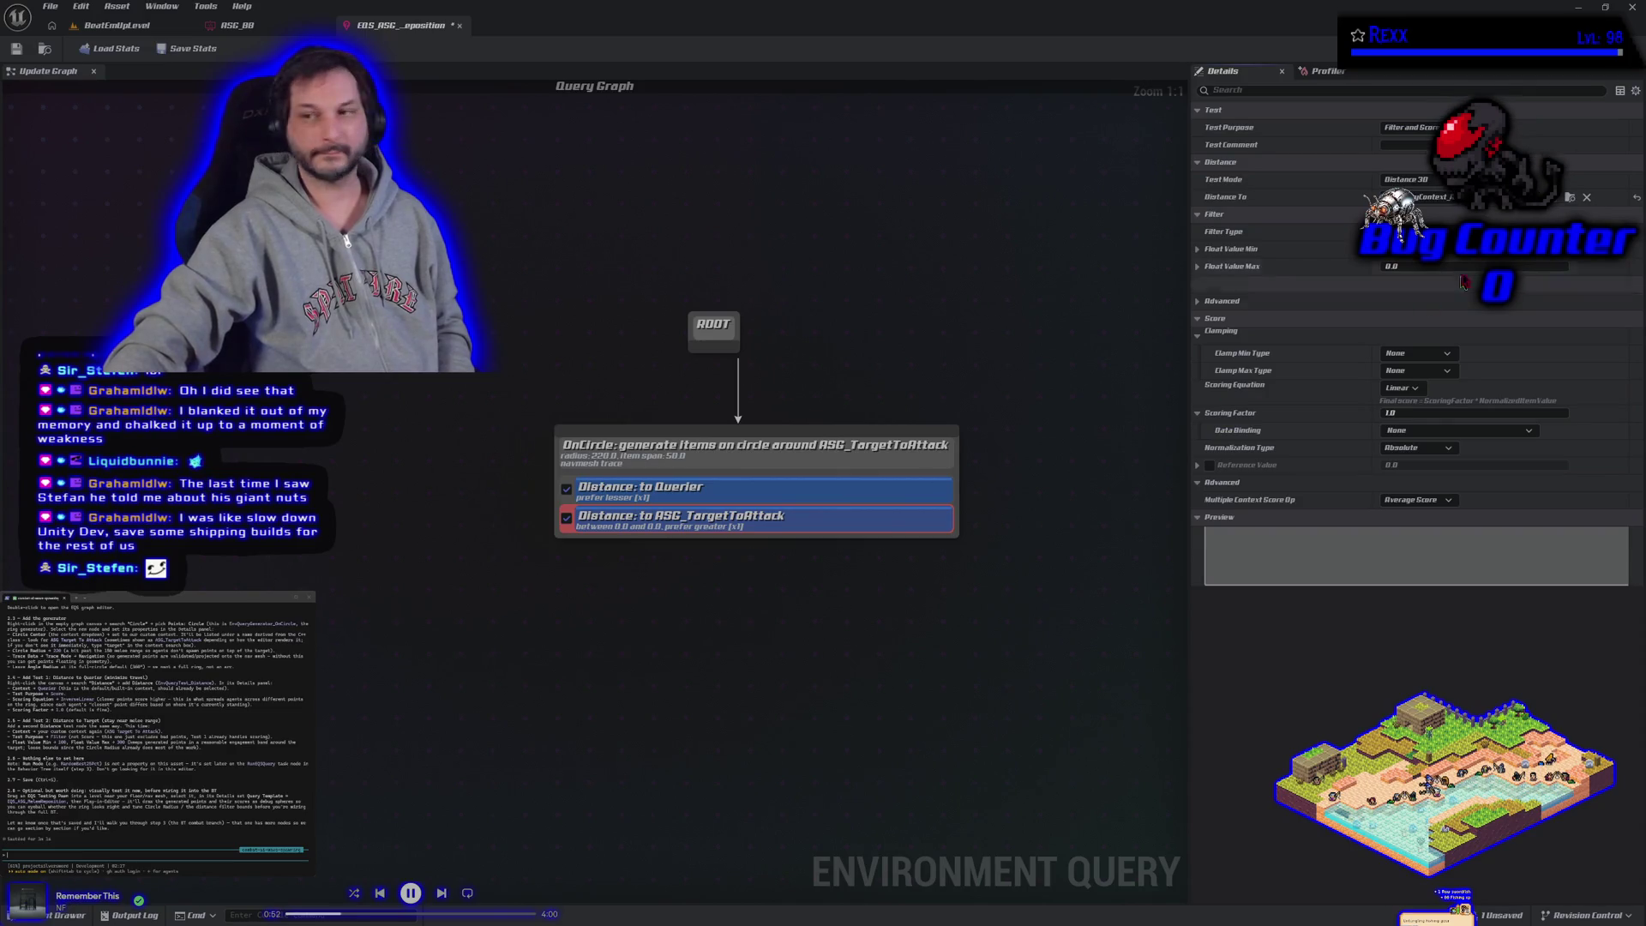
click(1410, 127)
click(1408, 139)
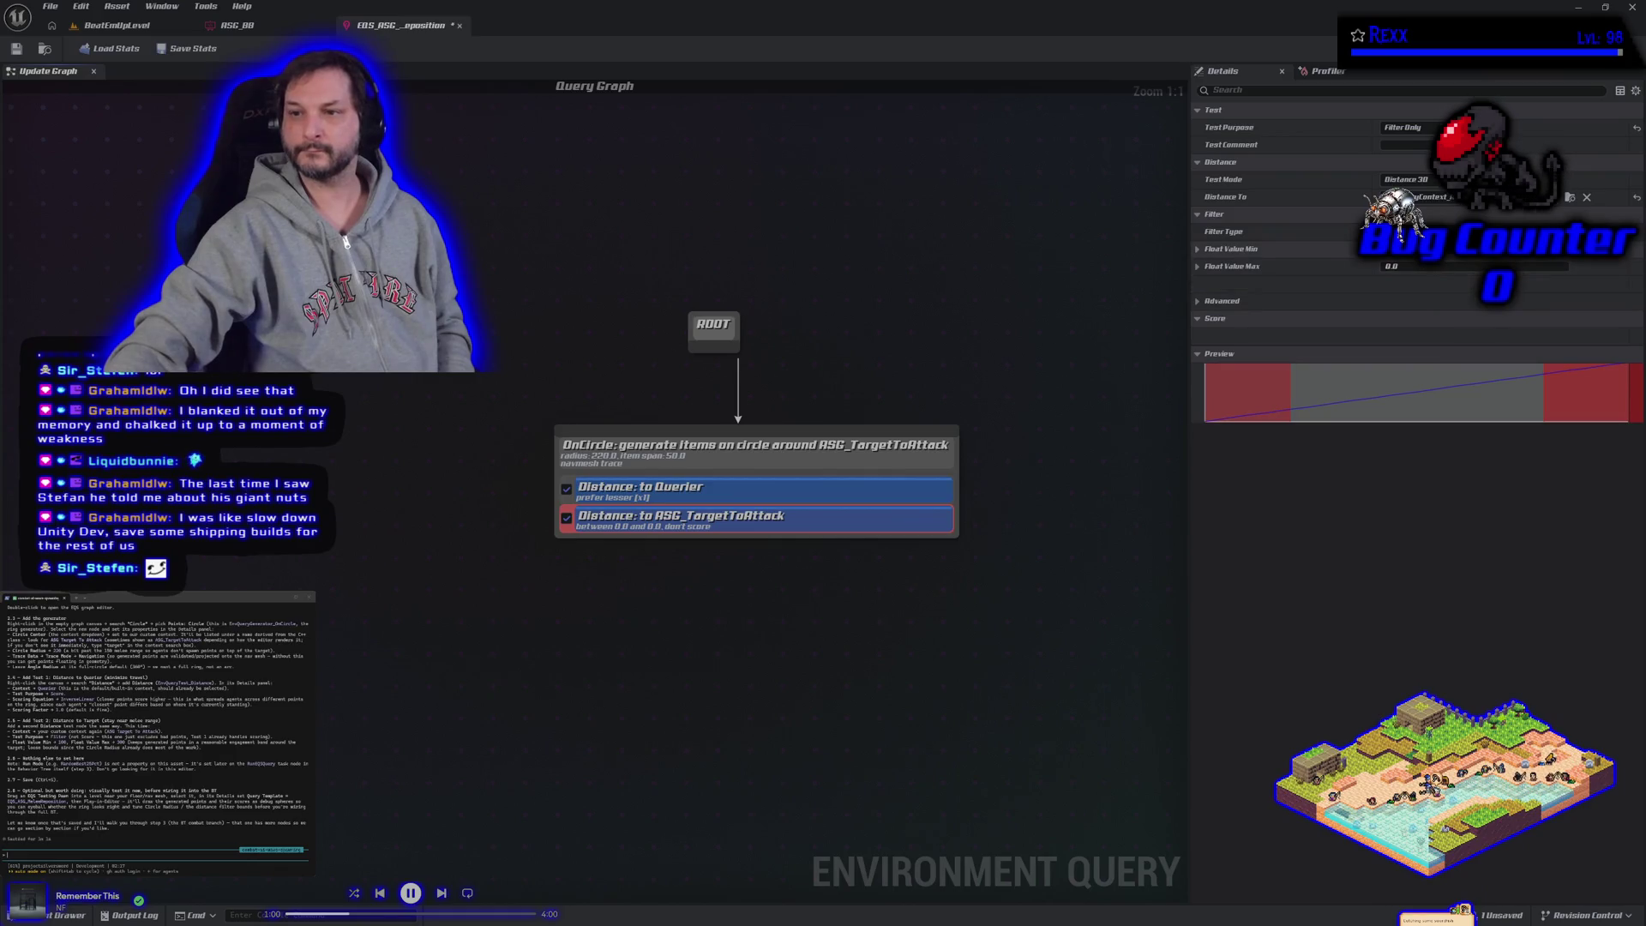
text(100)
key(Tab)
text(300)
key(Return)
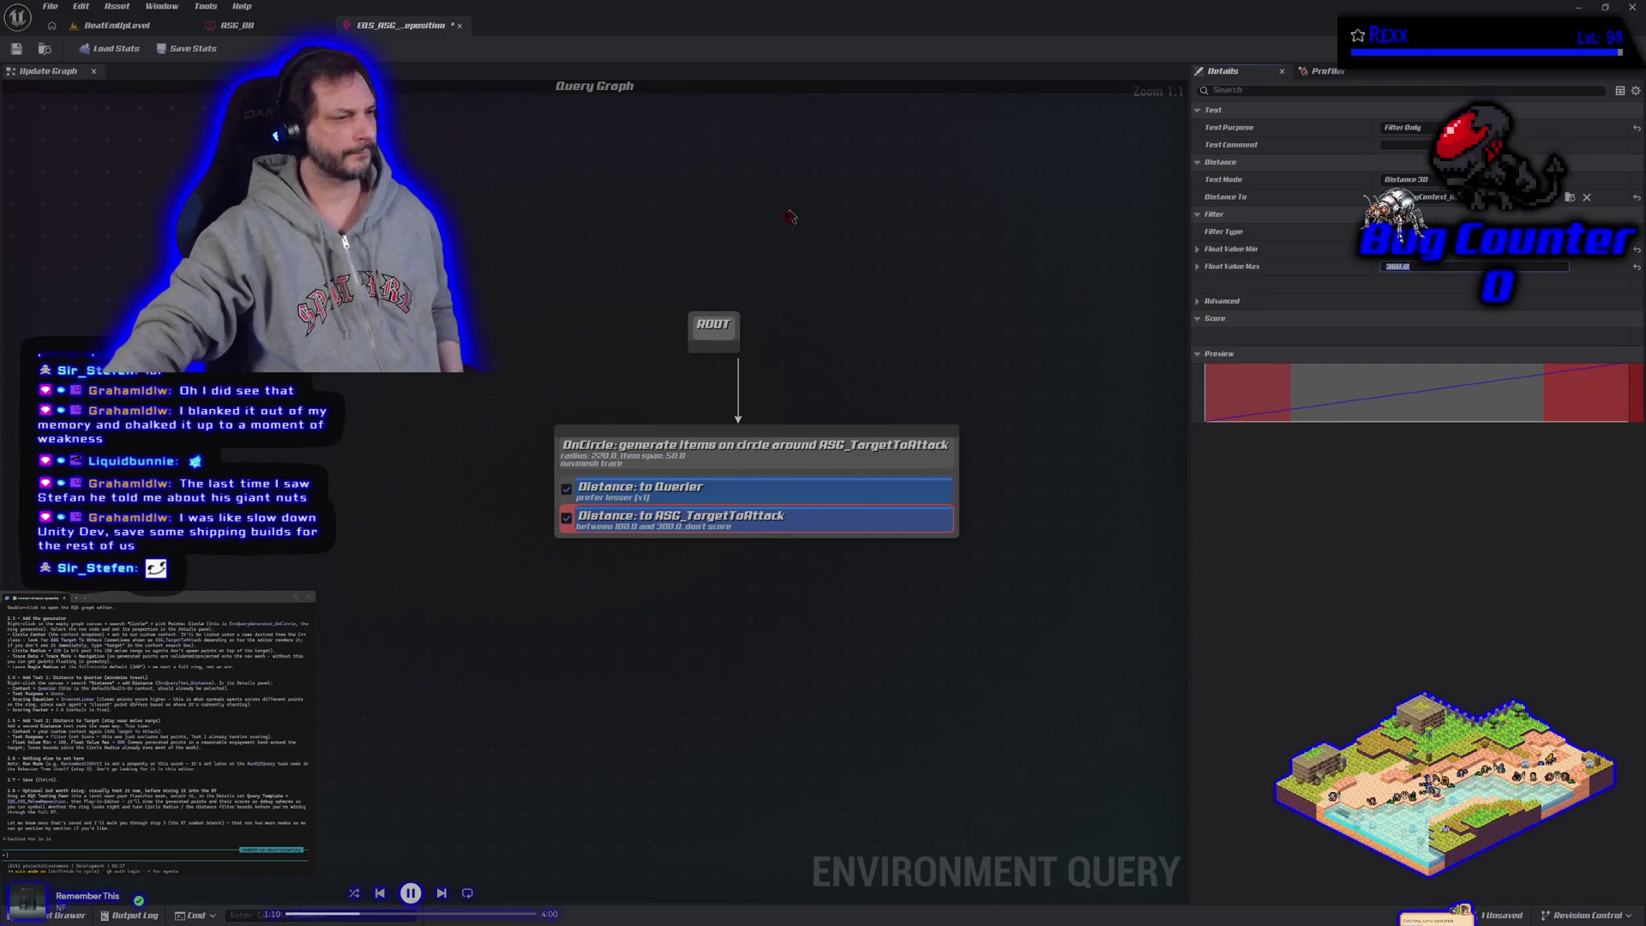
click(613, 448)
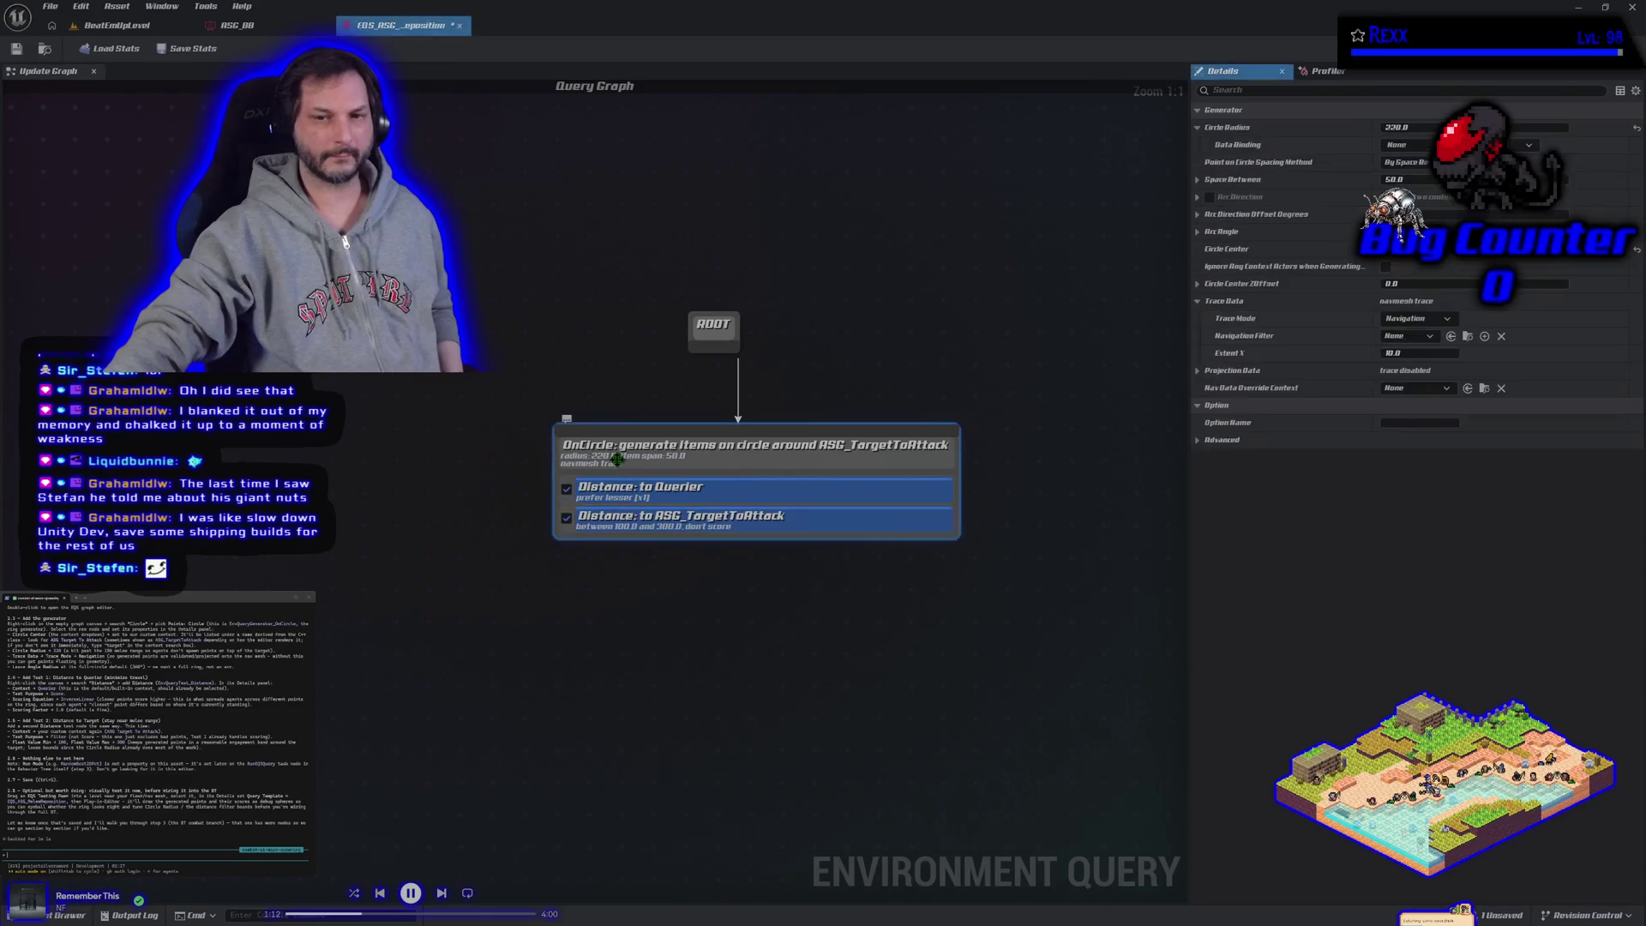
click(16, 50)
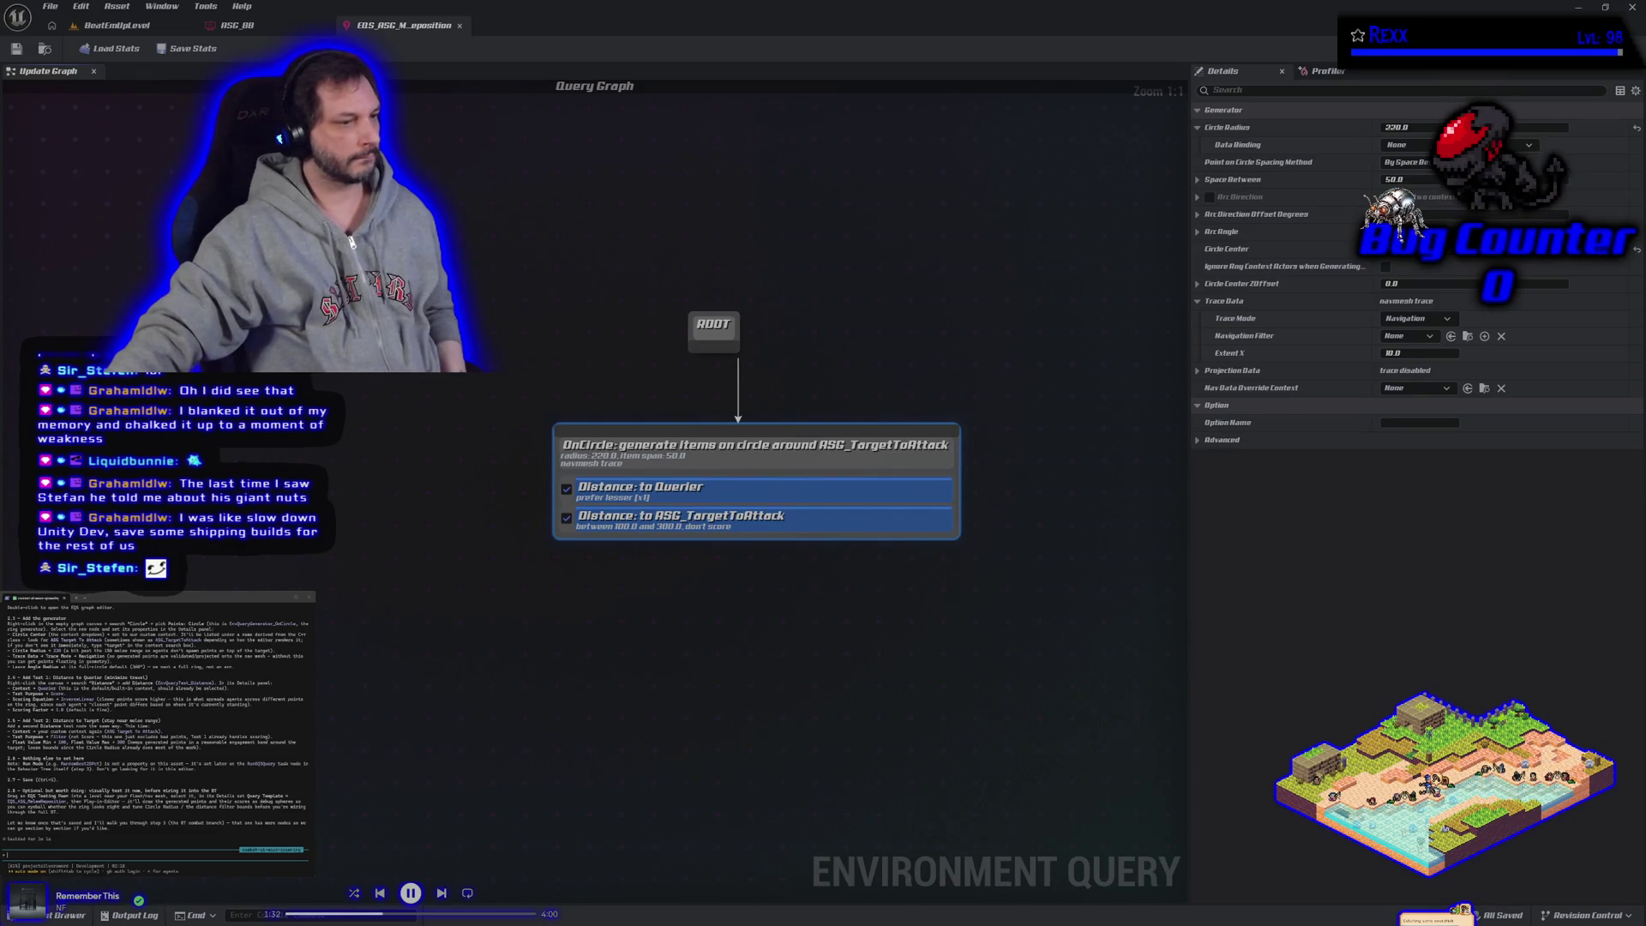
click(117, 25)
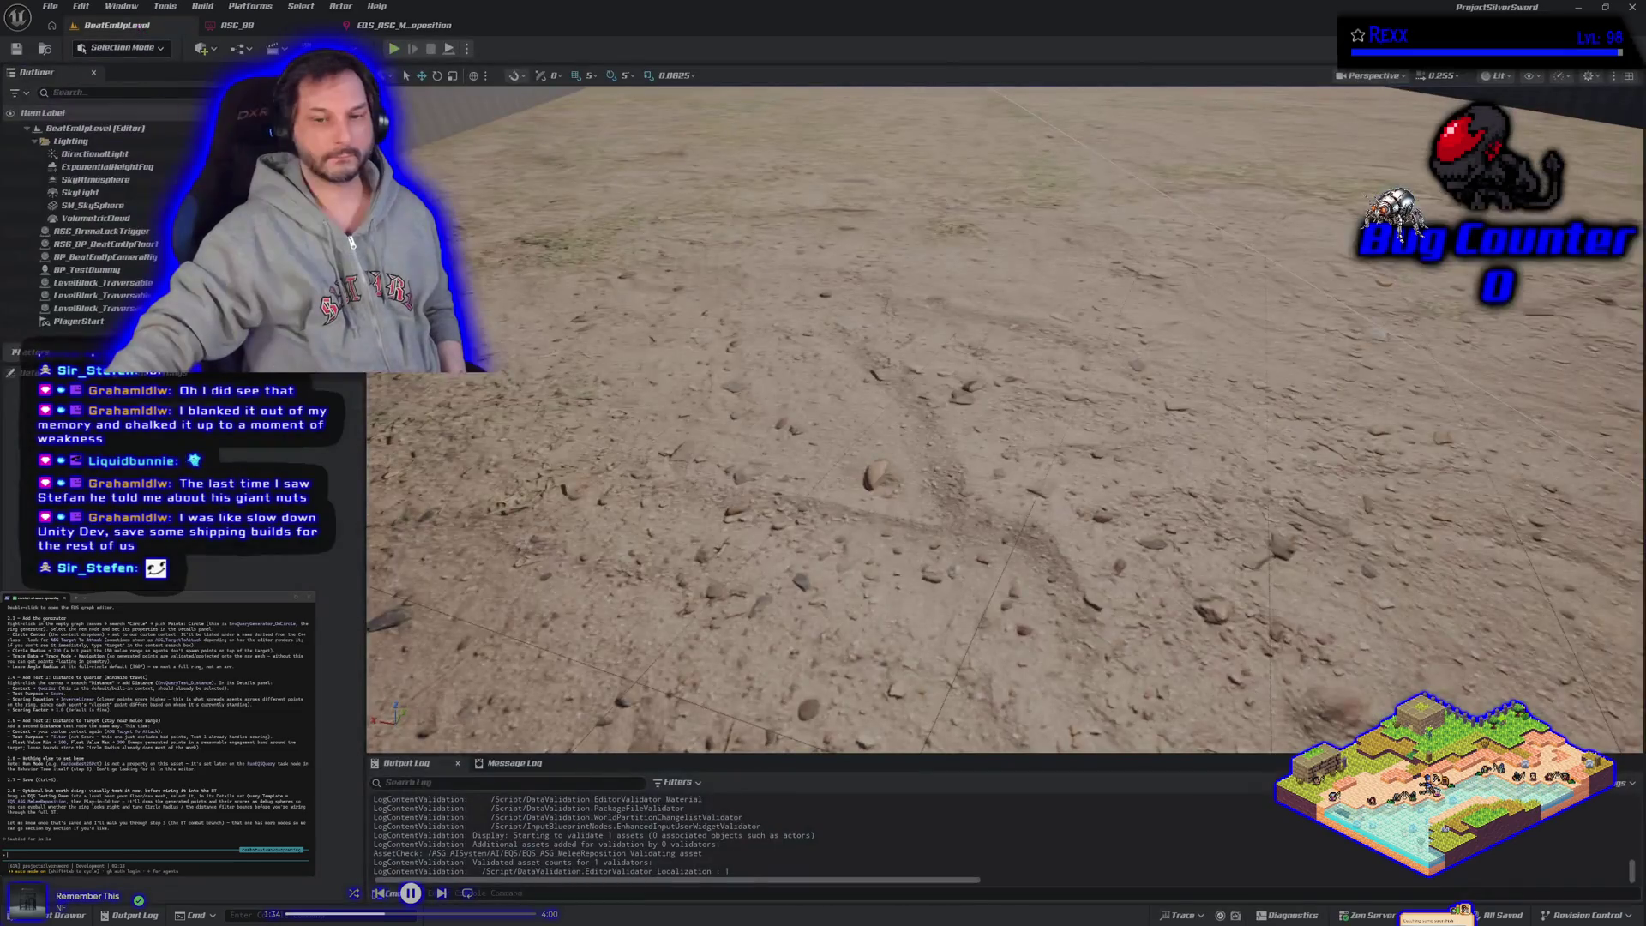
Step: Open the Content Drawer on the EQS folder and start a new Blueprint class
click(62, 915)
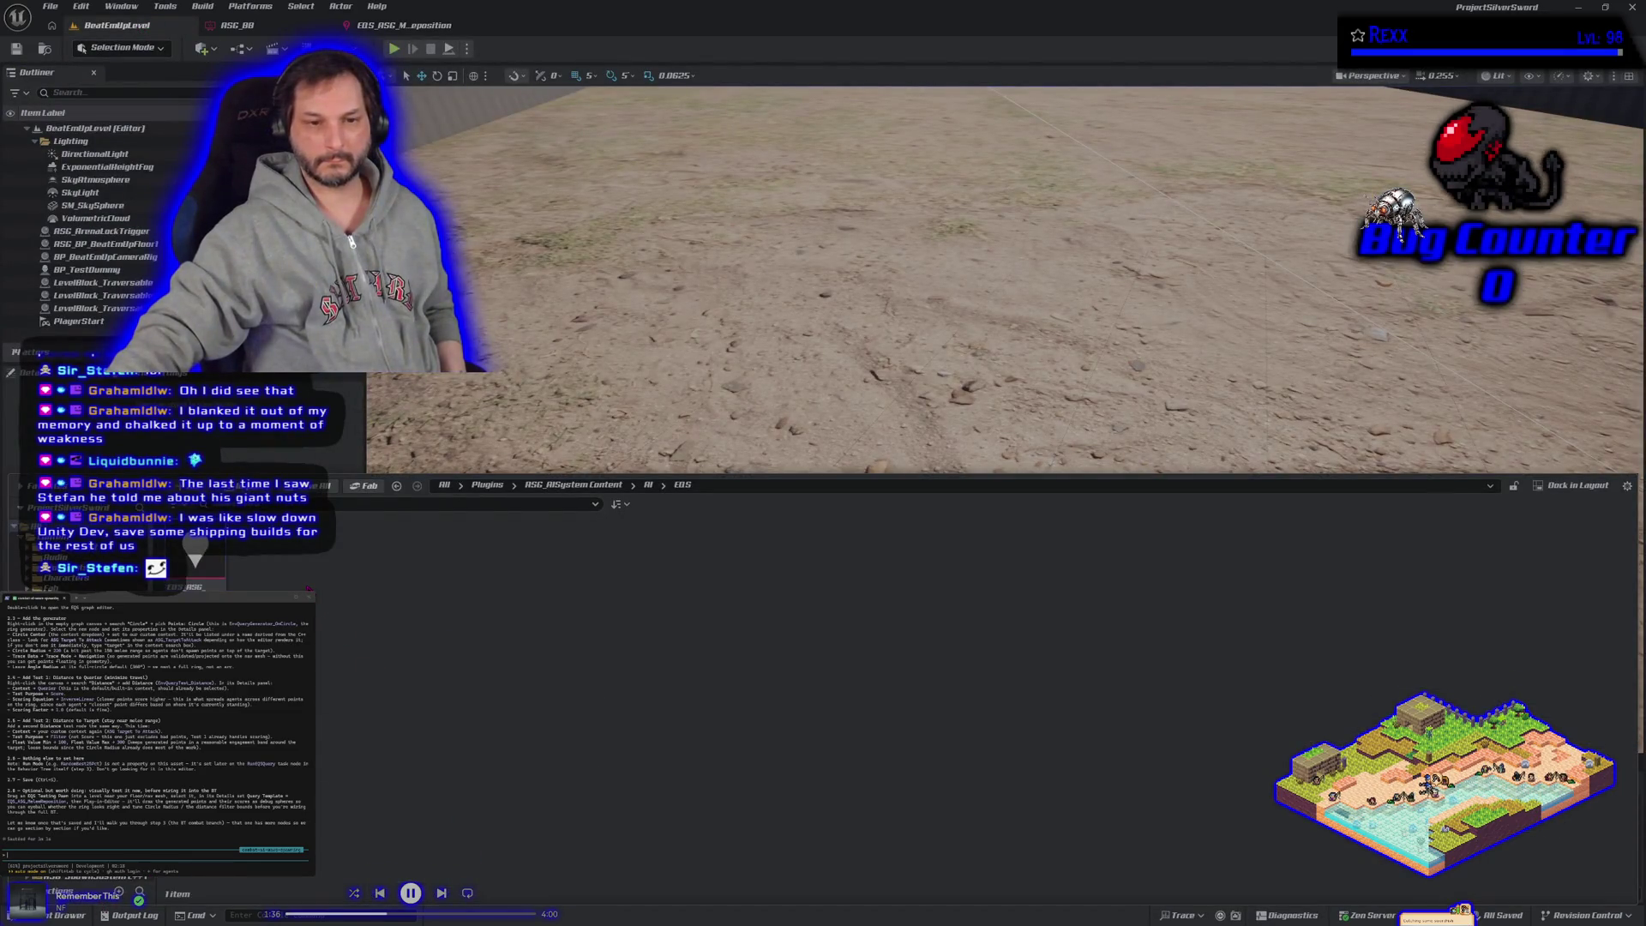
right_click(308, 548)
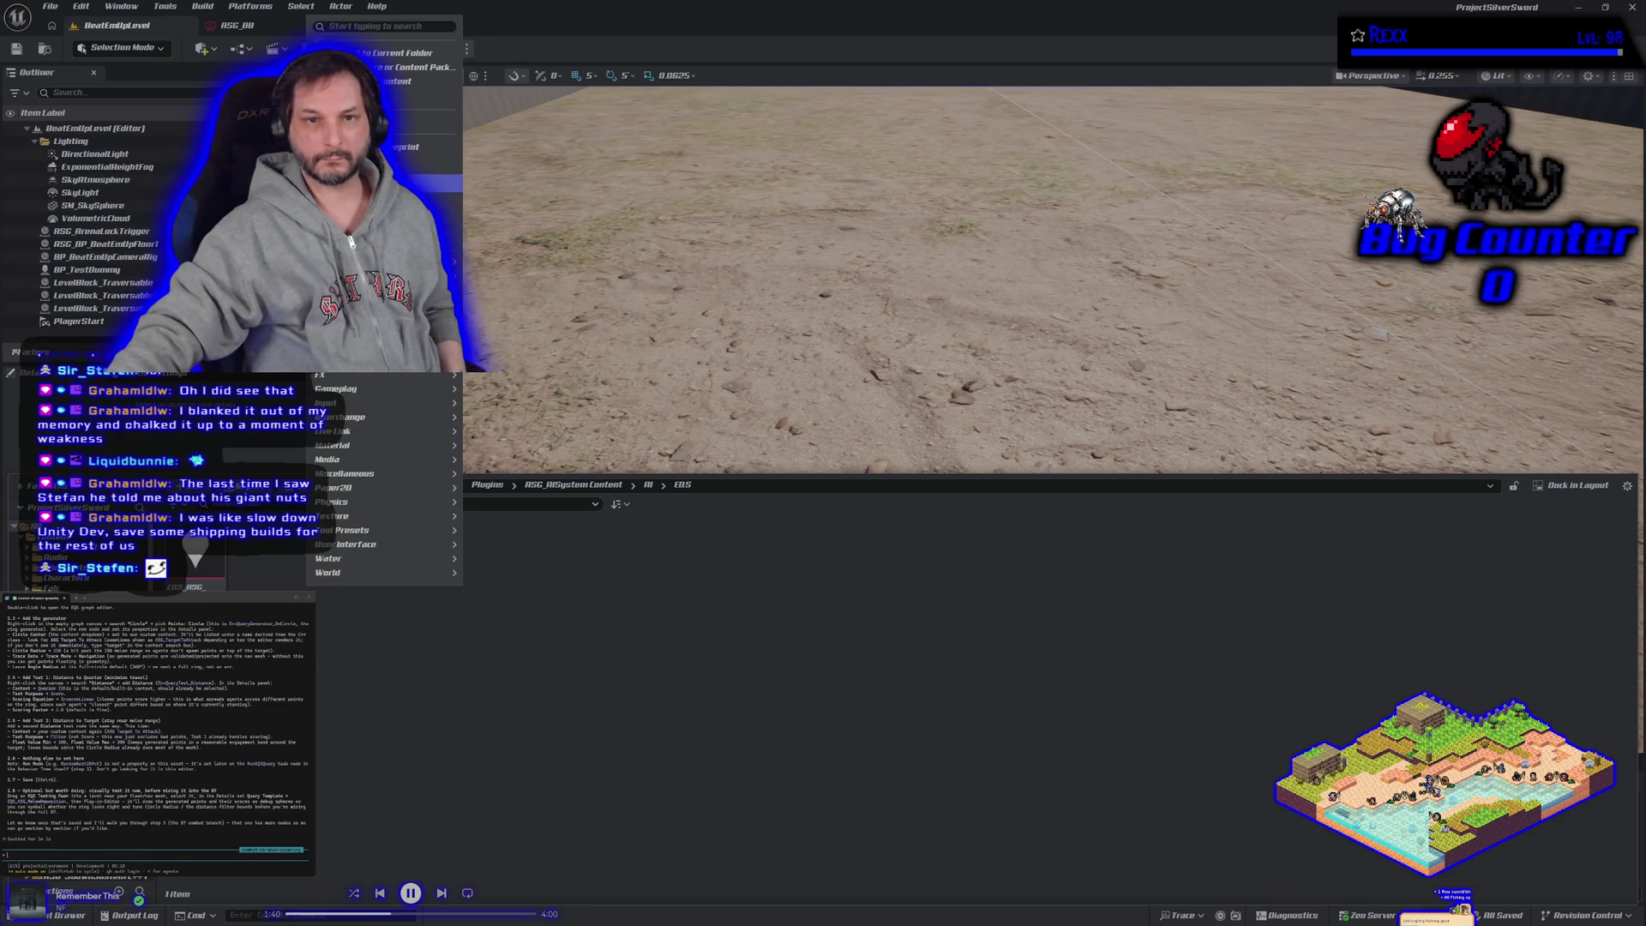
click(394, 150)
Step: Search 'eqs', base the Blueprint on EQSTestingPawn, and name it BP_EQ
text(eqs)
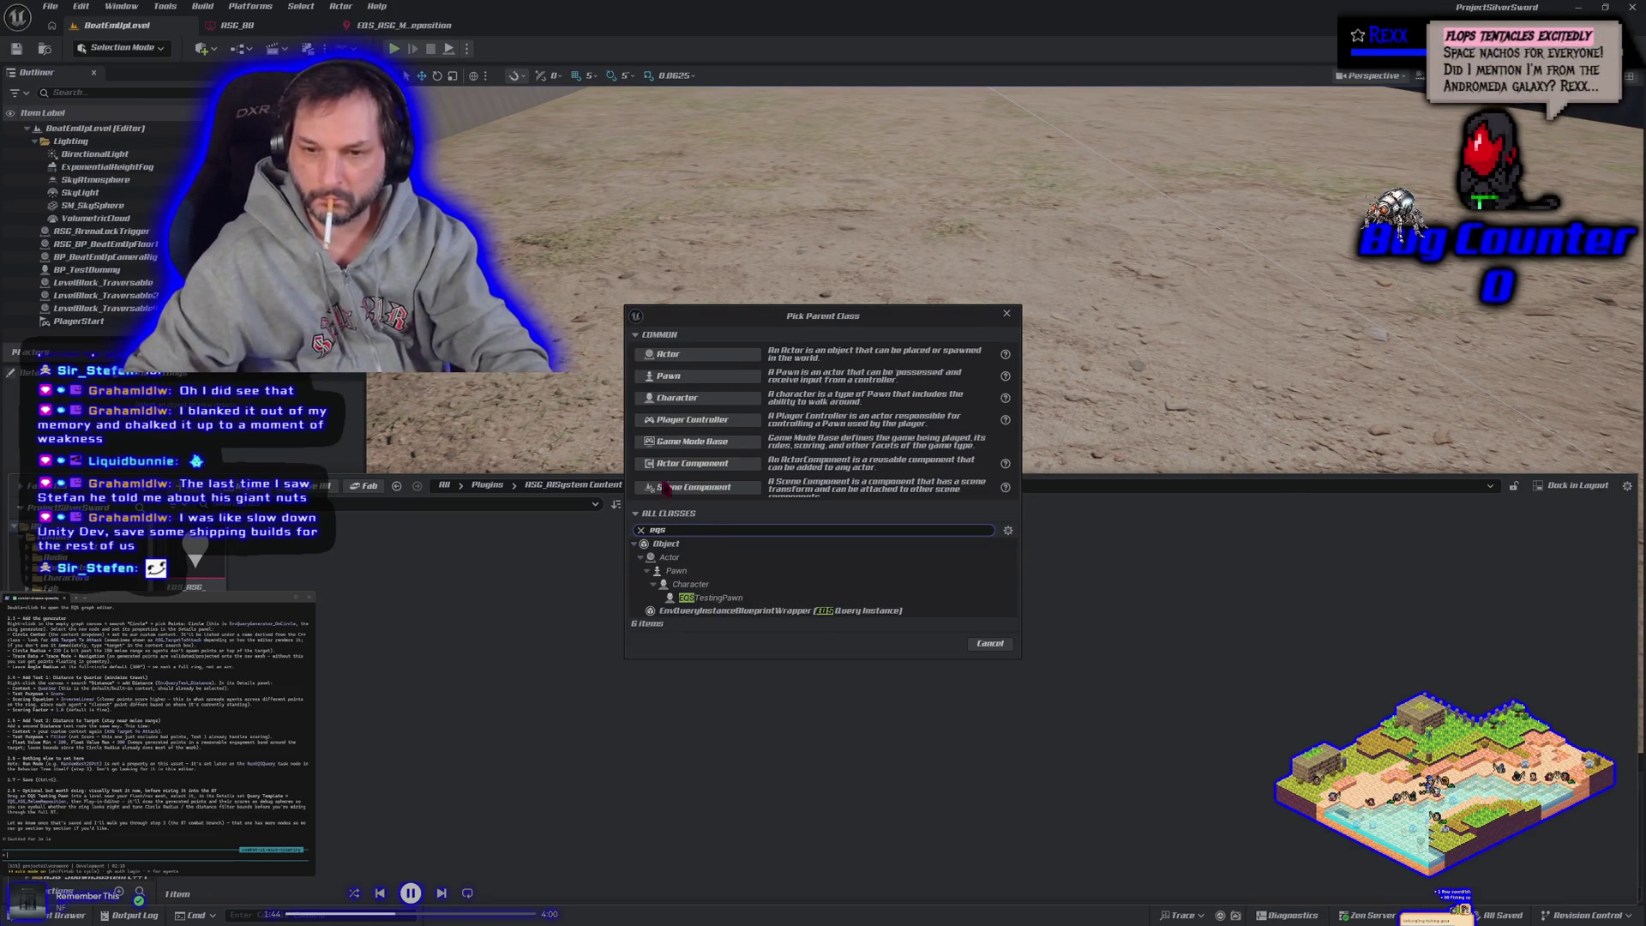
click(716, 598)
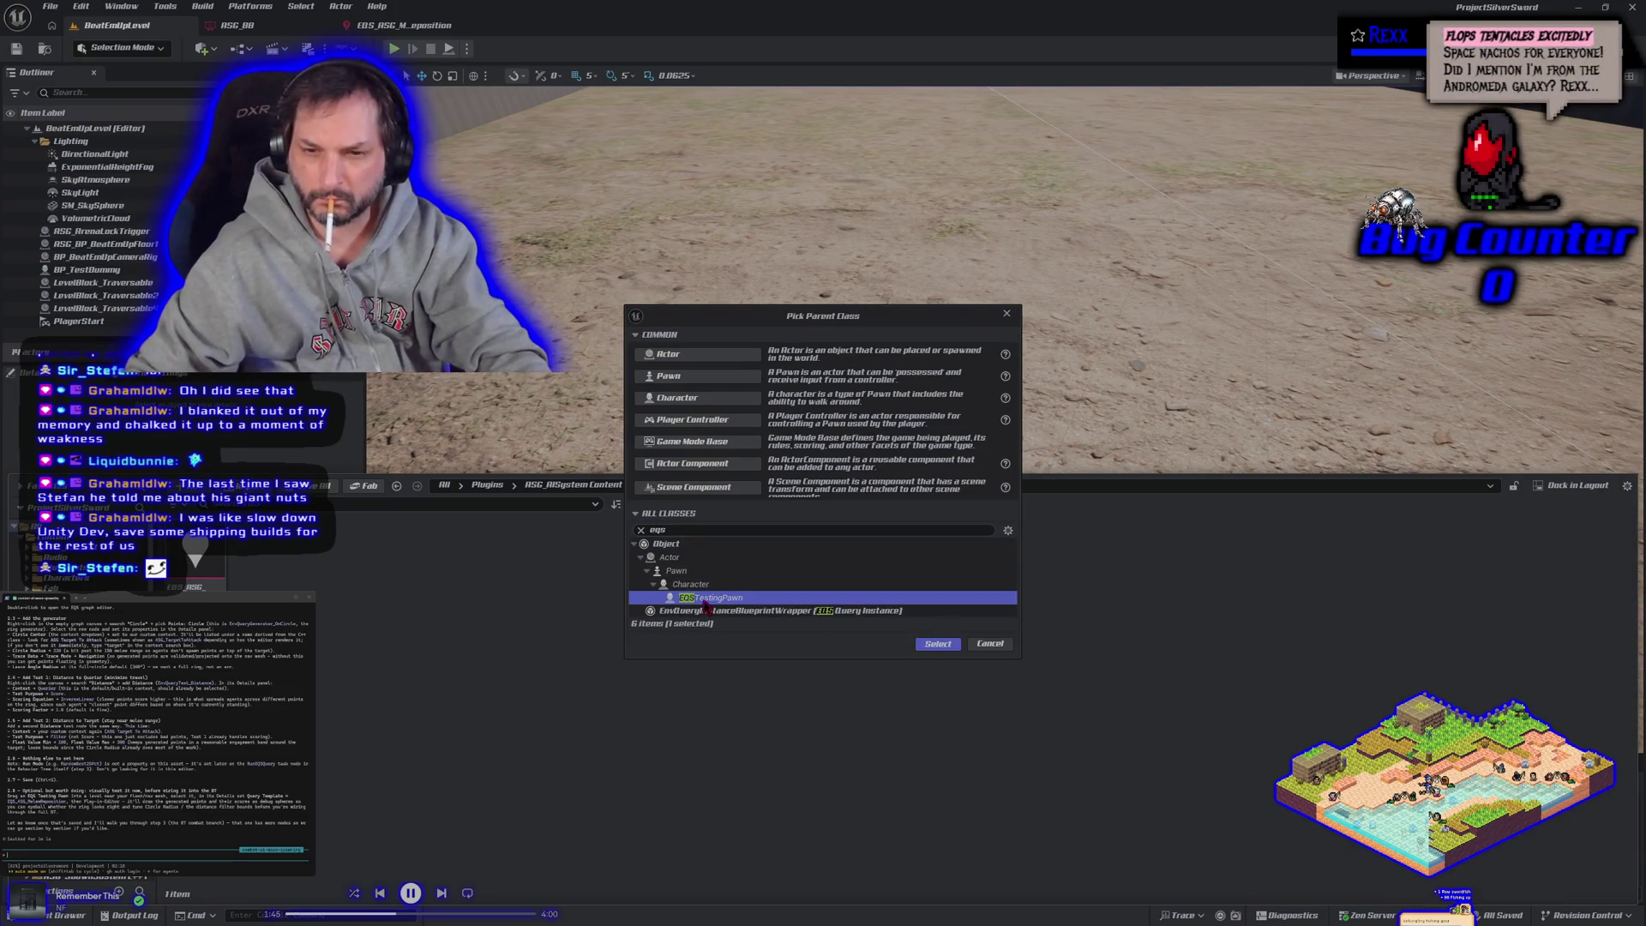
click(931, 644)
text(BP)
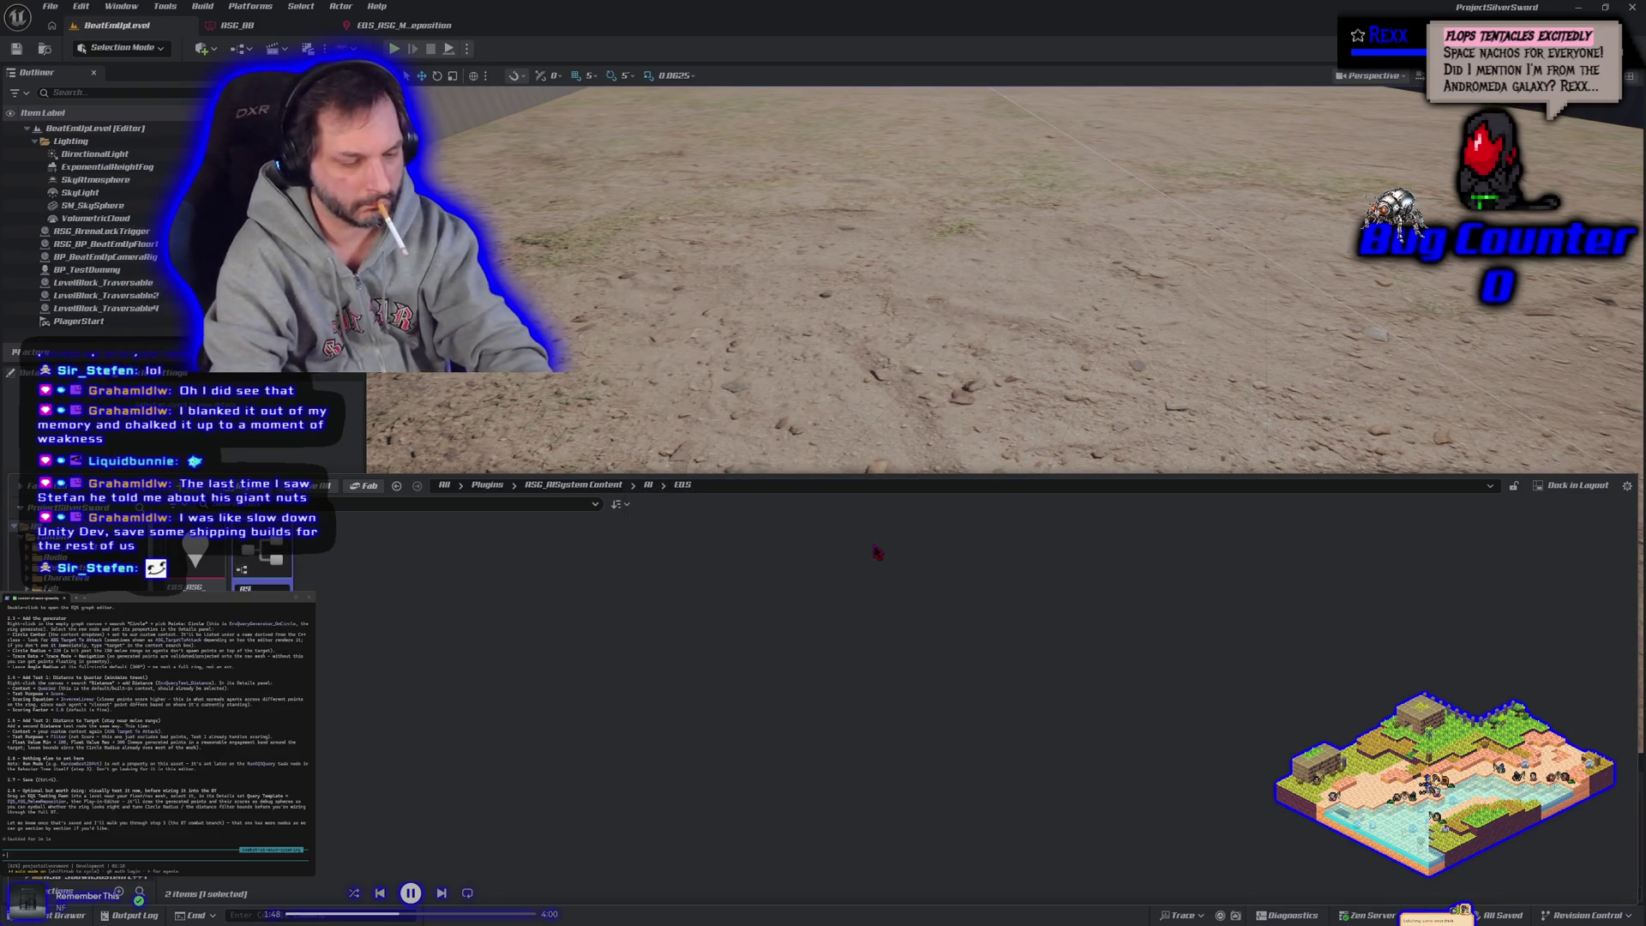
text(_EQ)
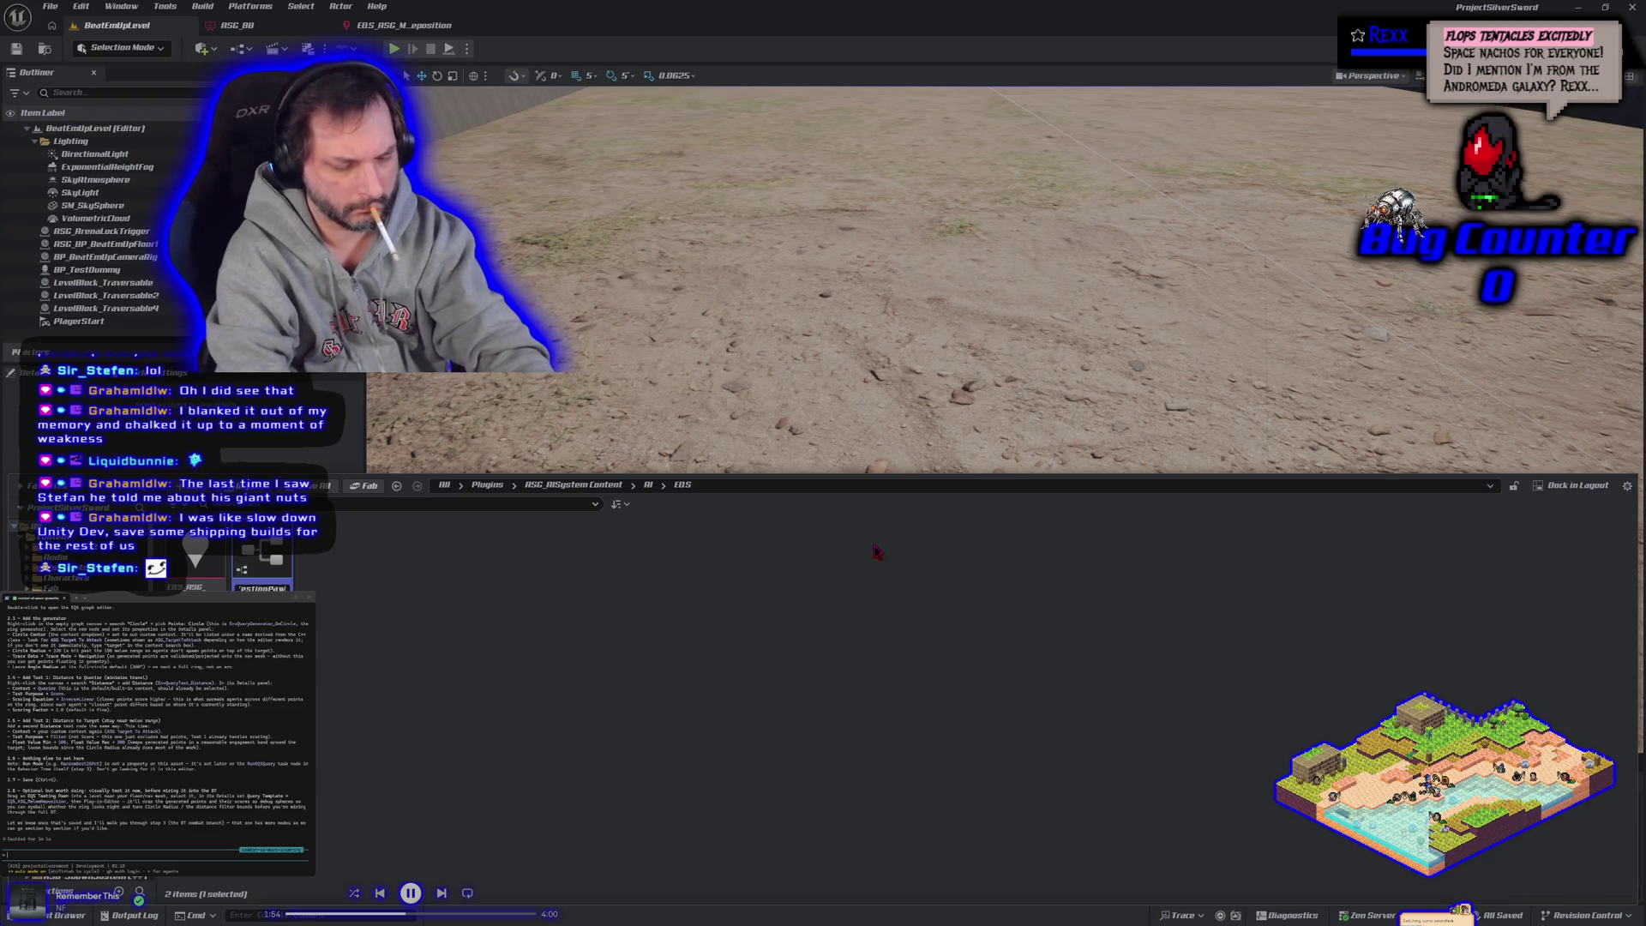
key(Return)
Step: Save the ASG_EQS_TestingPawn blueprint and place it in the level, raised above the sand
key(ctrl+s)
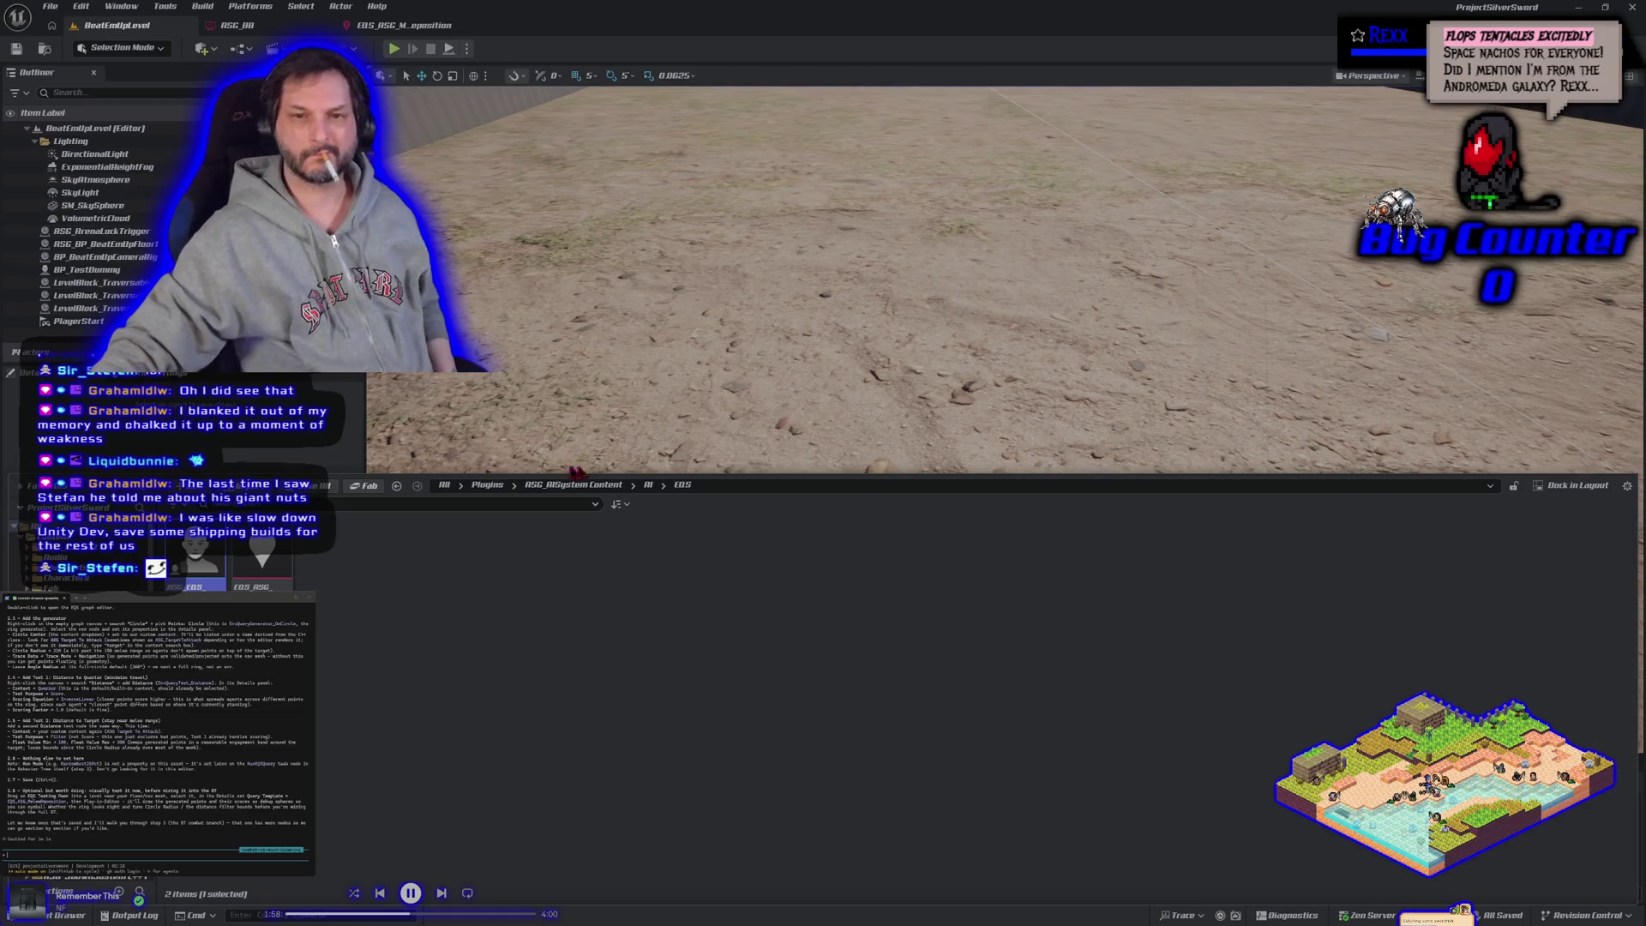
mouse_move(196, 566)
mouse_down()
mouse_move(793, 257)
mouse_move(915, 148)
mouse_up()
key(f)
scroll(1013, 375, down, 5)
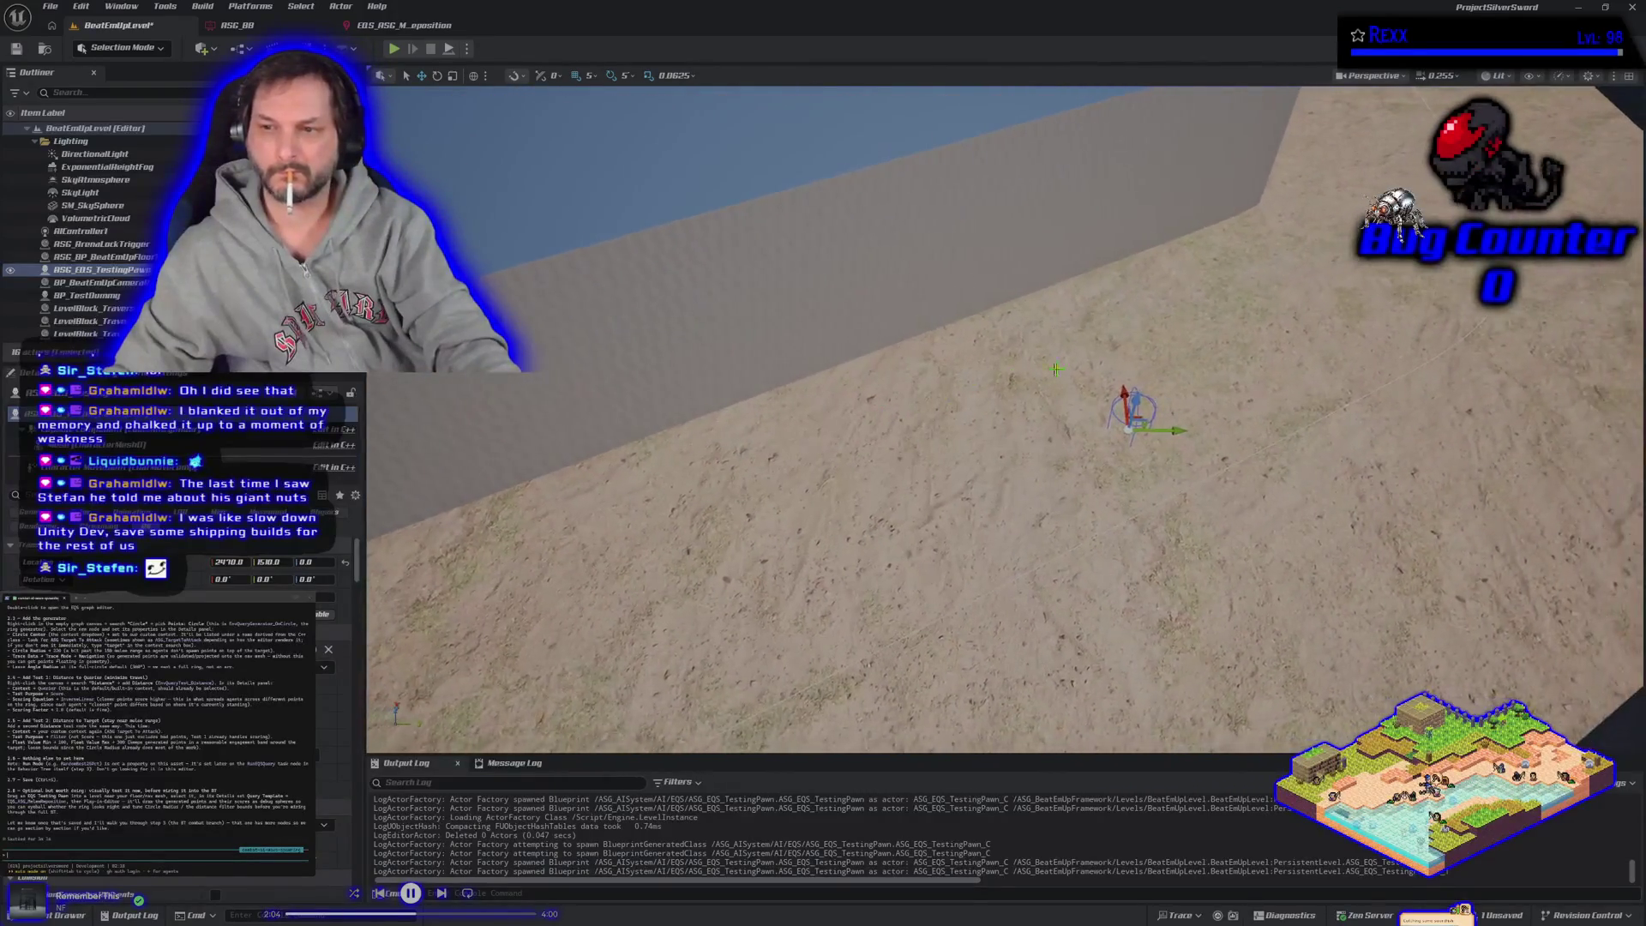
mouse_move(1128, 405)
mouse_down()
mouse_move(1150, 323)
mouse_move(1133, 382)
mouse_move(1148, 400)
mouse_move(1076, 412)
mouse_move(1078, 519)
mouse_up()
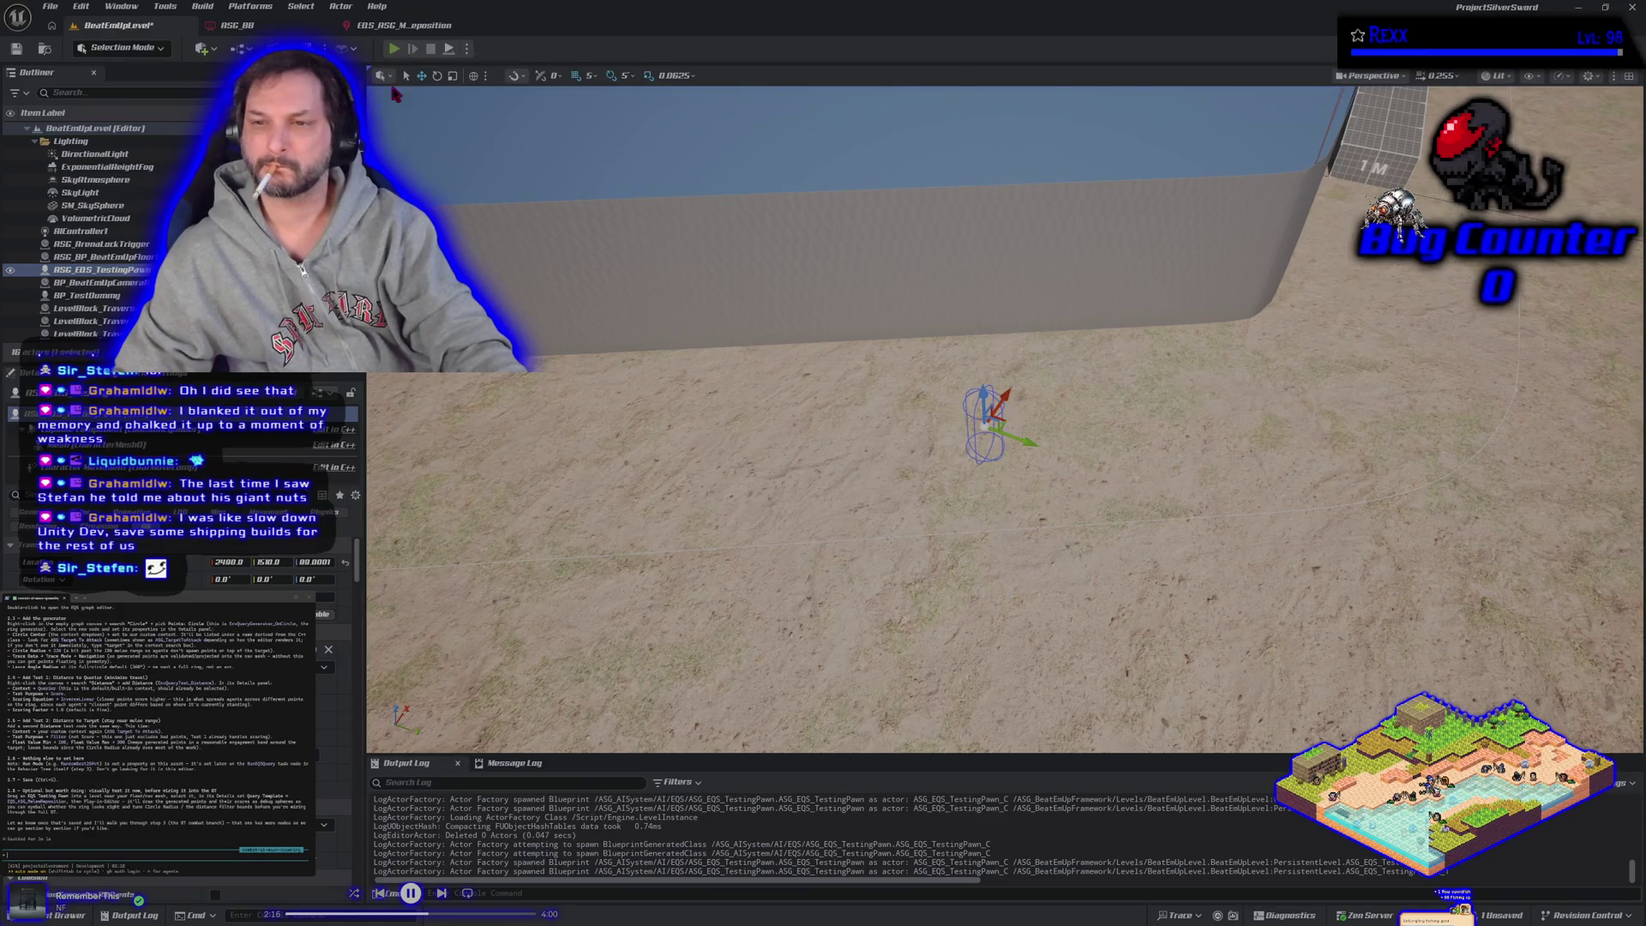
Step: Play-test the level, then move the testing pawn to a new spot near the player
click(394, 49)
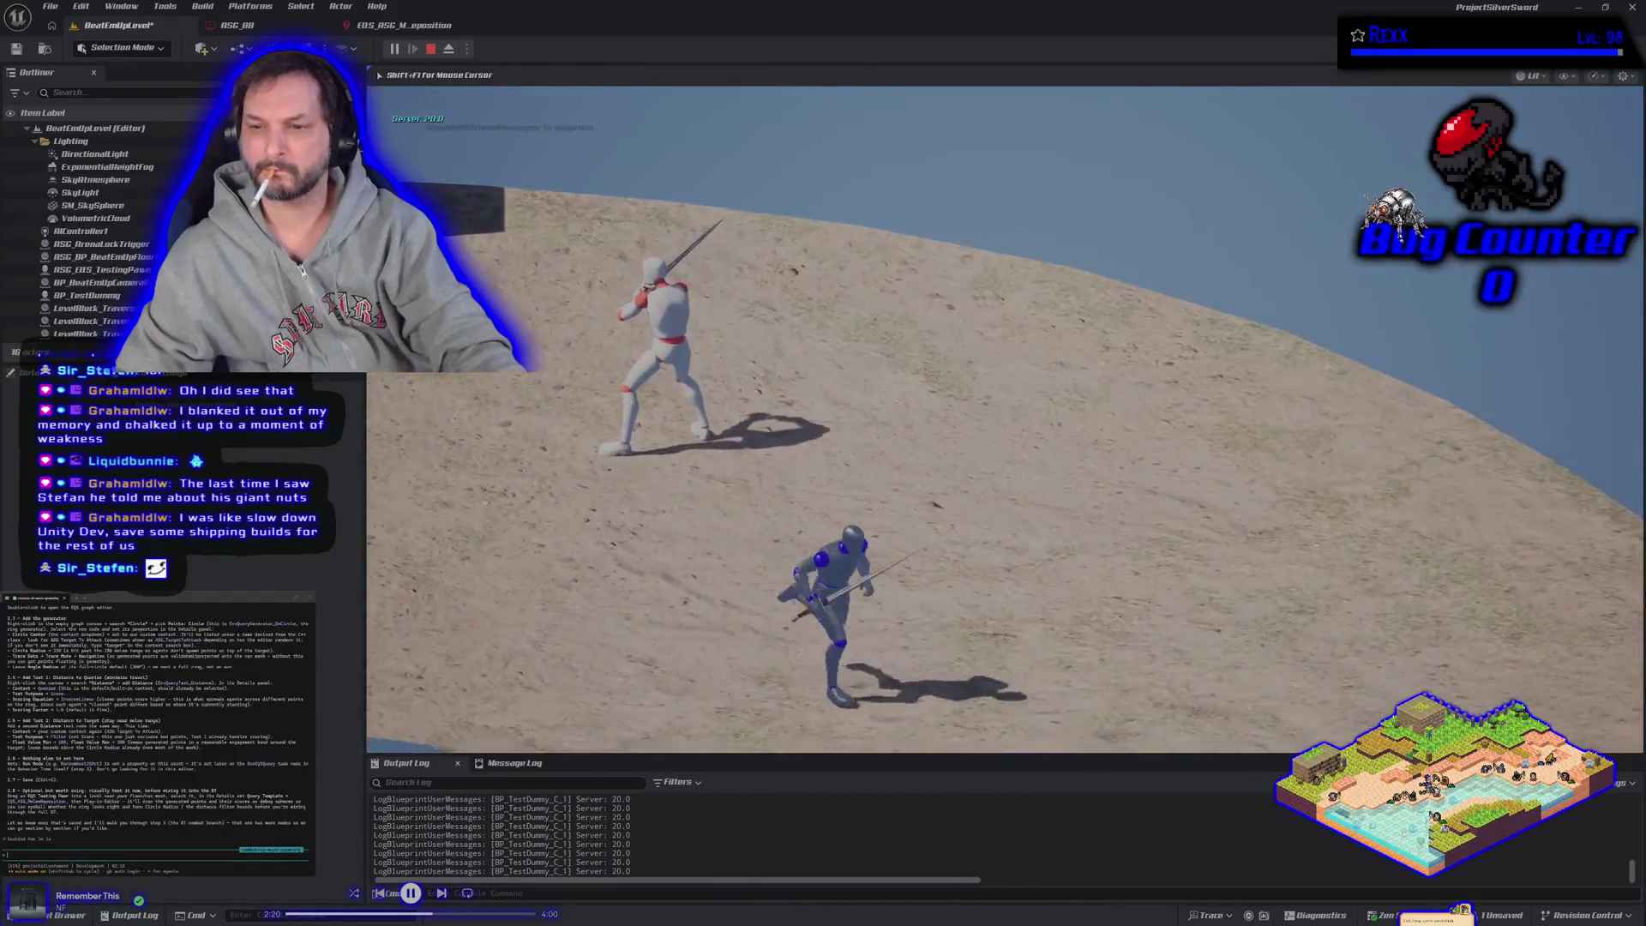
key(Escape)
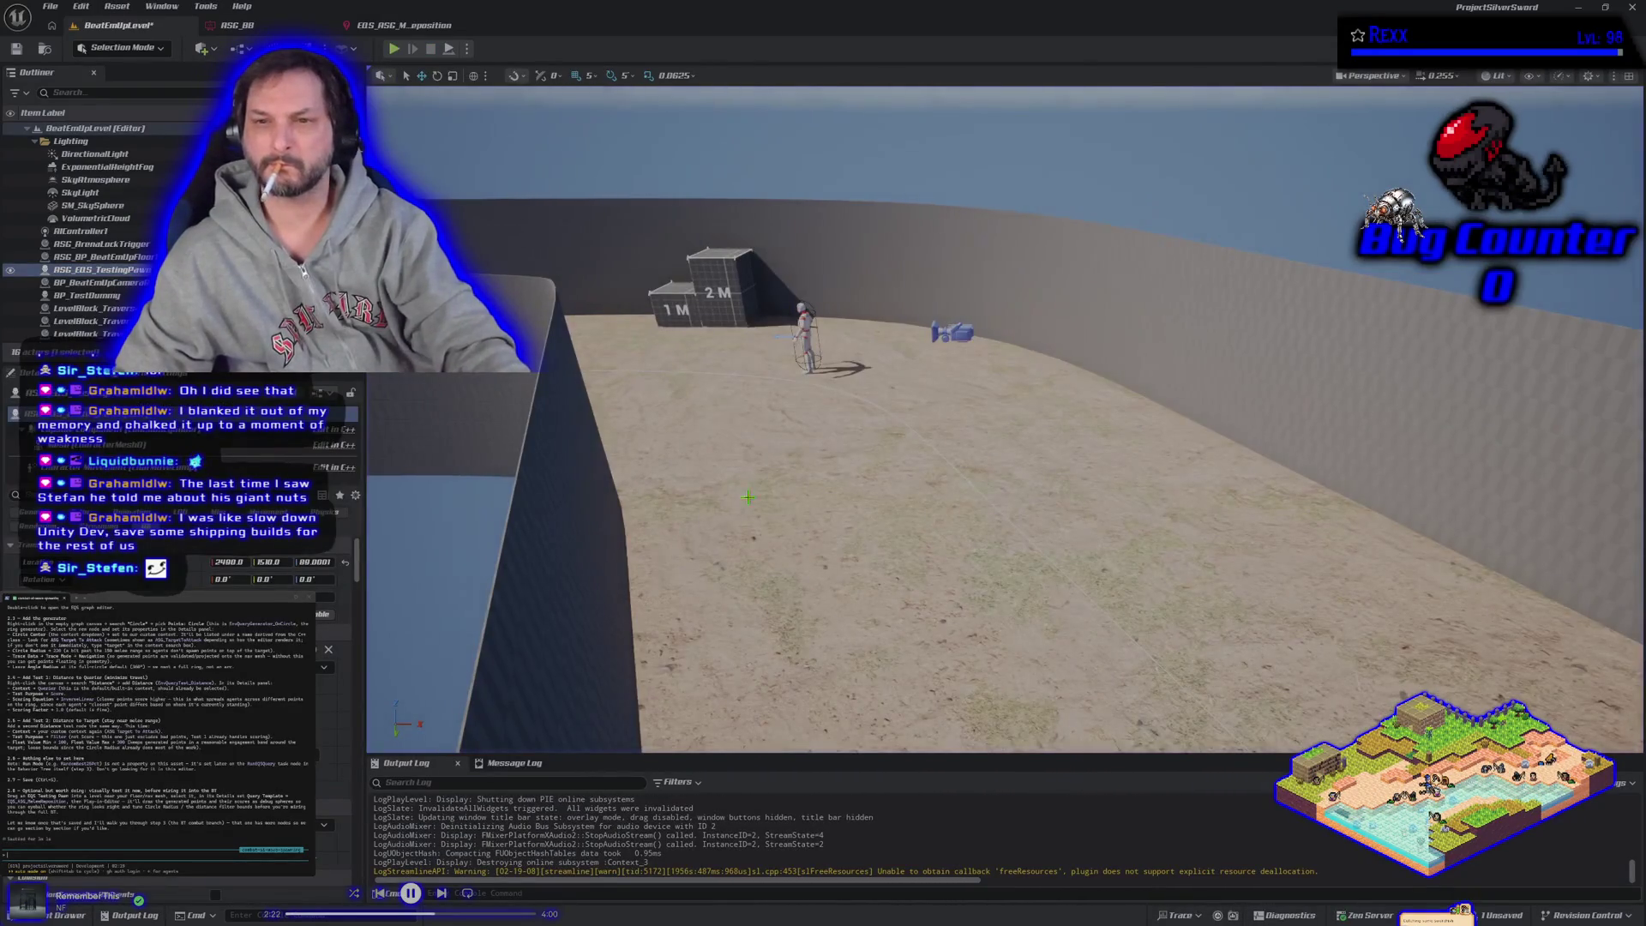
drag(747, 496, 754, 459)
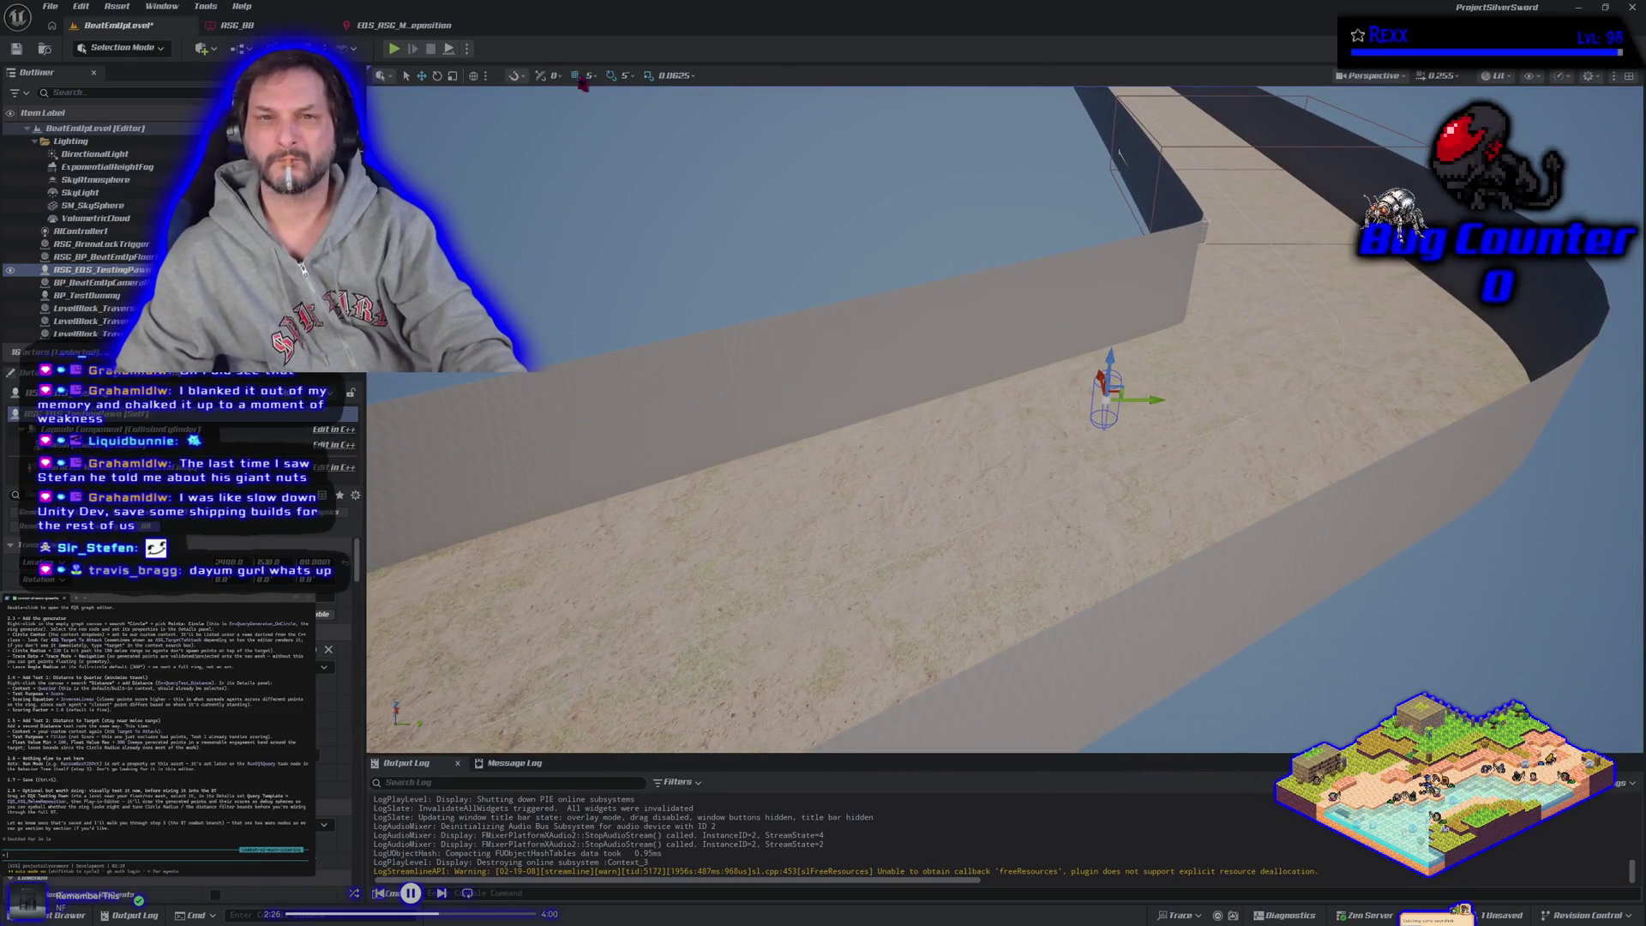
drag(754, 459, 720, 485)
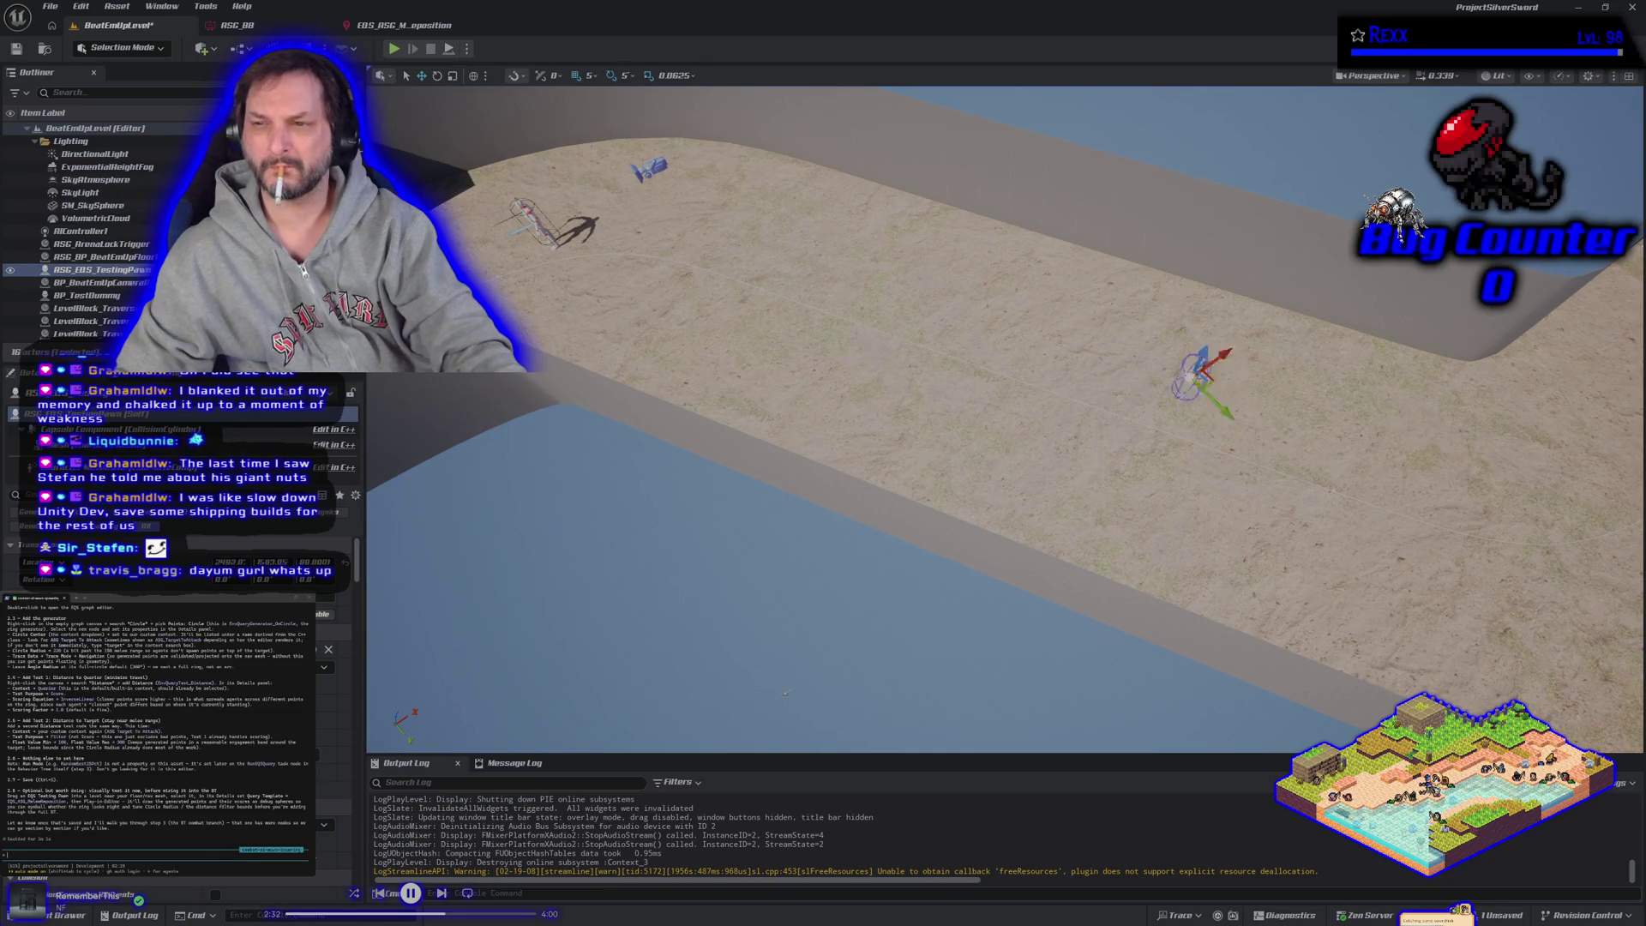
drag(1217, 375, 523, 310)
mouse_move(746, 458)
mouse_down()
mouse_move(815, 458)
mouse_move(828, 422)
mouse_up()
mouse_move(896, 471)
mouse_down()
mouse_move(884, 385)
mouse_move(879, 423)
mouse_up()
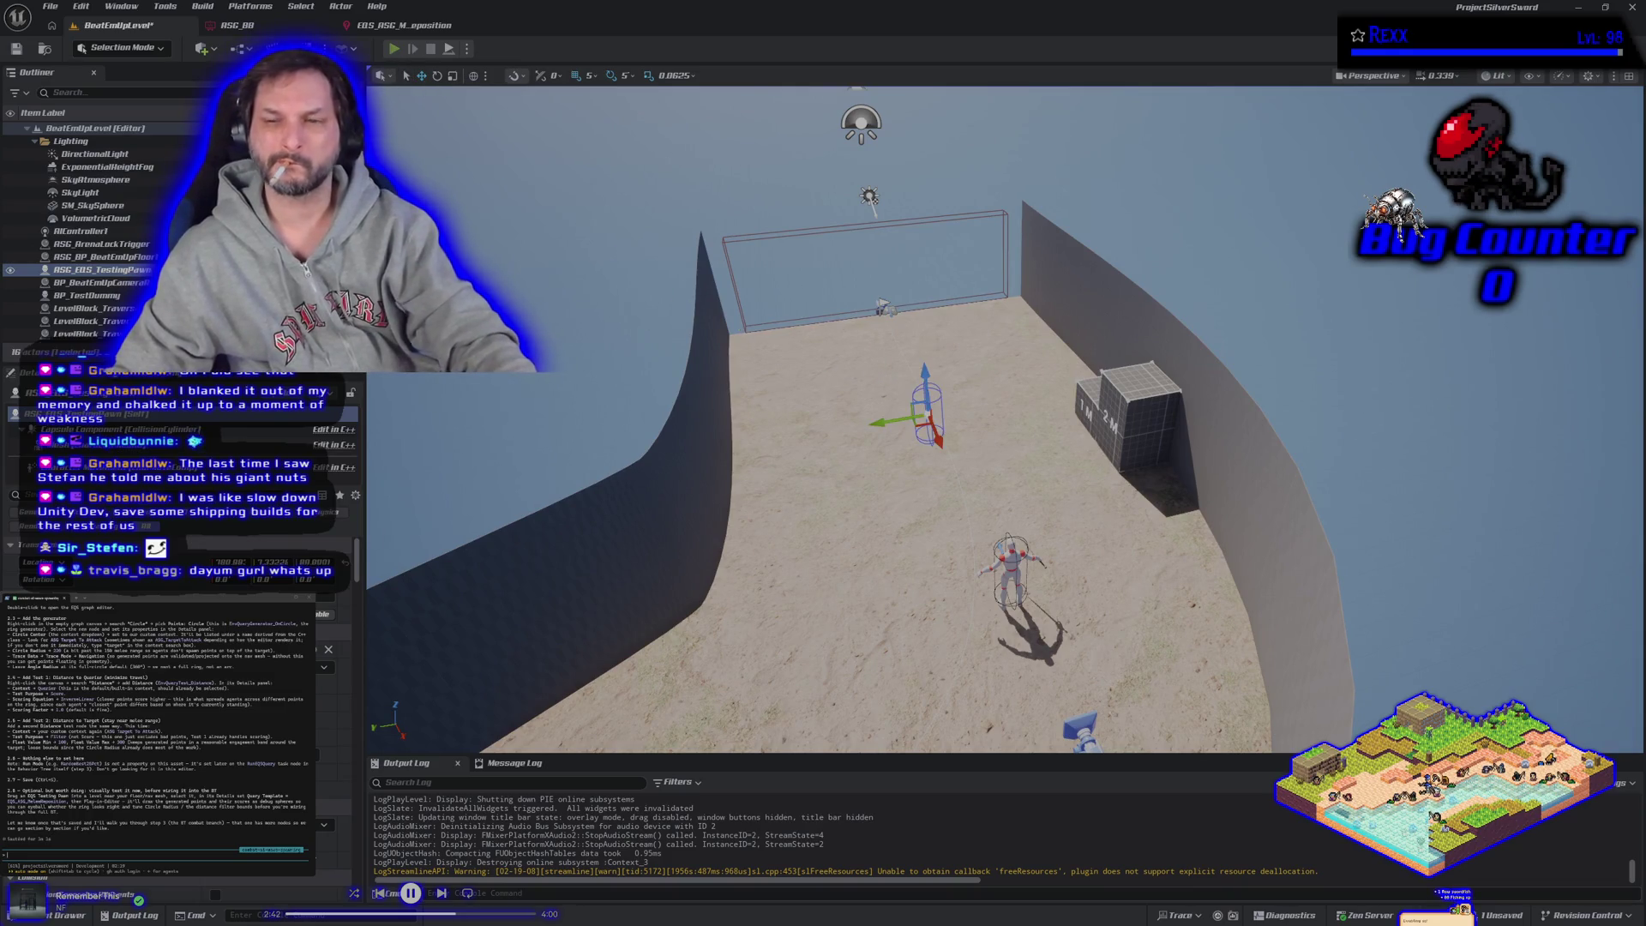
Step: Play-test again, bring the view to the 1M/2M blocks, and open the environment query list
click(394, 49)
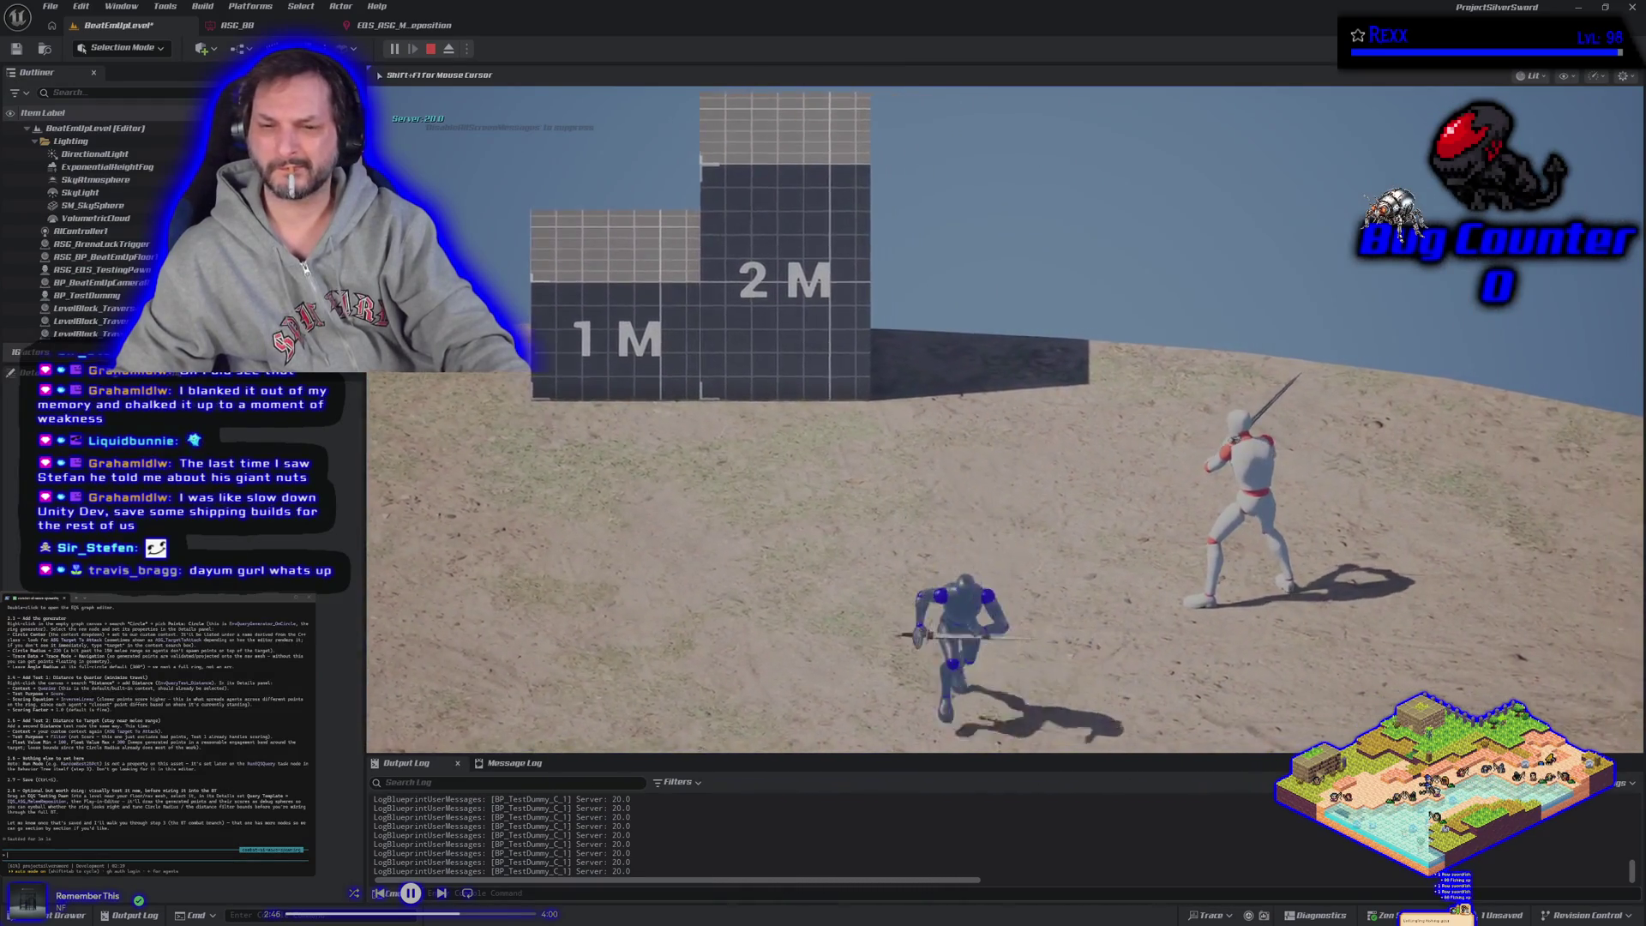
key(Escape)
drag(413, 608, 412, 566)
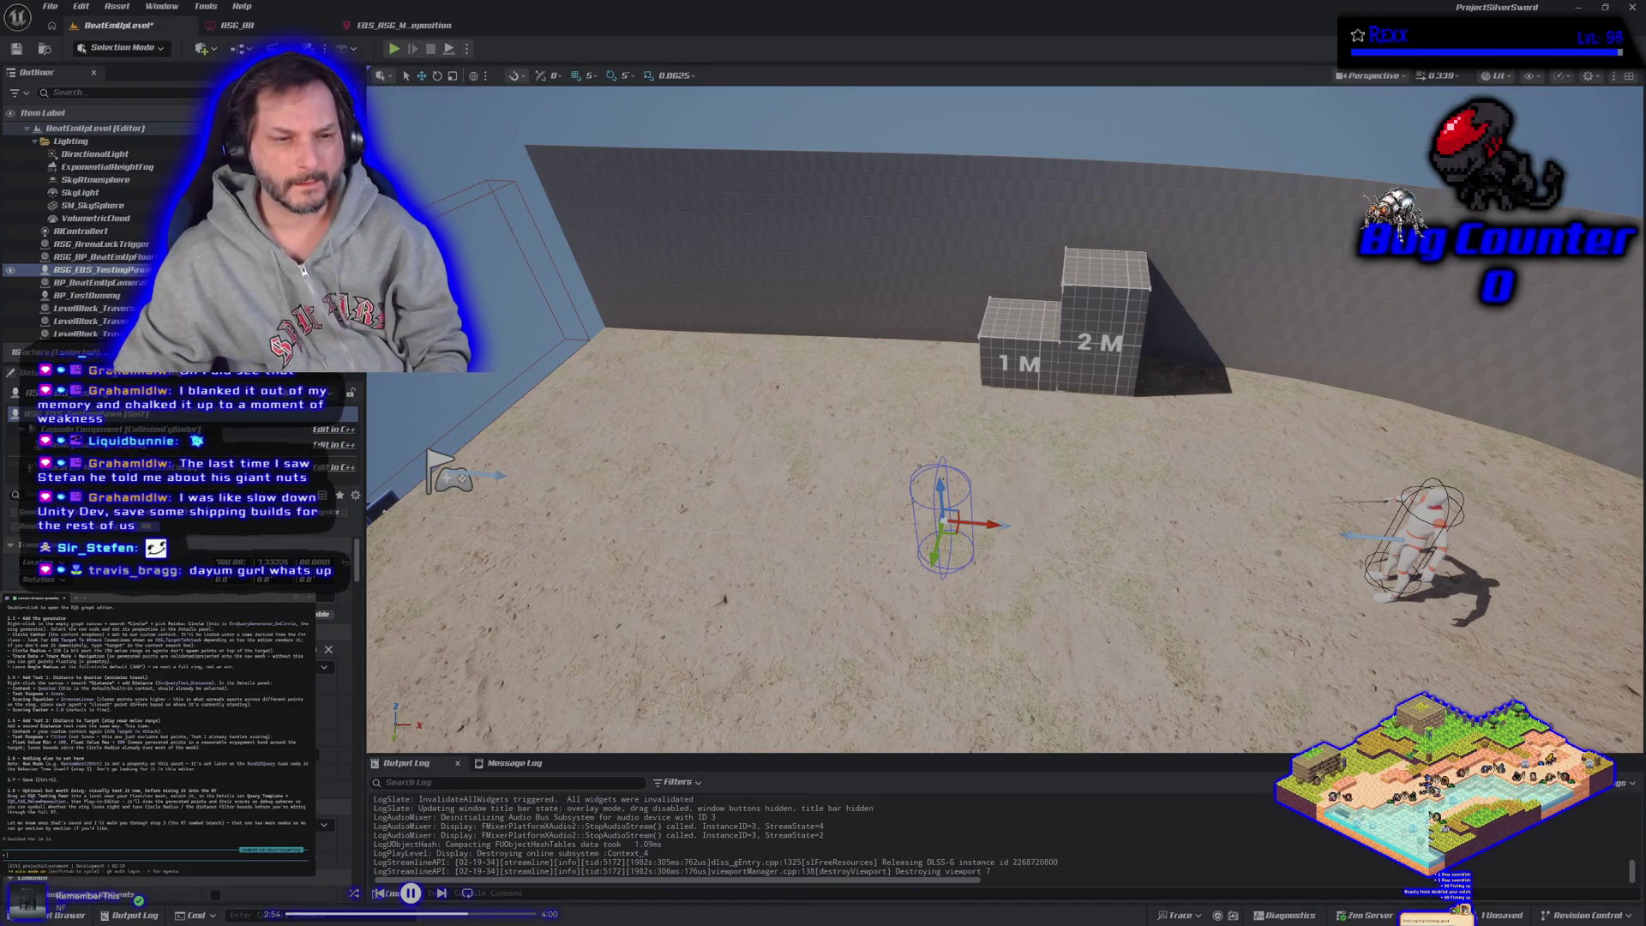
scroll(334, 686, down, 3)
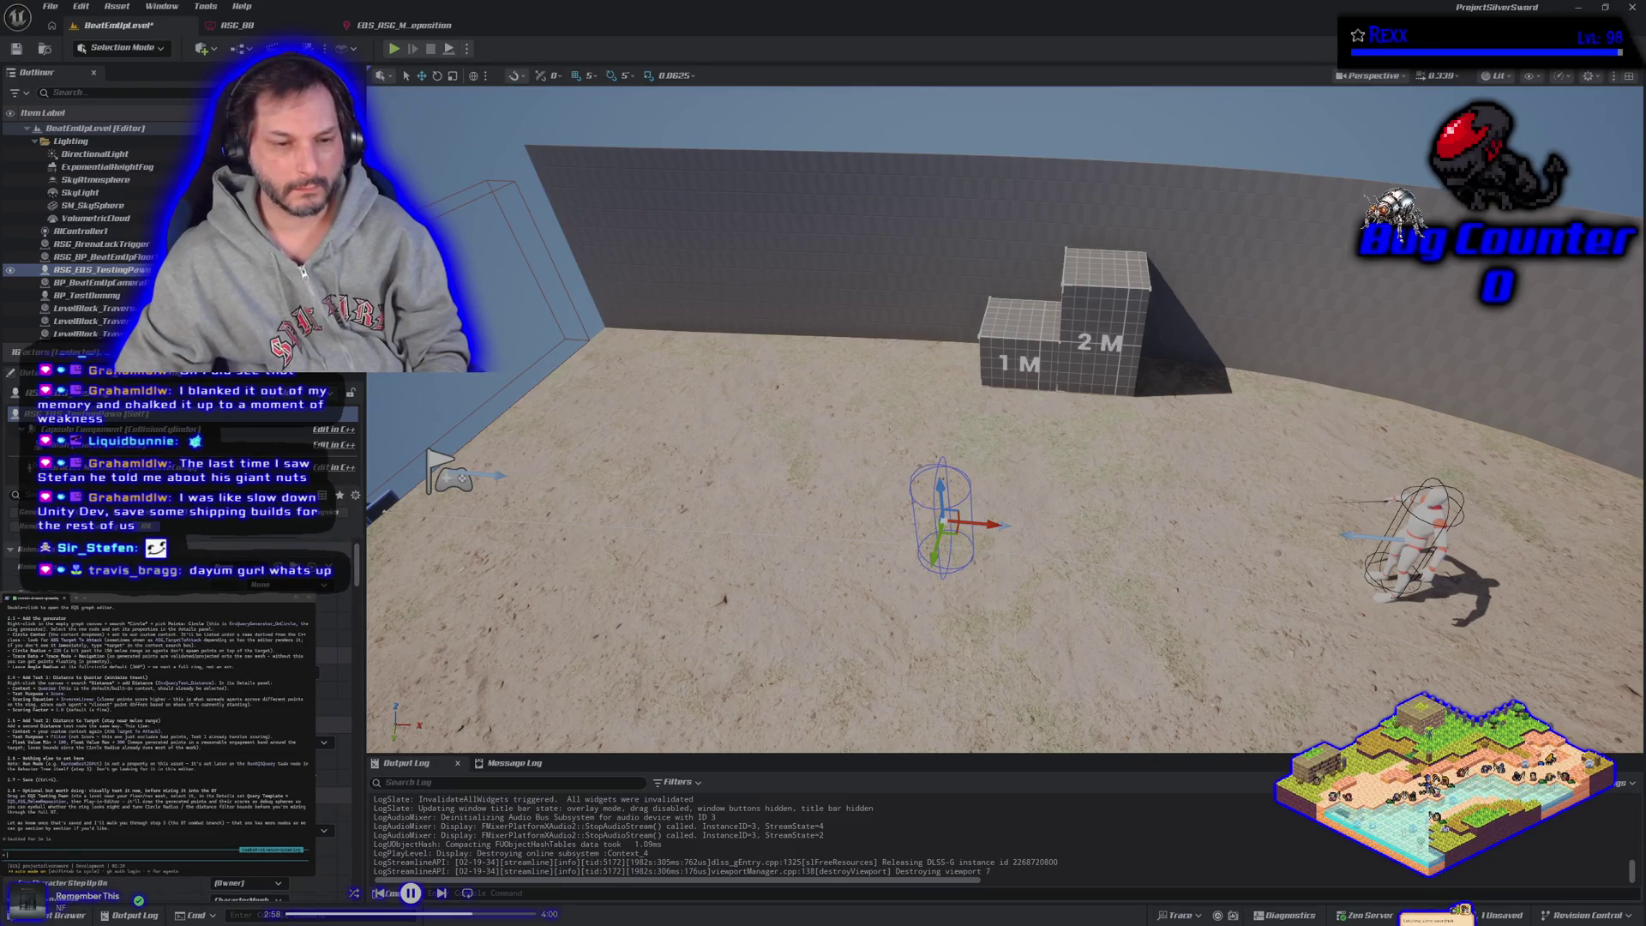
scroll(180, 686, down, 5)
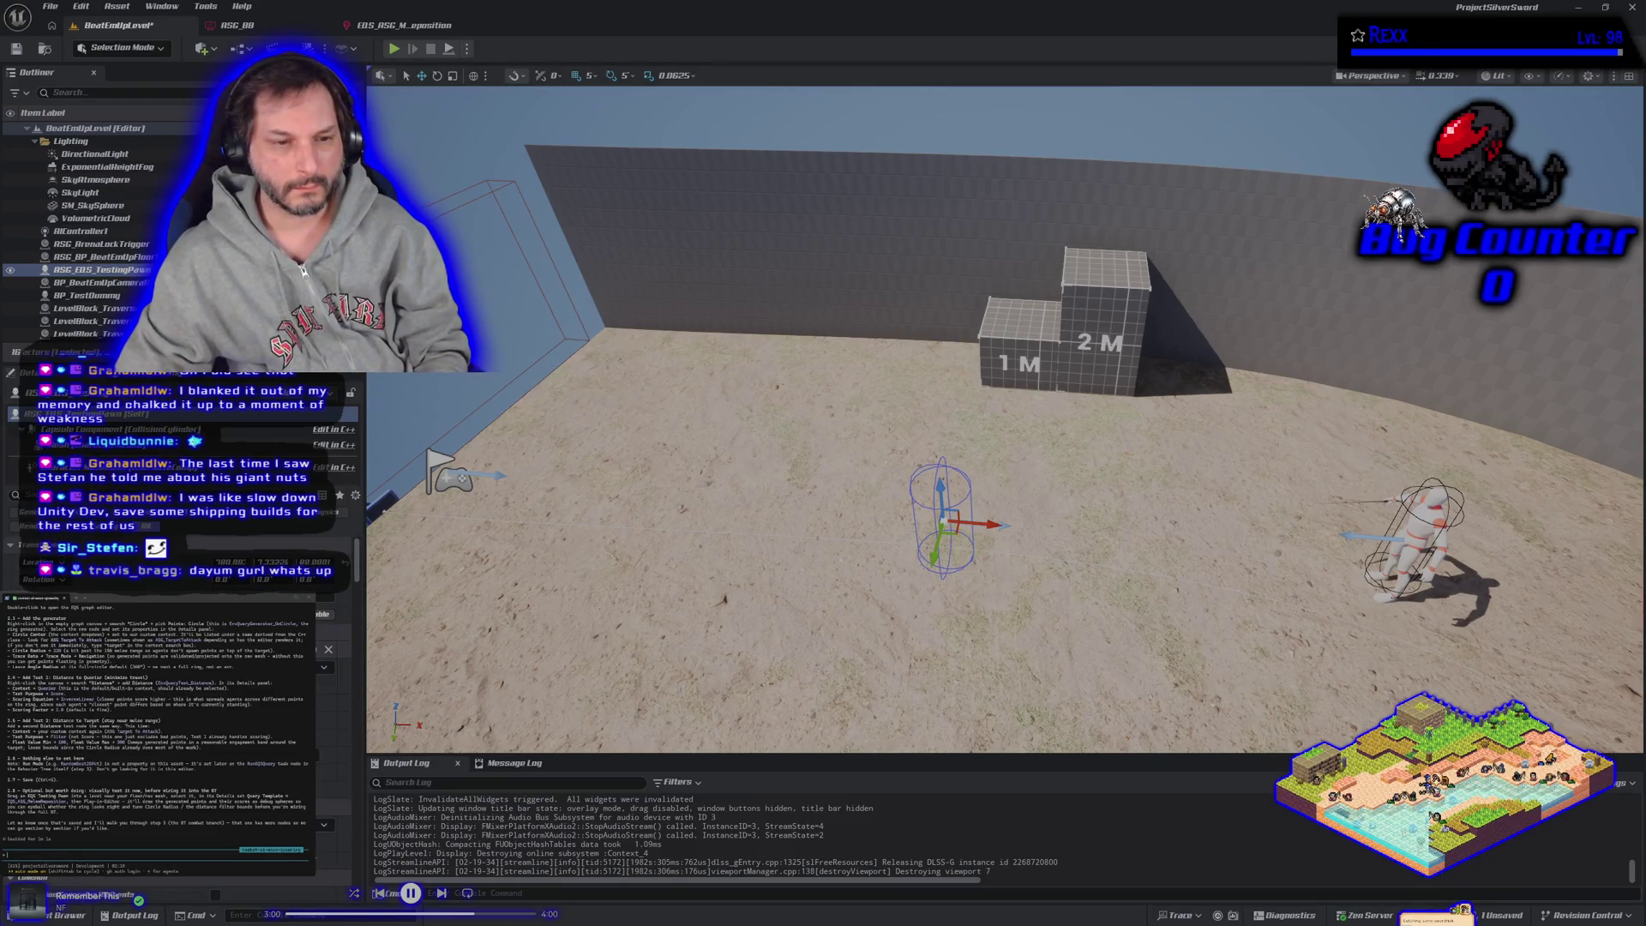
scroll(180, 557, up, 8)
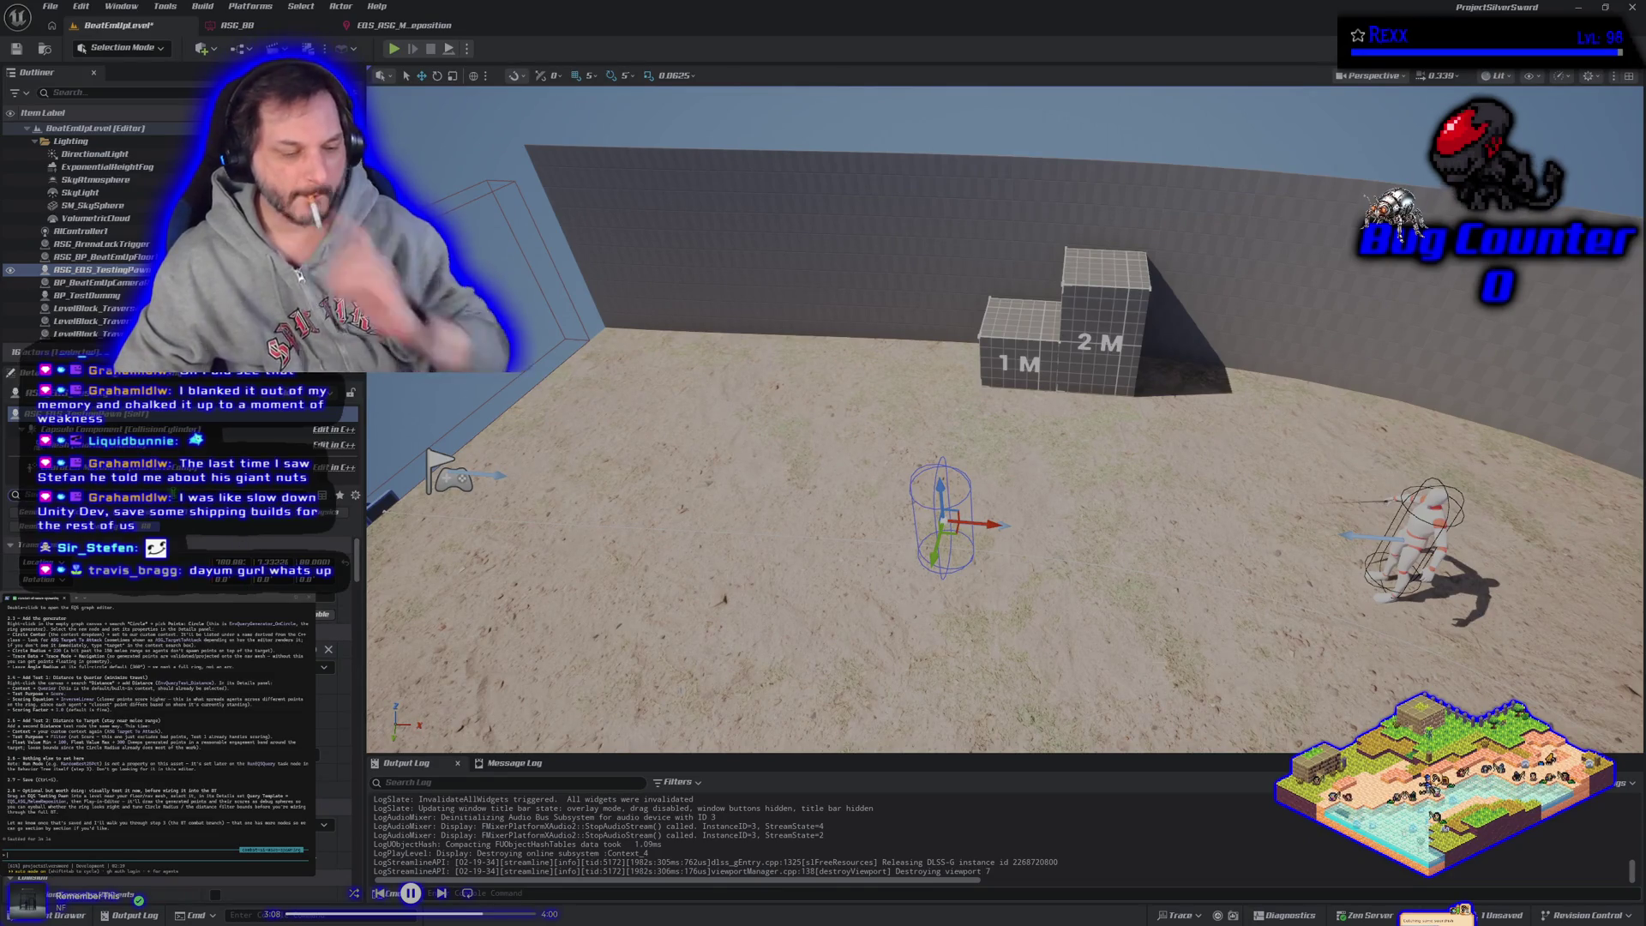
scroll(180, 557, down, 5)
scroll(180, 686, down, 3)
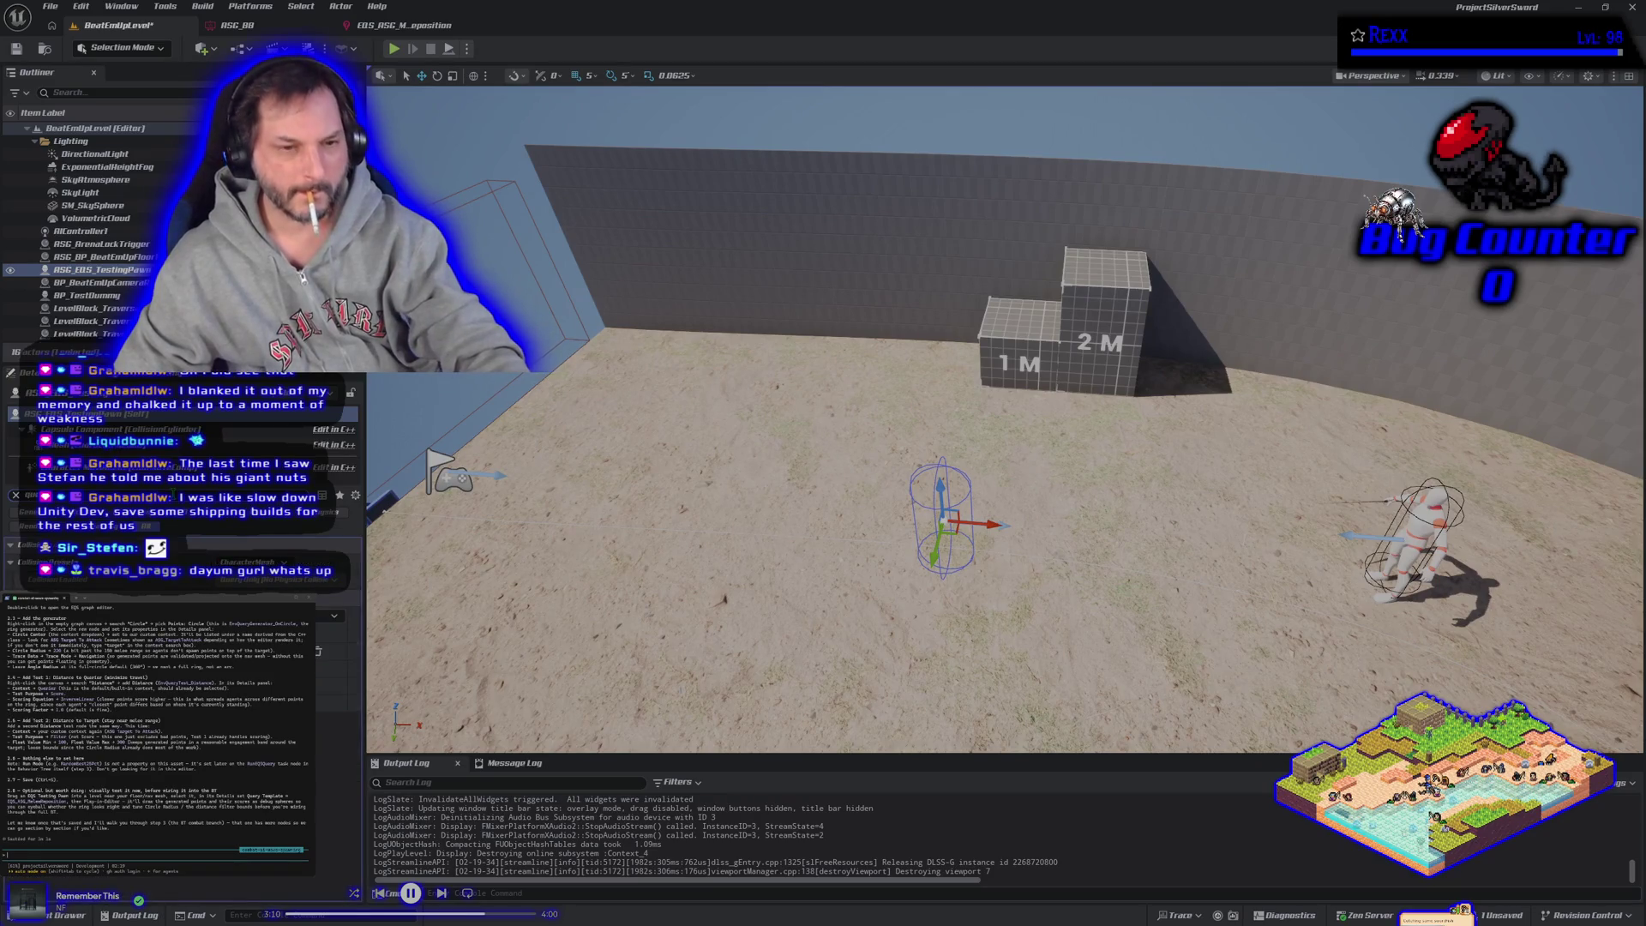
click(334, 615)
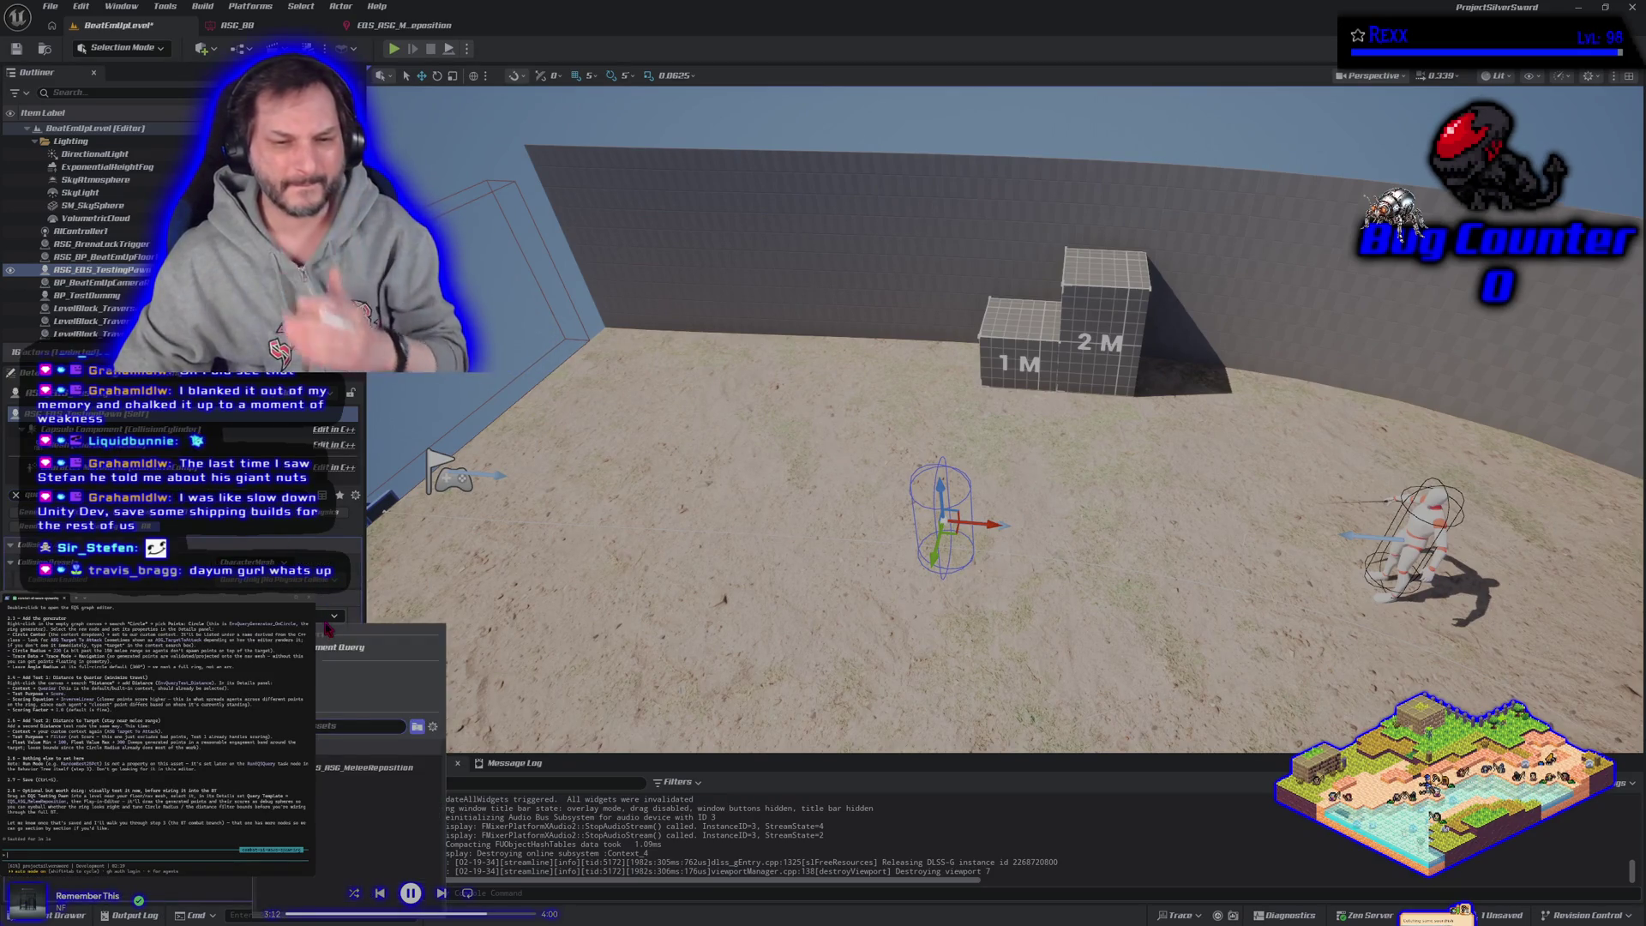
Step: Assign the MeleeReposition query to the testing pawn, save the level, and run a short play test
click(358, 769)
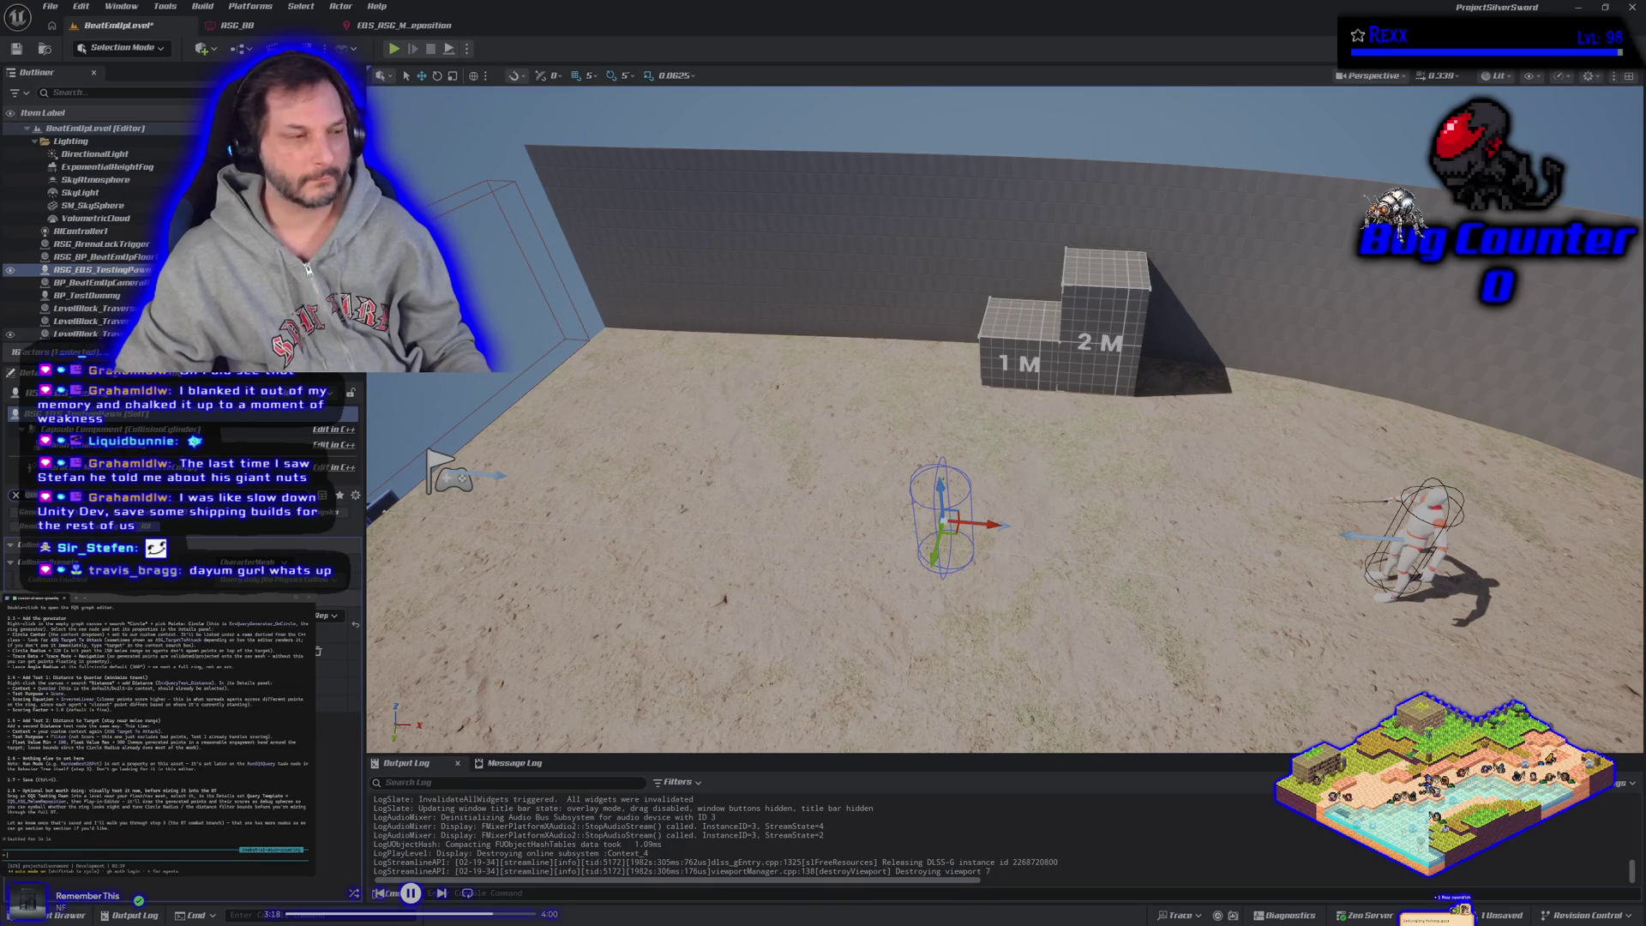
click(17, 49)
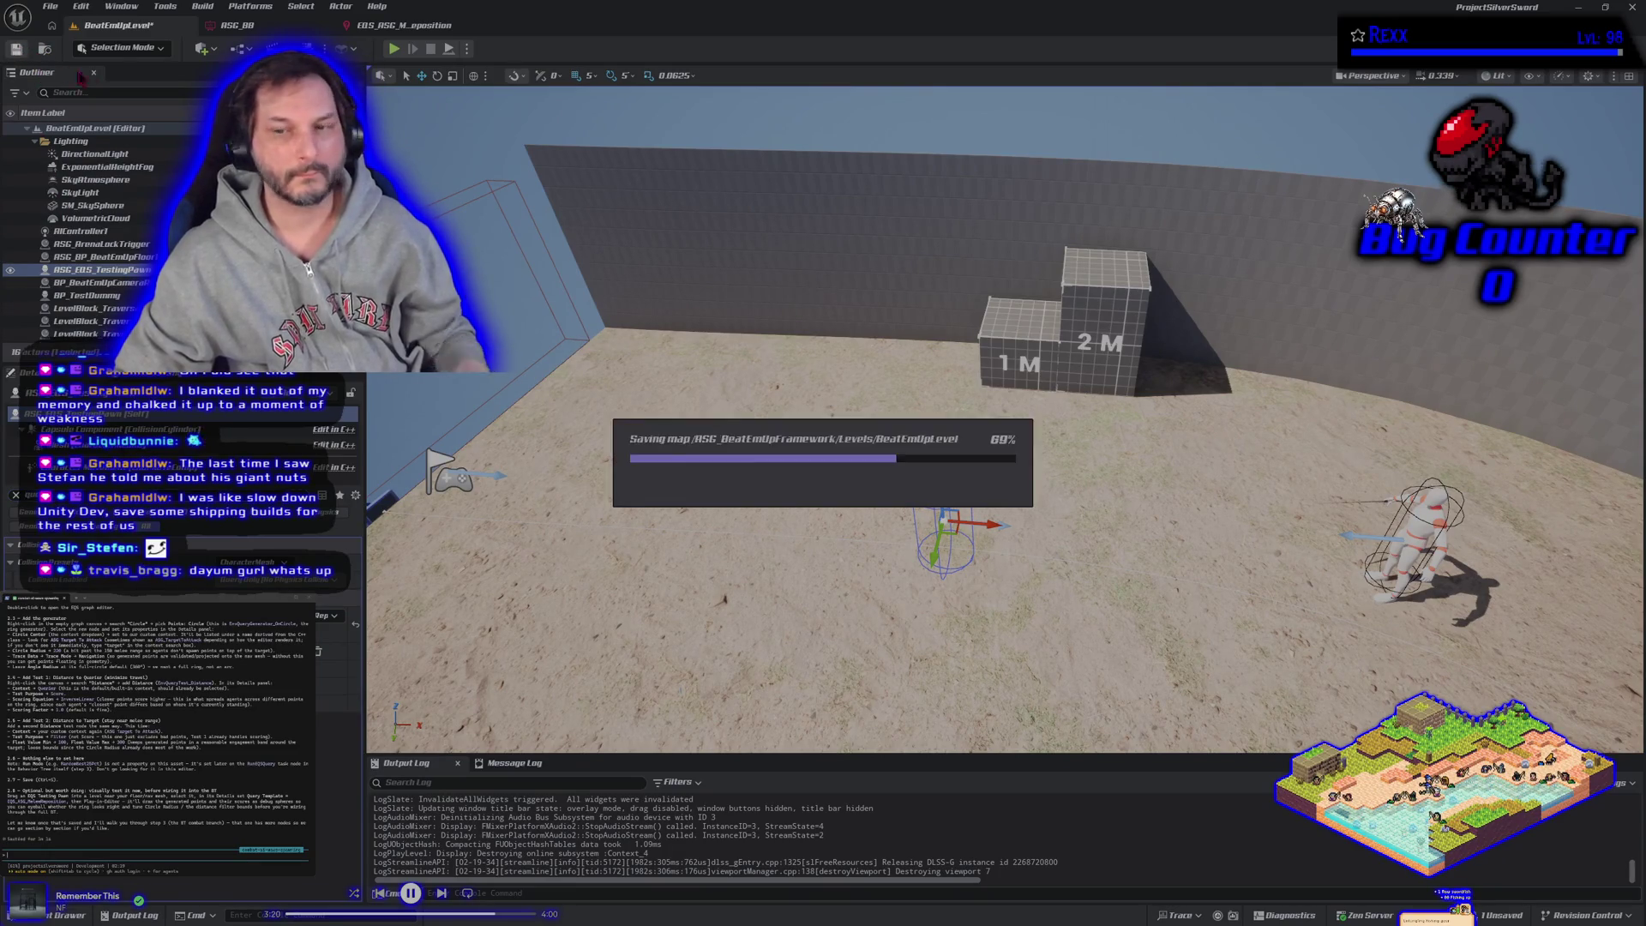
key(alt+p)
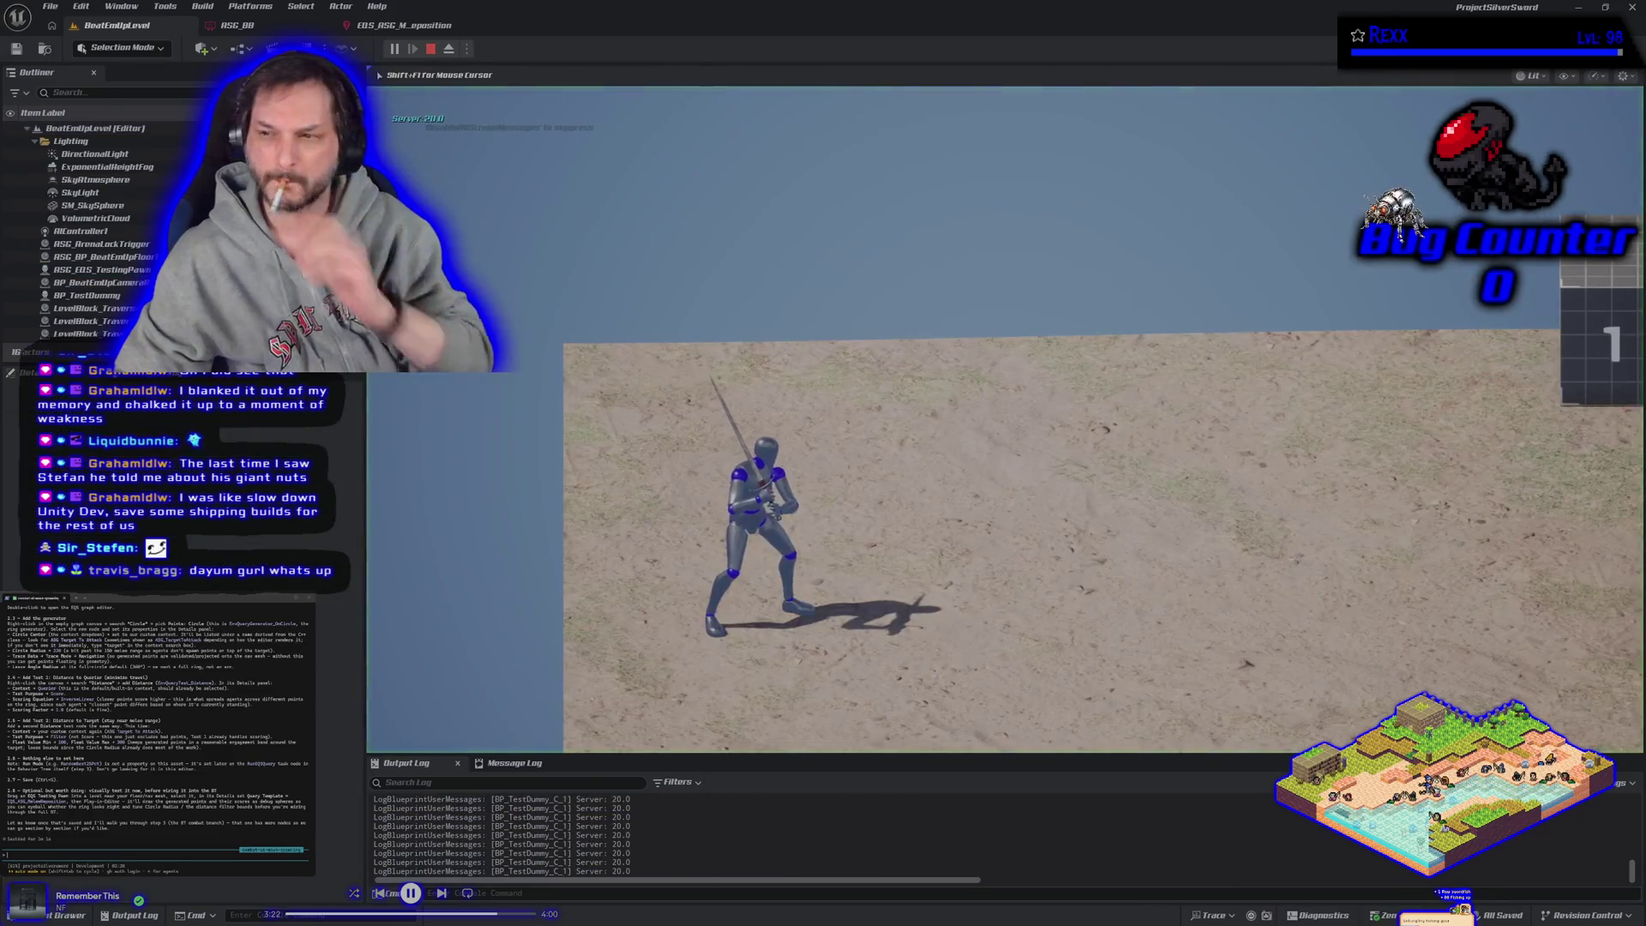
key(d)
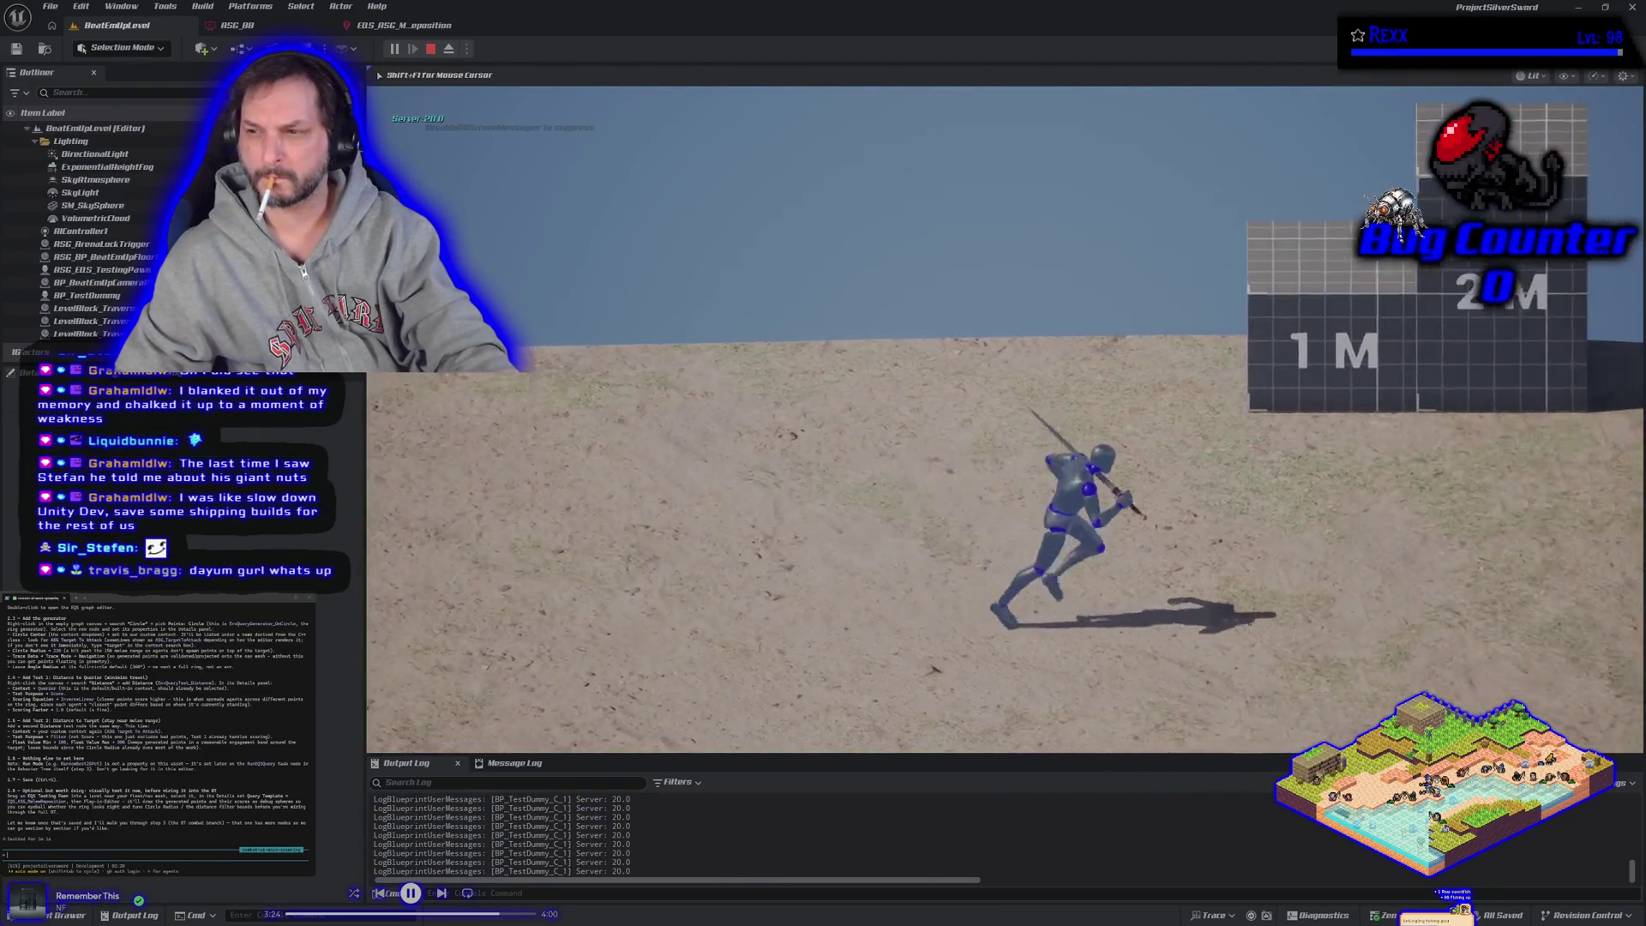
key(Escape)
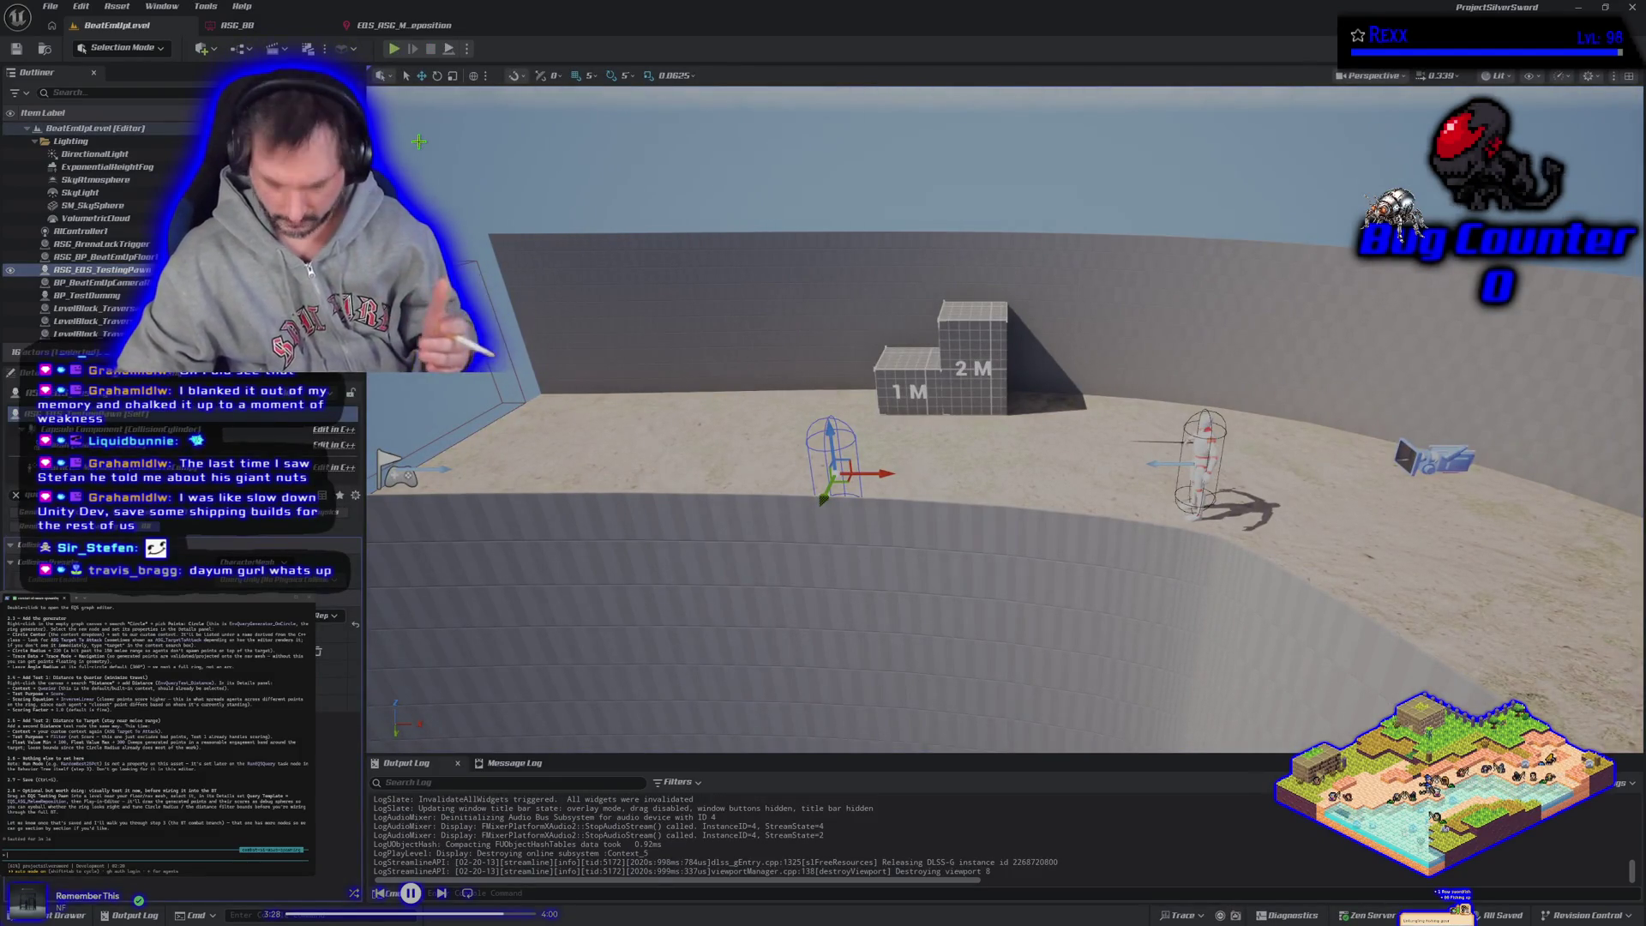
Step: Open the melee reposition query and detach its editor into a floating window
drag(725, 642, 701, 515)
click(403, 25)
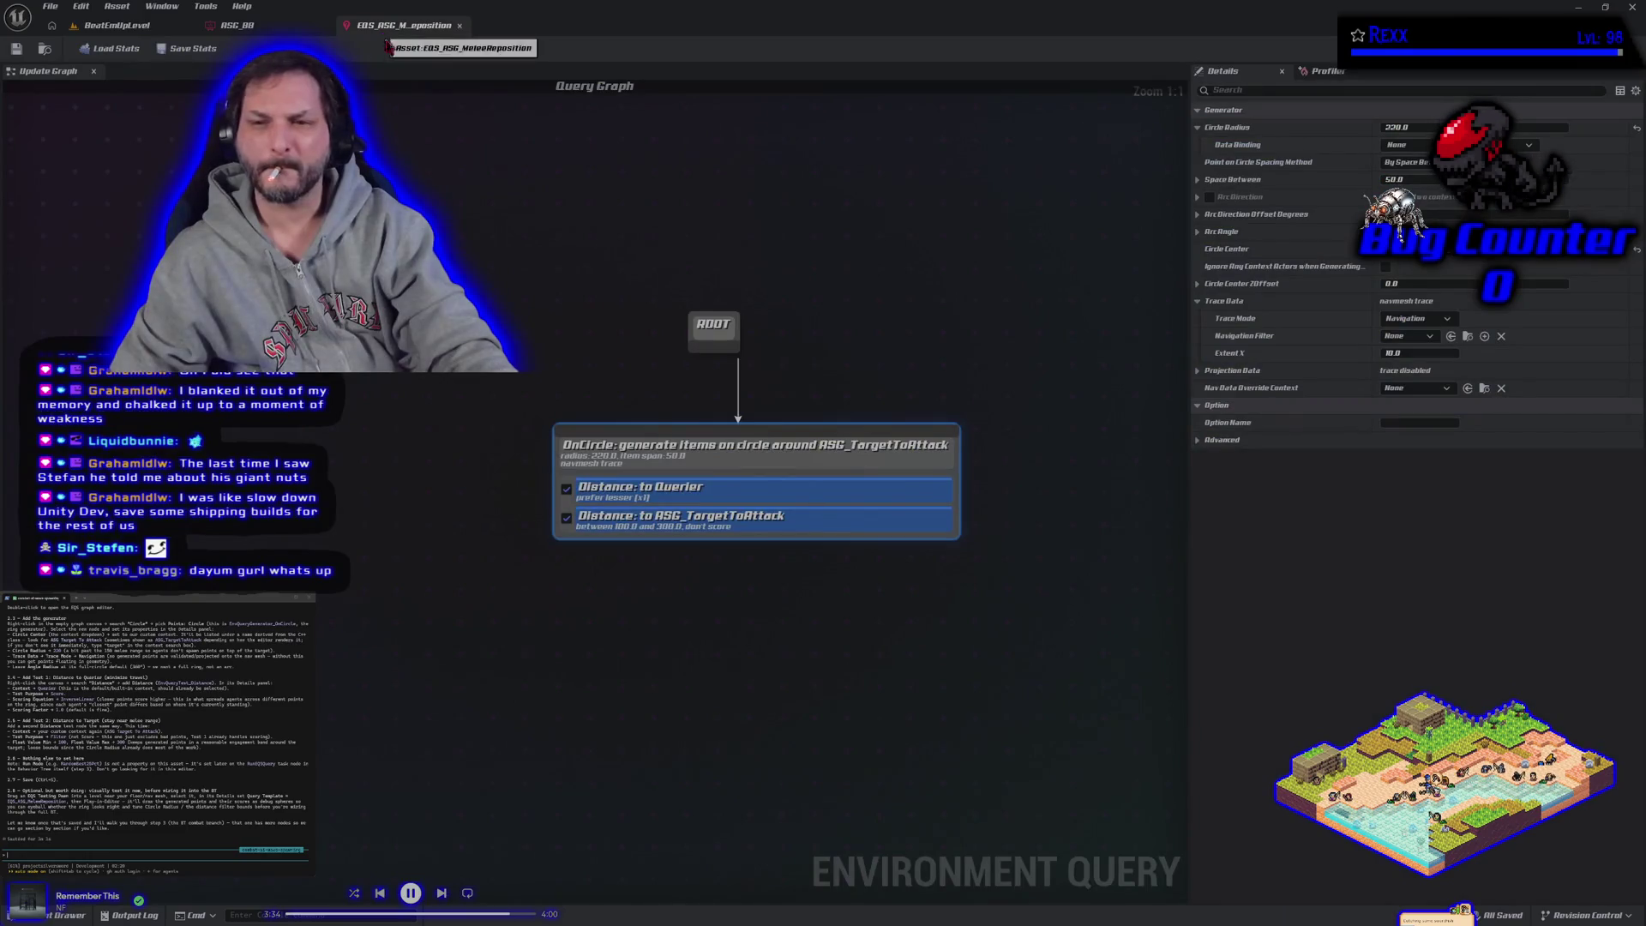
click(661, 456)
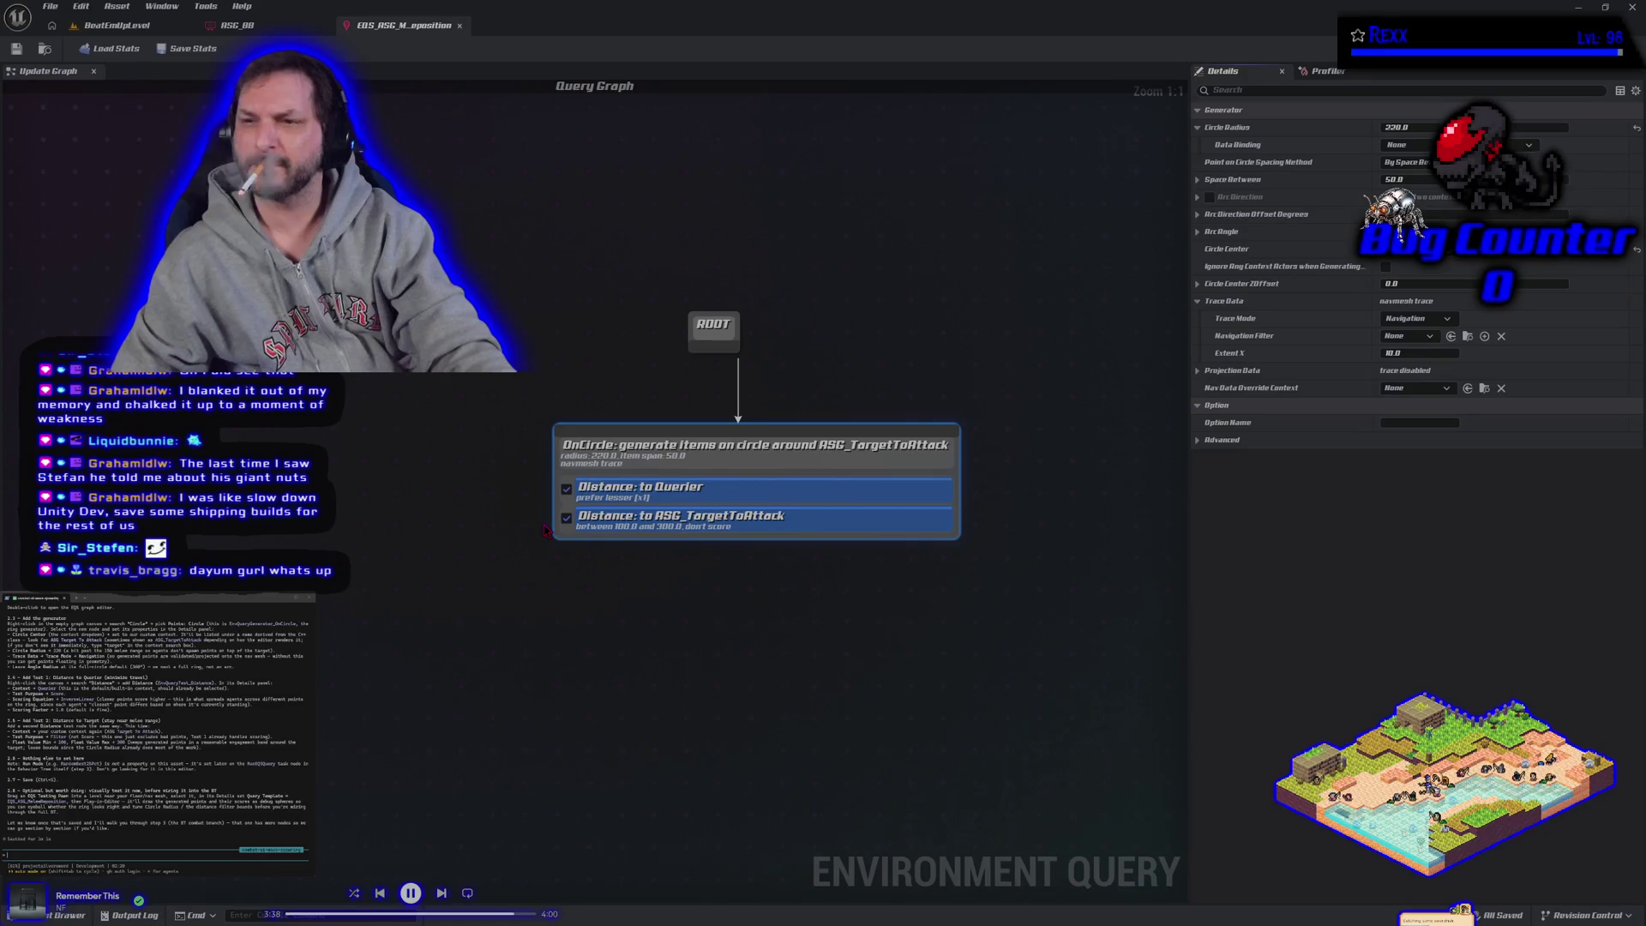
drag(403, 25, 857, 214)
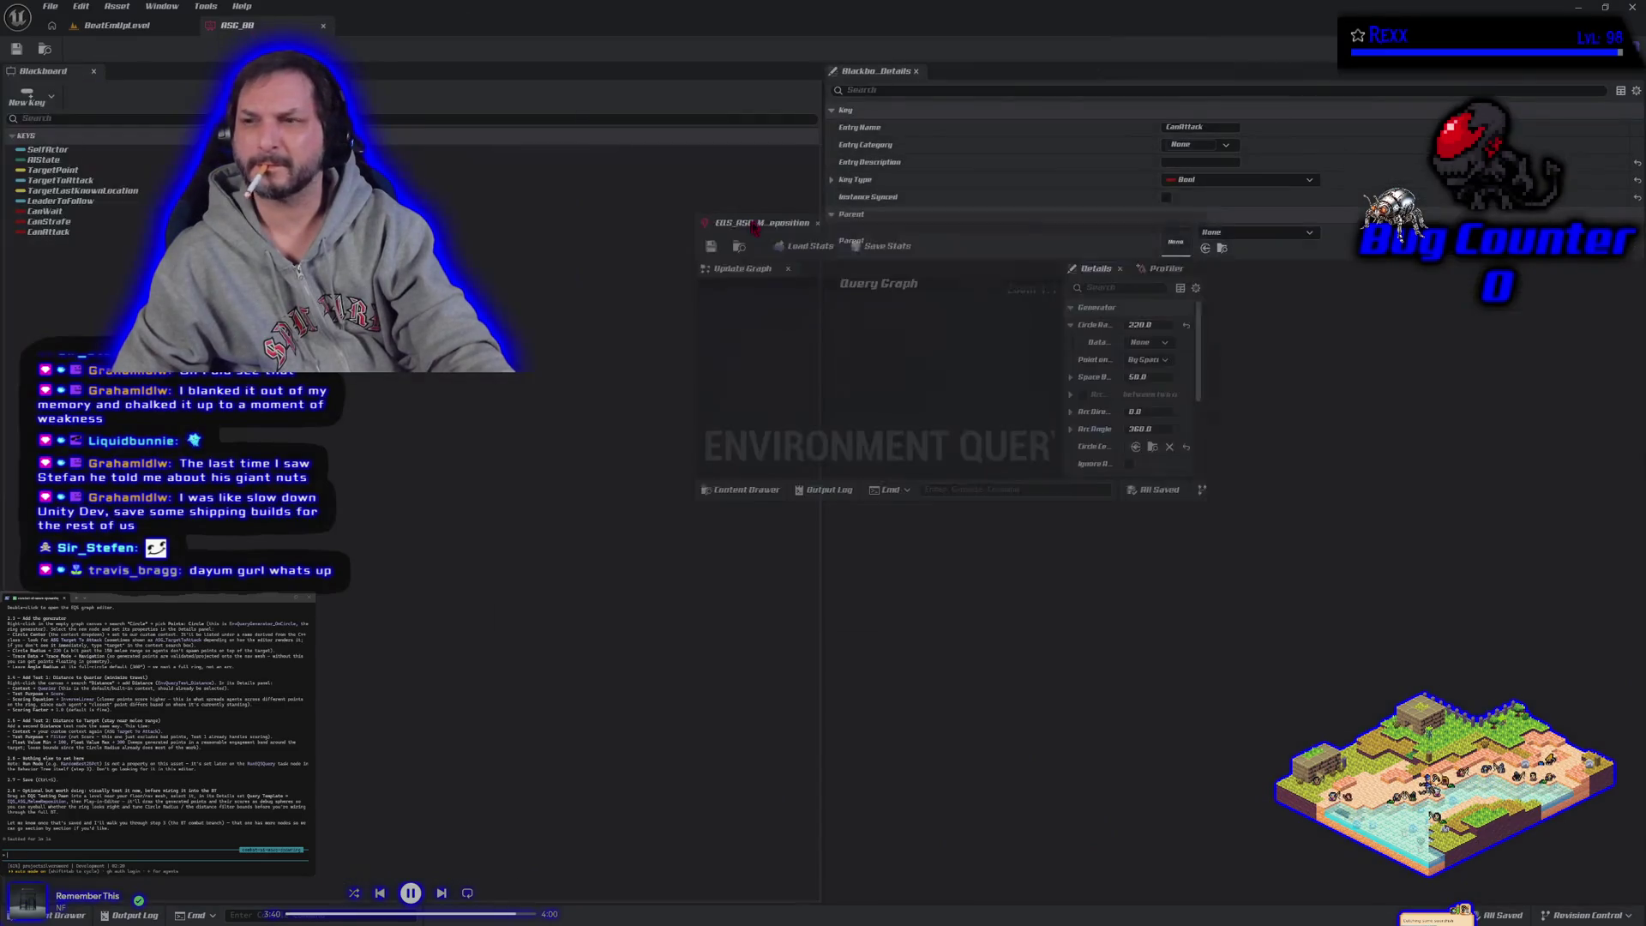
click(116, 24)
mouse_move(1063, 210)
mouse_down()
mouse_move(1325, 219)
mouse_move(1263, 154)
mouse_up()
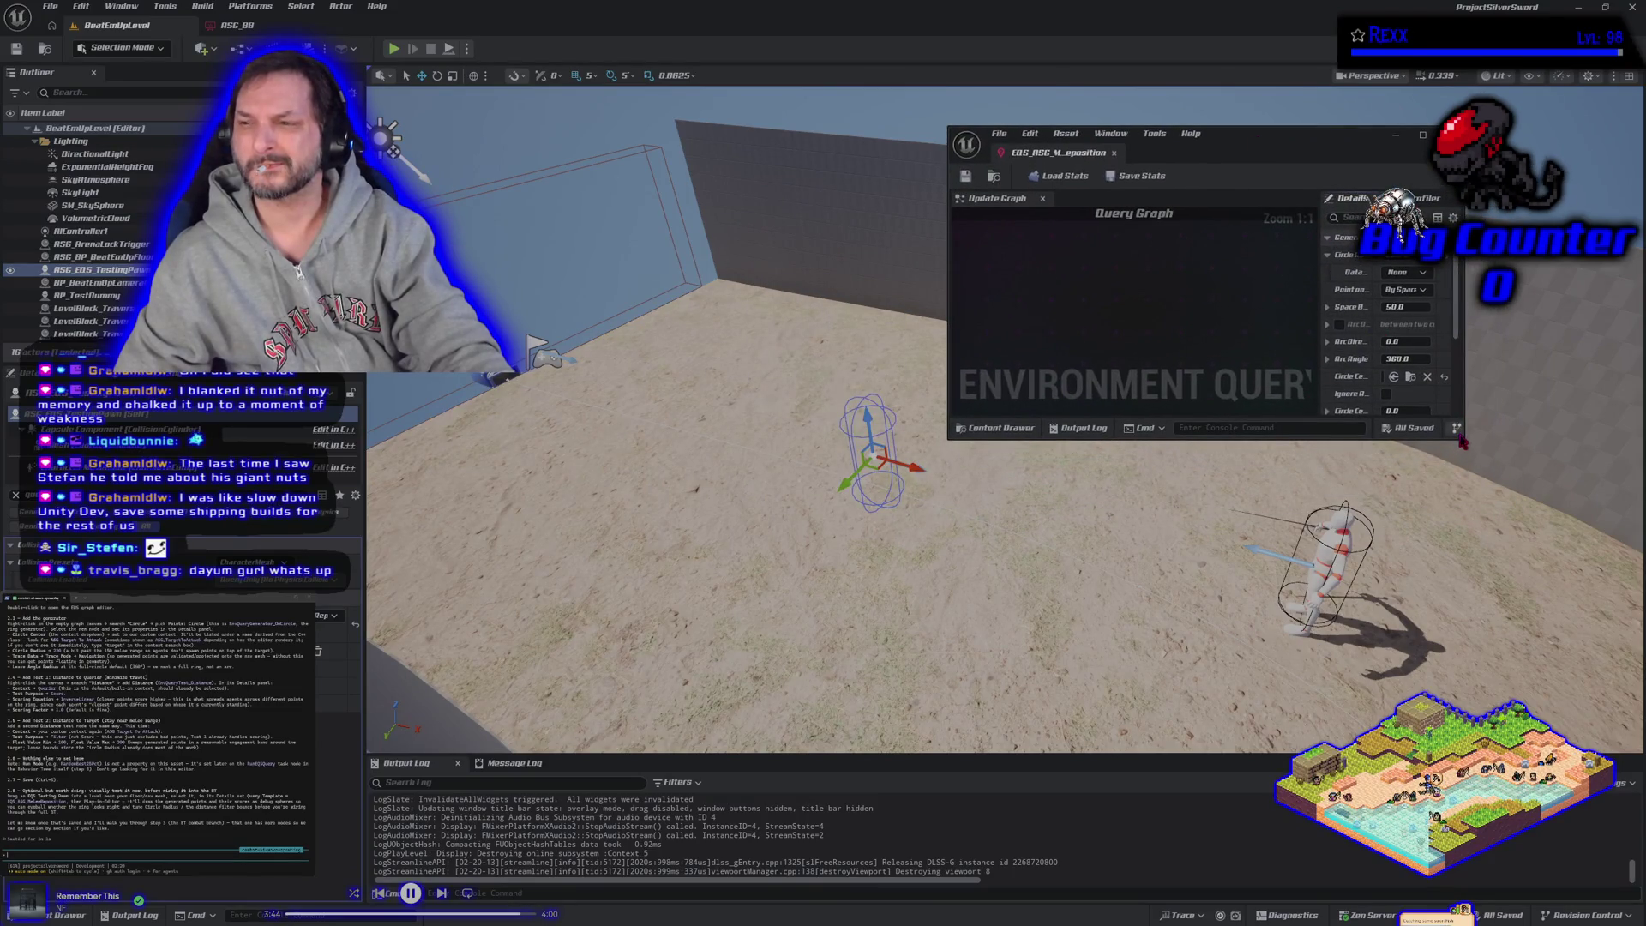
Step: Enlarge the query window, frame the graph, and inspect both Distance tests and the OnCircle generator
drag(1465, 443, 1617, 775)
key(Home)
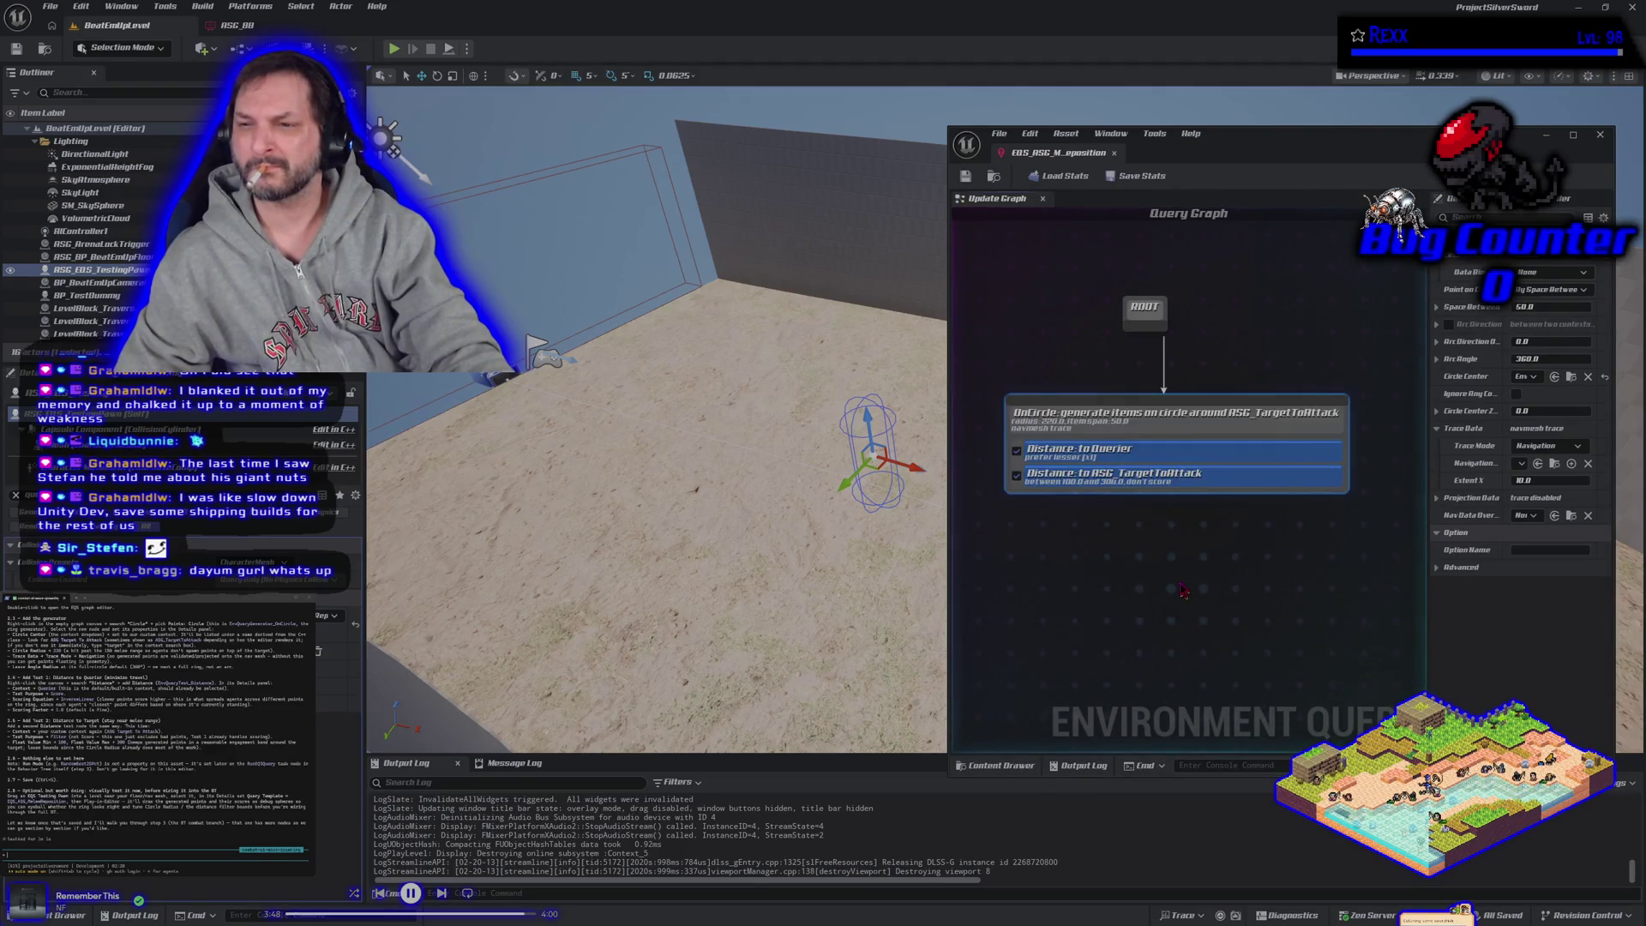
click(1171, 462)
click(1230, 482)
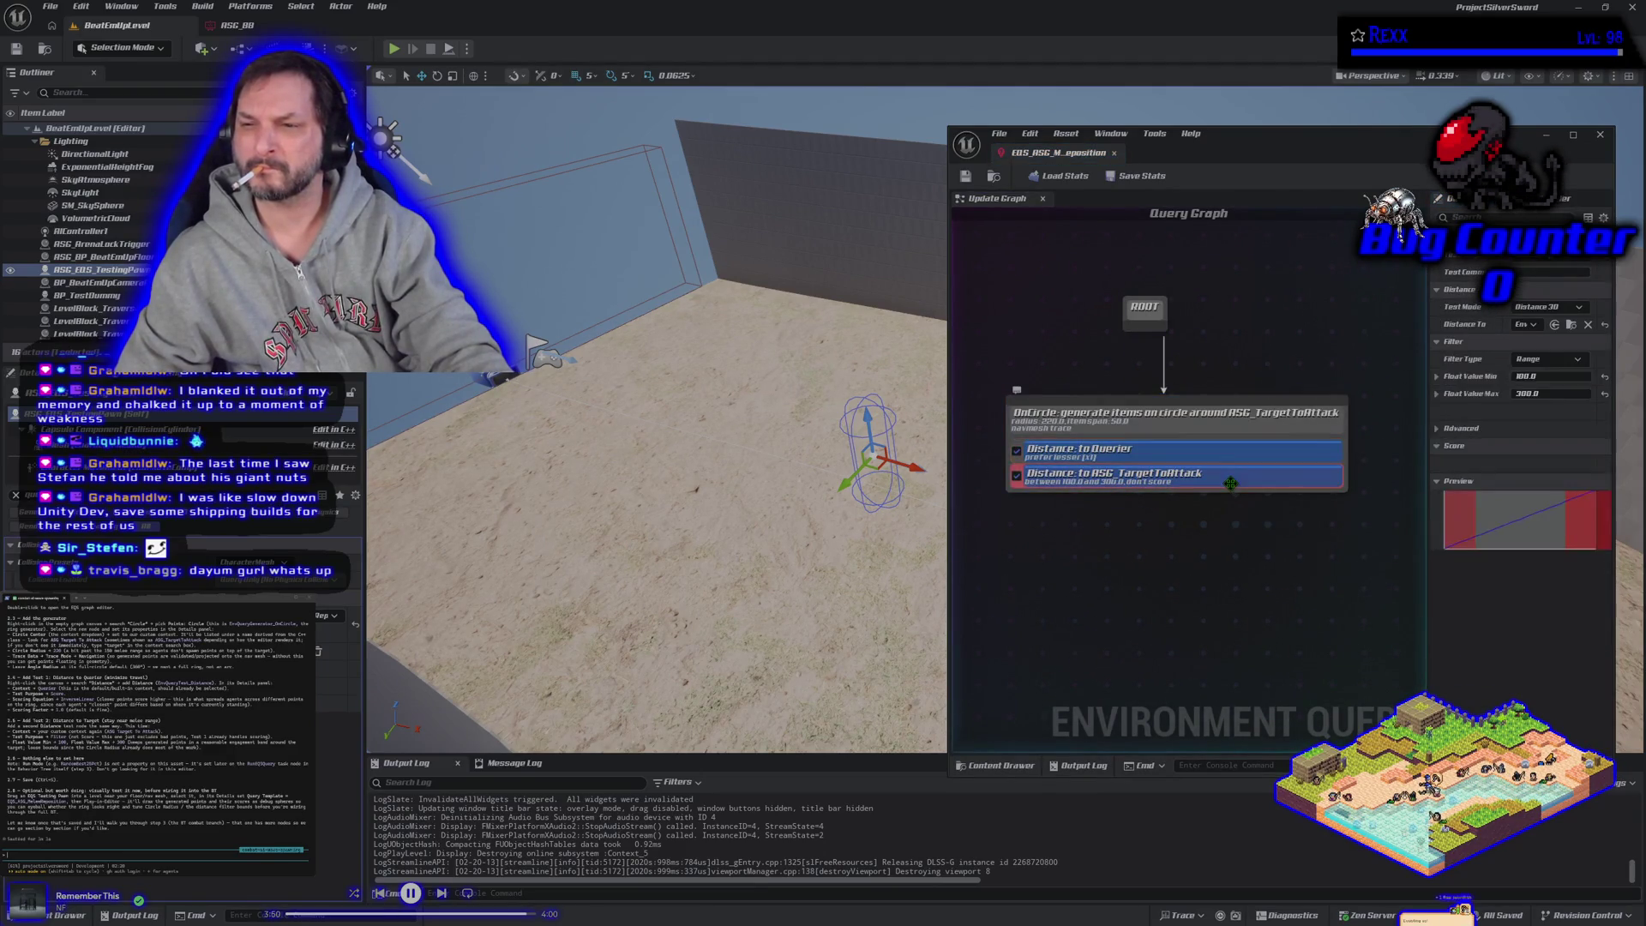
click(1225, 417)
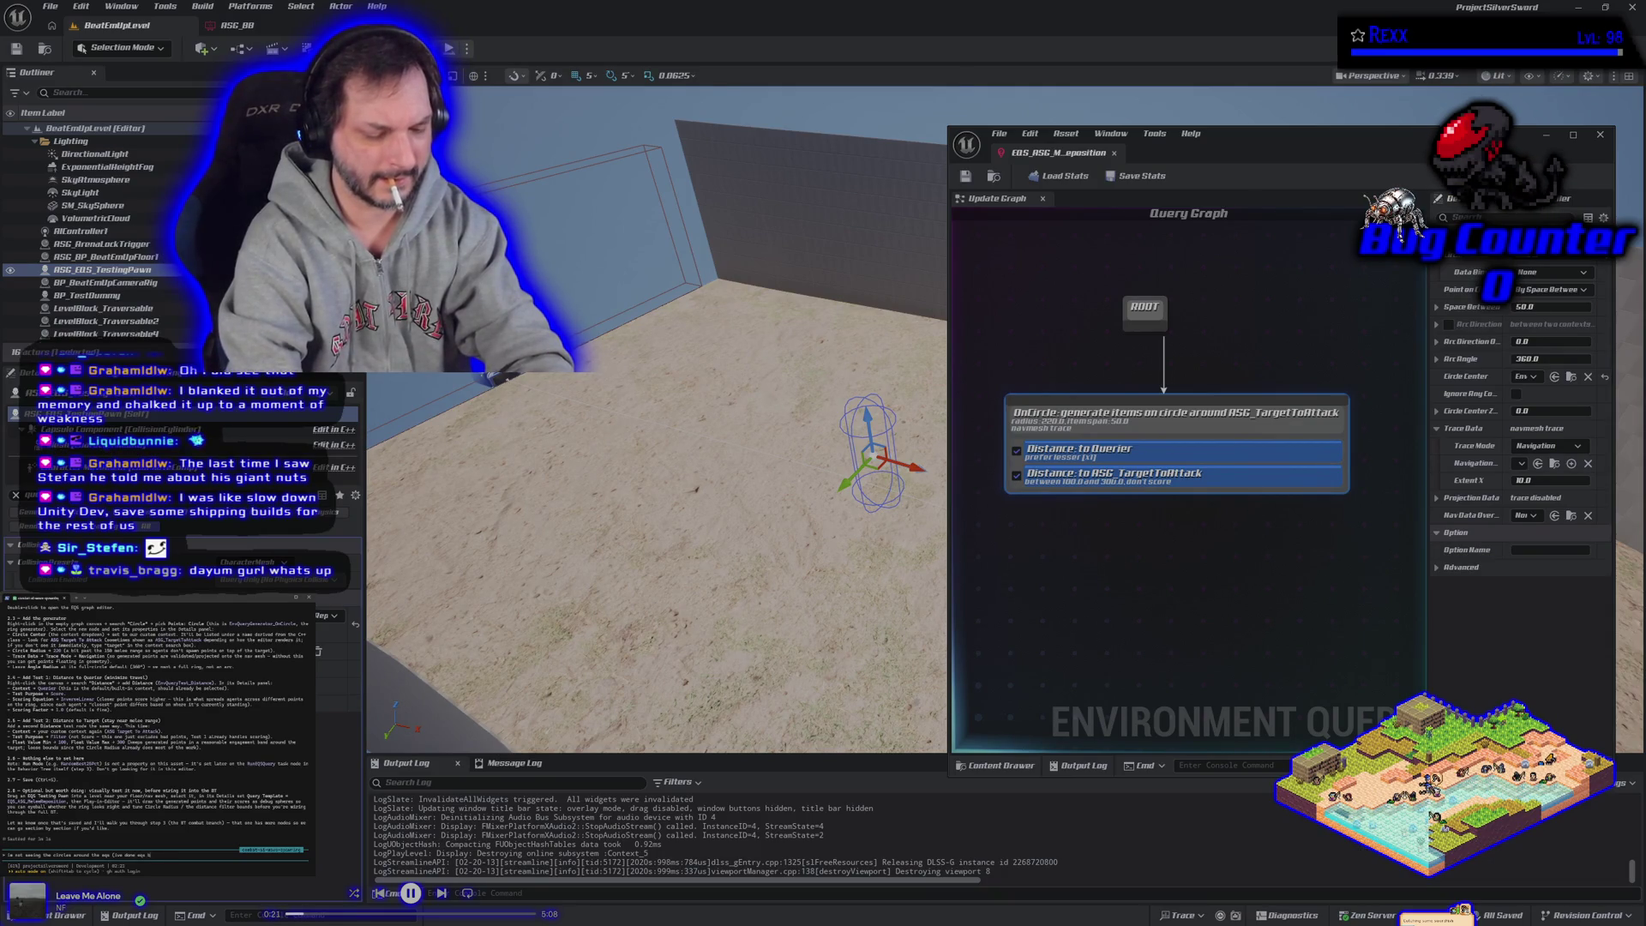
key(Return)
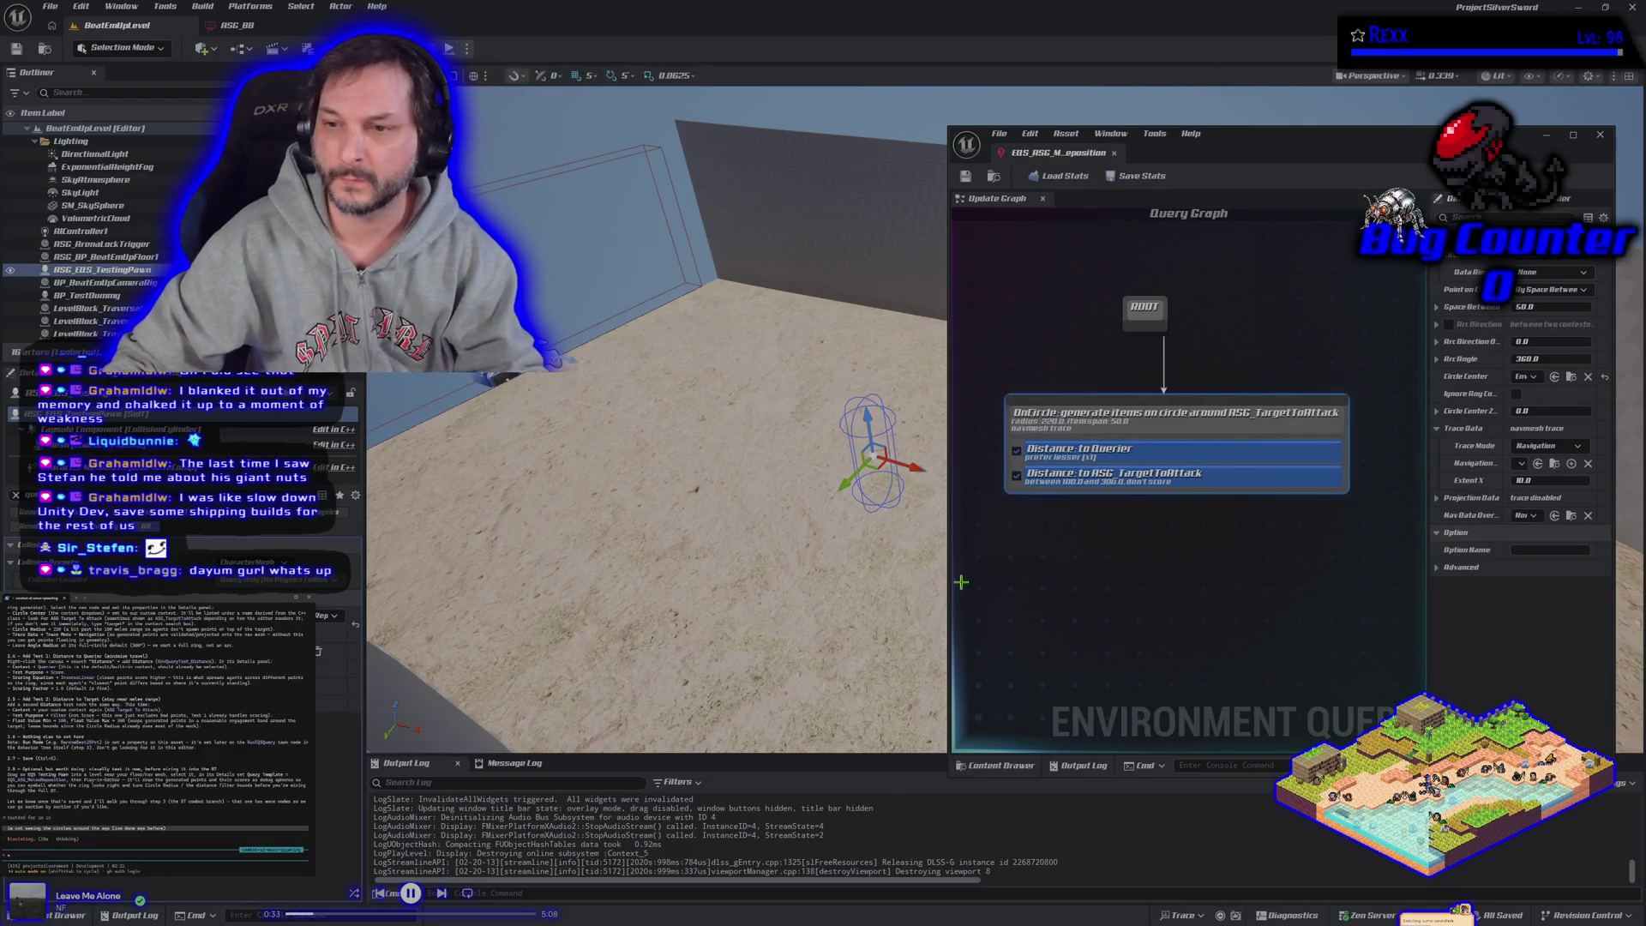
mouse_move(693, 546)
mouse_down()
mouse_move(673, 553)
mouse_move(703, 549)
mouse_move(690, 515)
mouse_move(668, 510)
mouse_move(652, 518)
mouse_move(677, 527)
mouse_move(668, 558)
mouse_move(686, 558)
mouse_move(624, 555)
mouse_up()
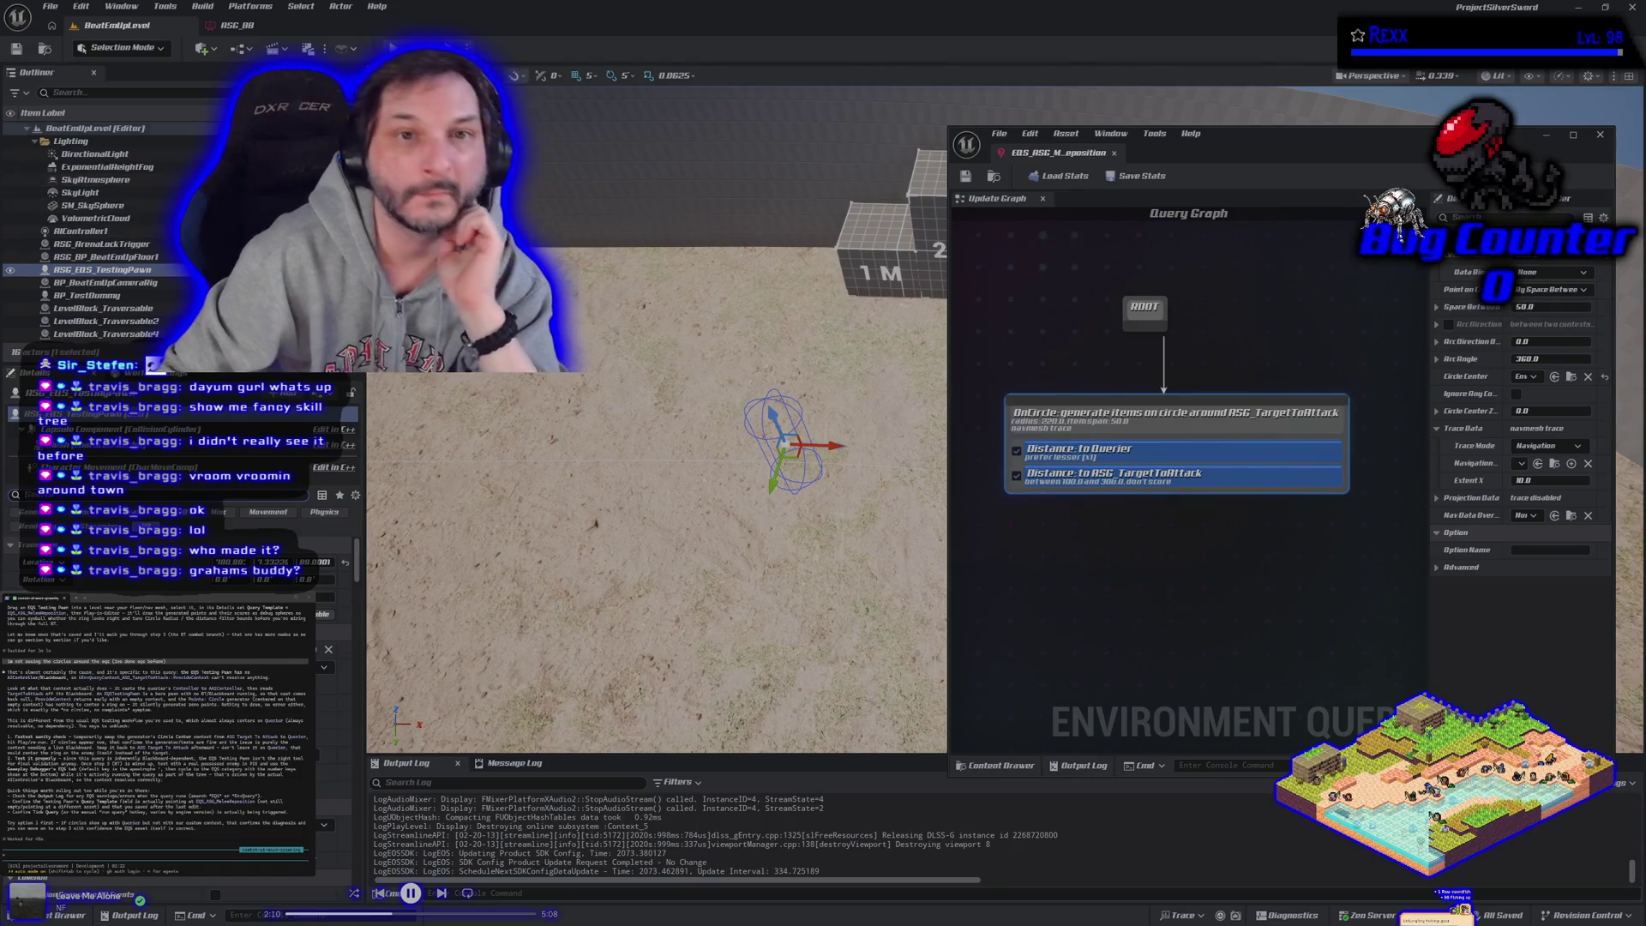
click(1293, 479)
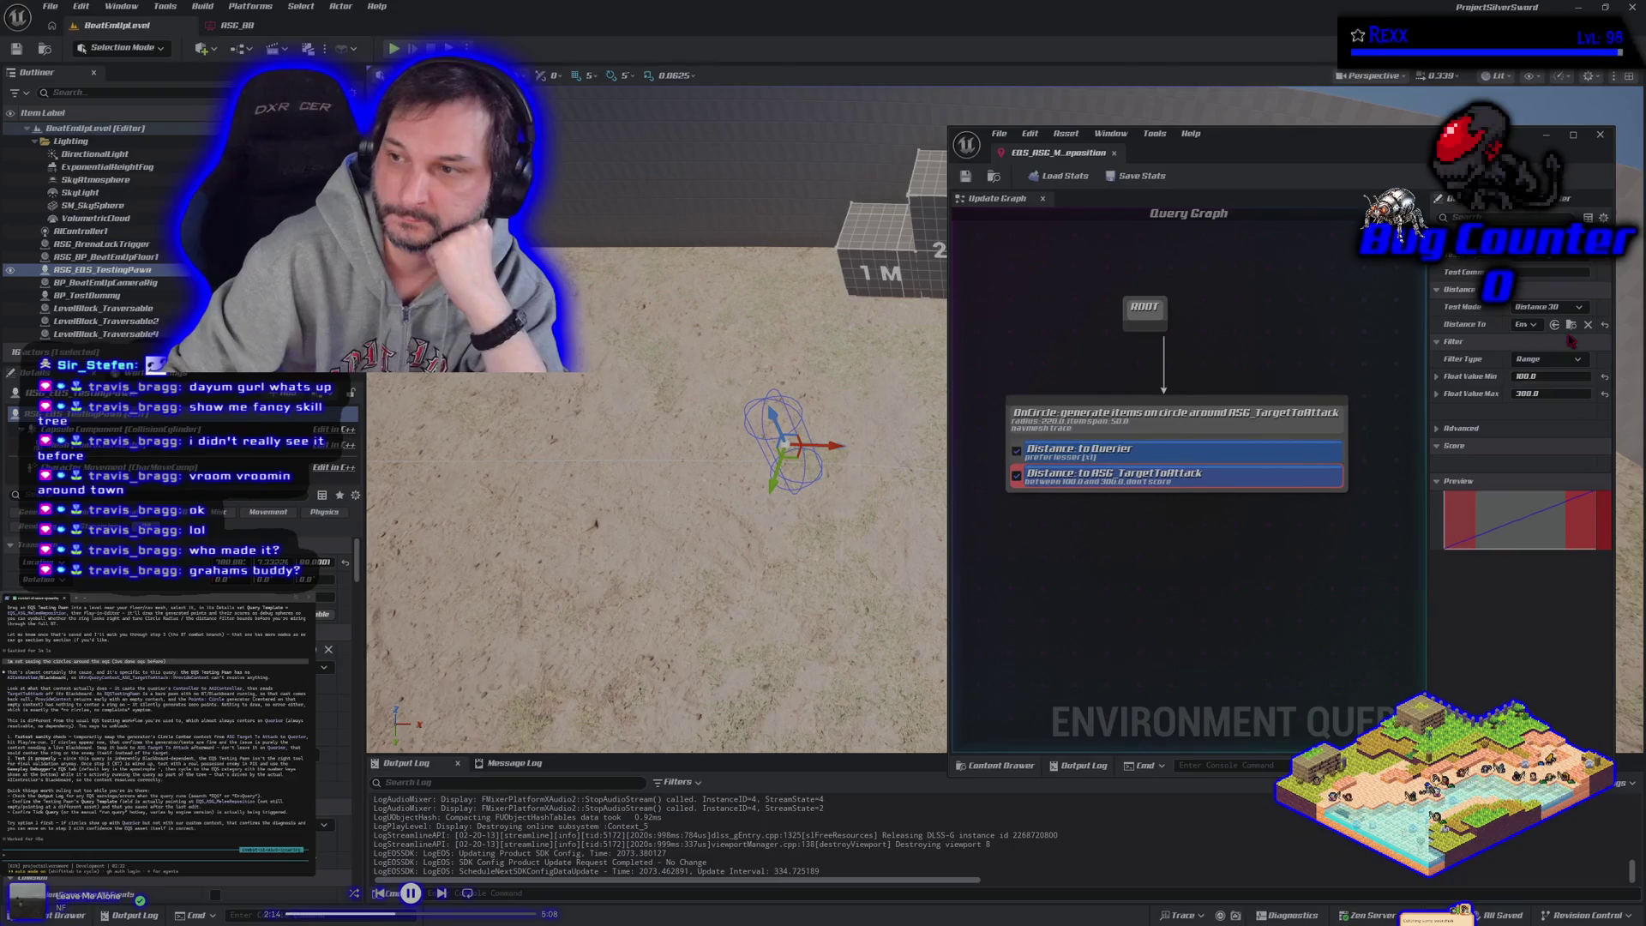
Step: Set the second Distance test to EnvQueryContext_Querier, save the query, and briefly play-test
click(1526, 325)
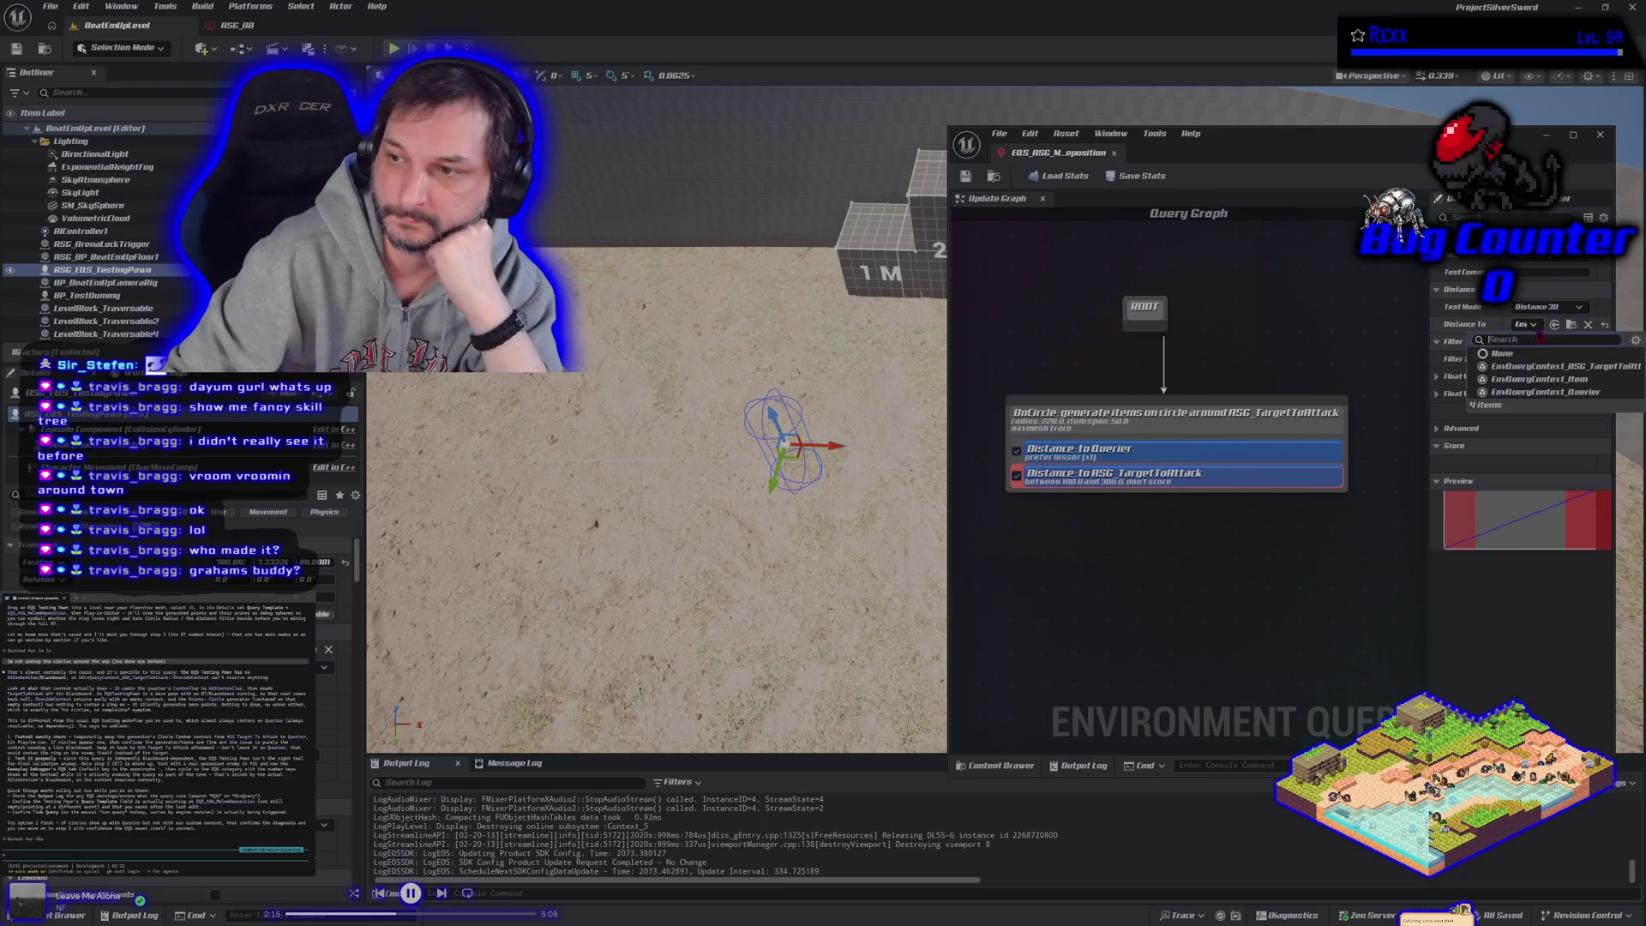
click(1539, 392)
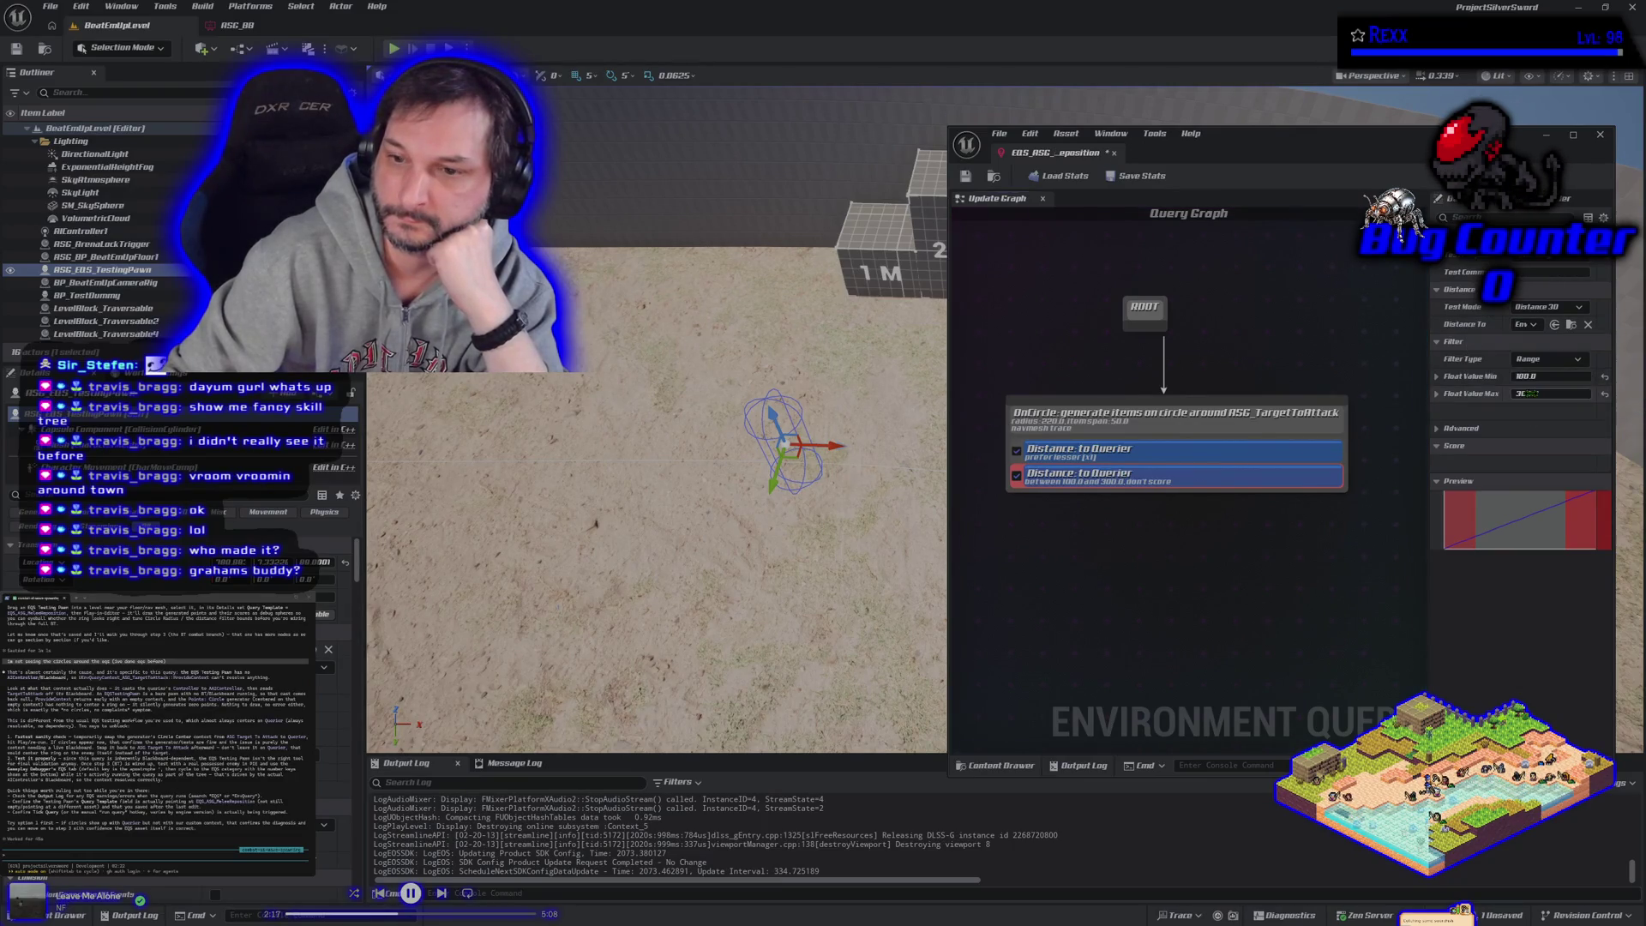
click(967, 177)
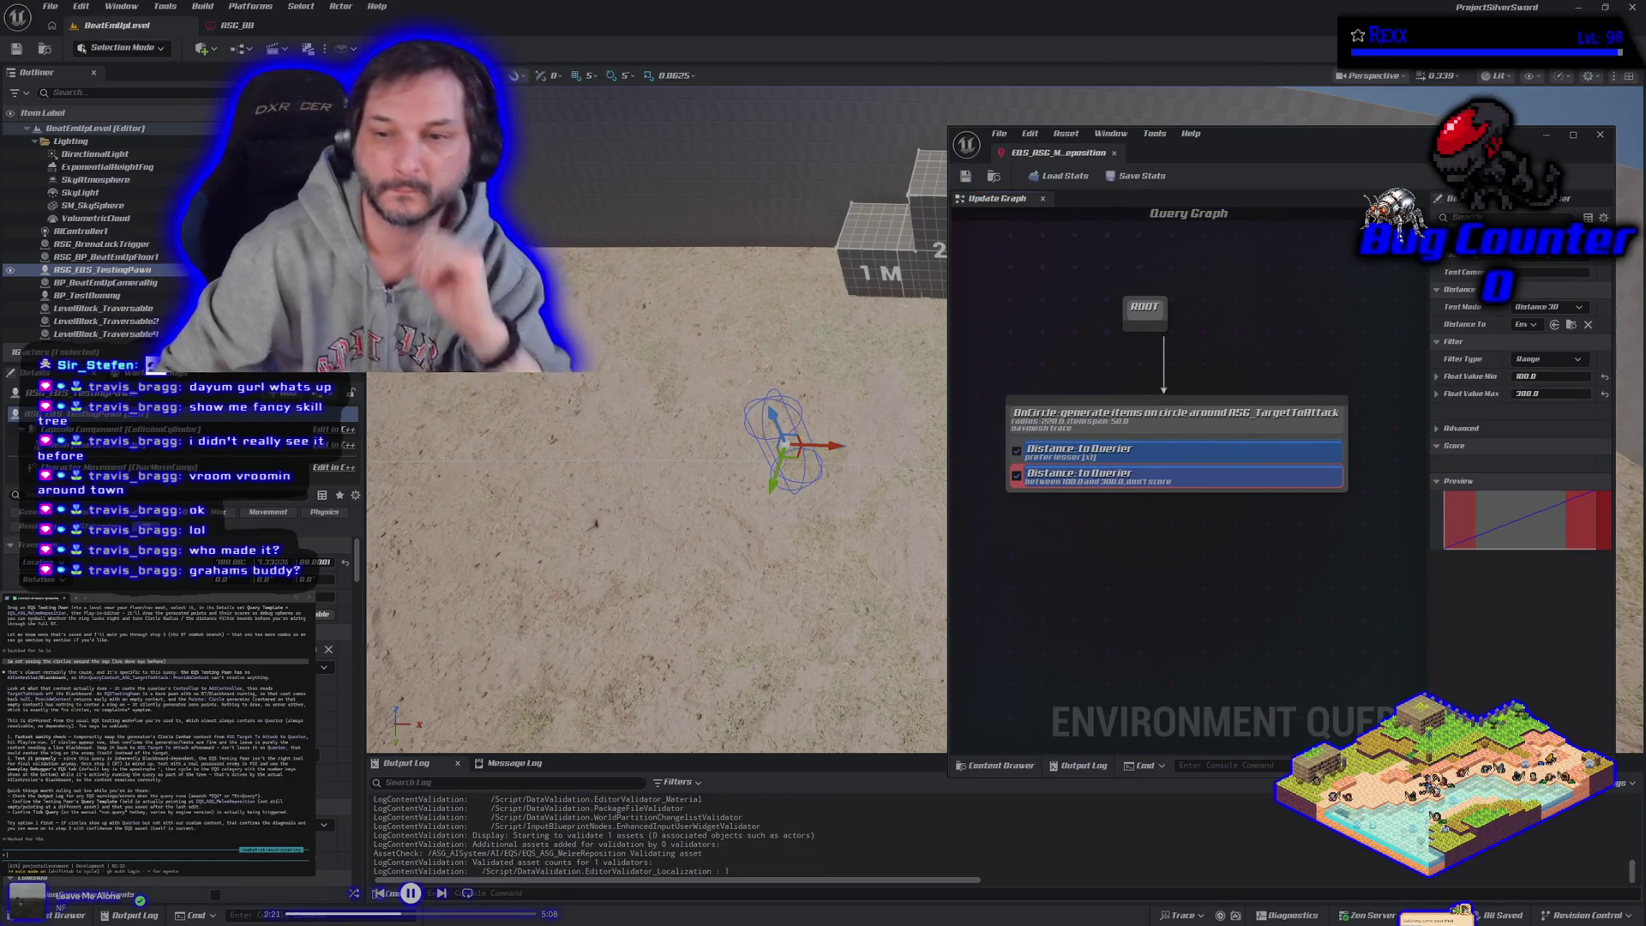
key(alt+p)
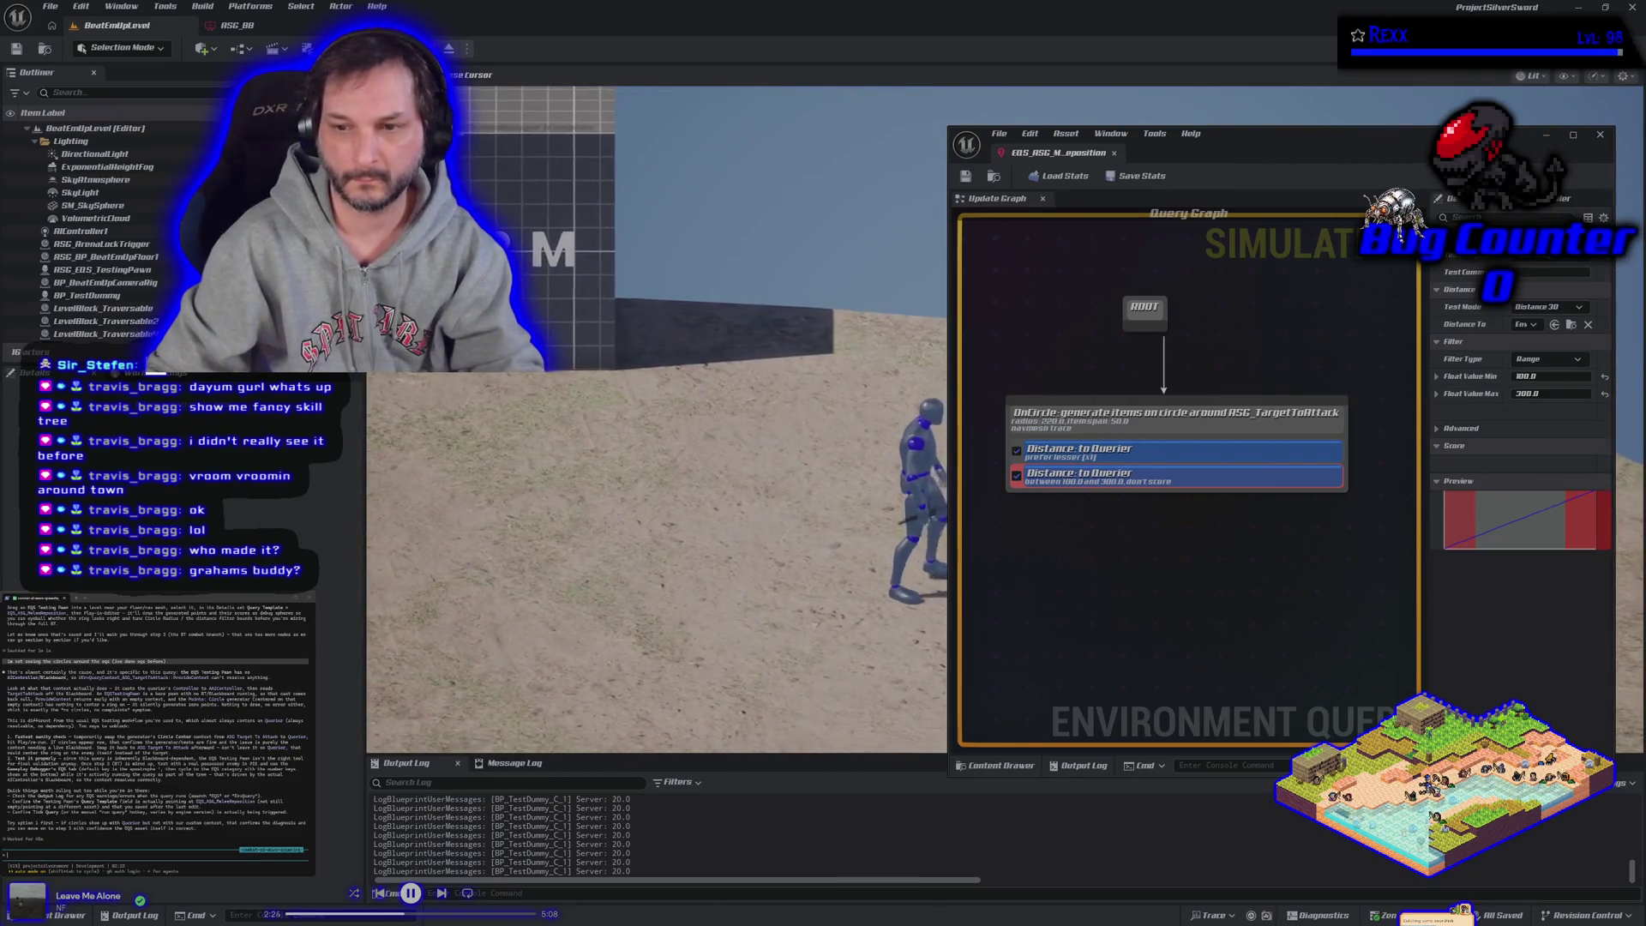
key(Escape)
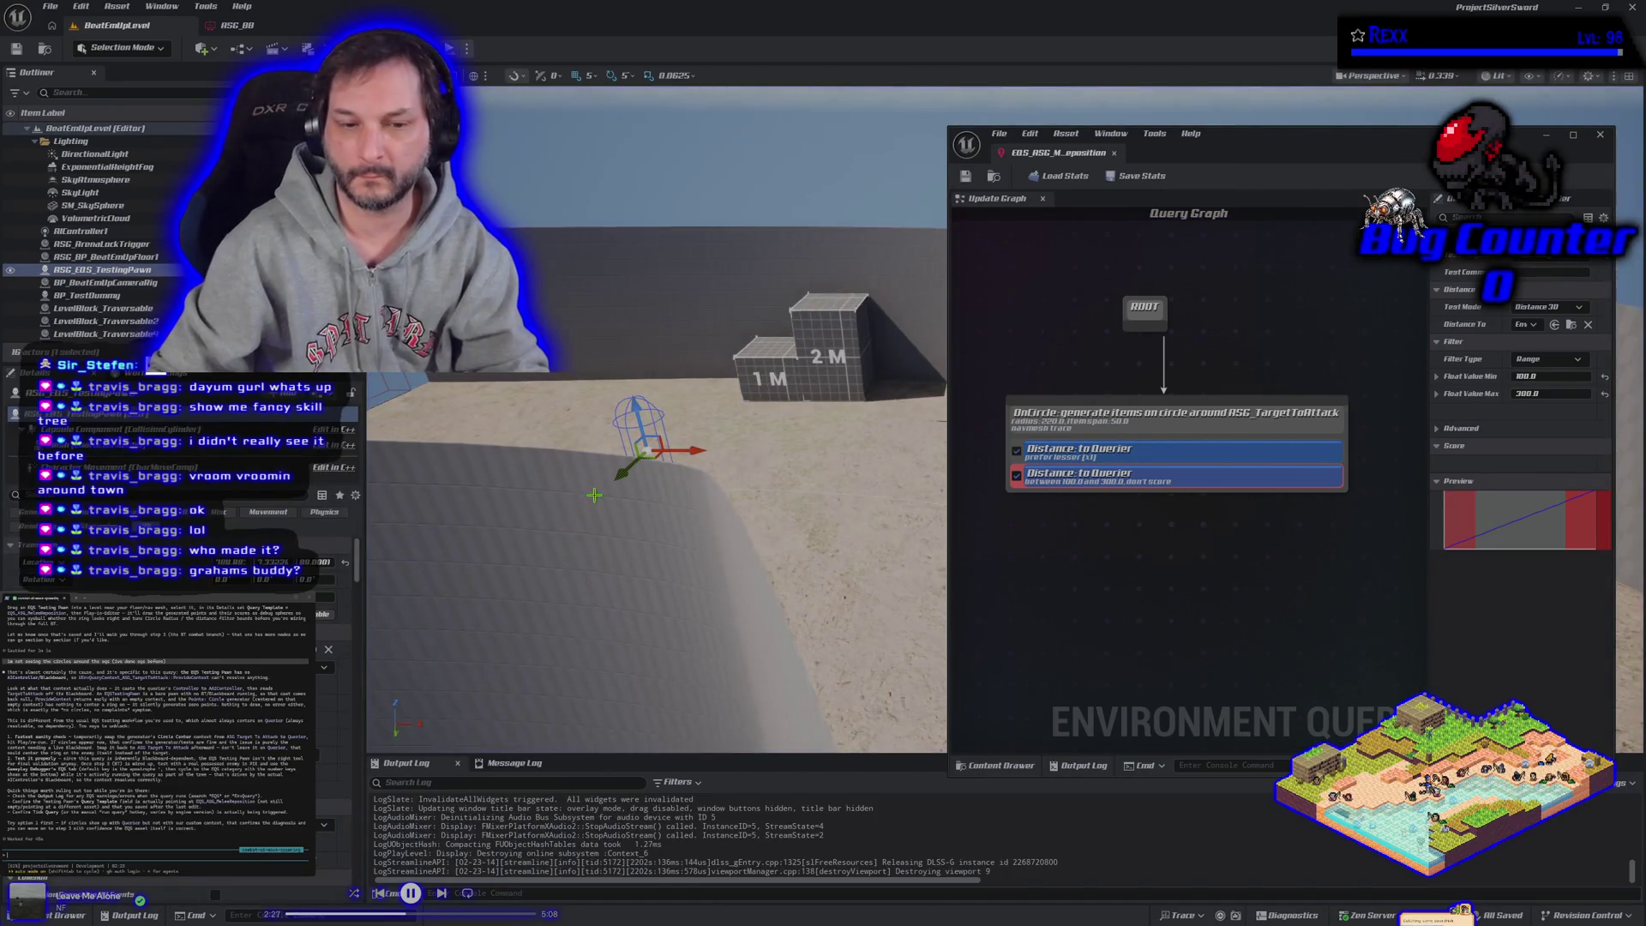
Step: Fly the level camera around the test pawn by the 1M/2M blocks, then deselect the distance test
scroll(594, 494, down, 5)
mouse_move(592, 506)
mouse_down()
mouse_move(557, 505)
mouse_move(592, 506)
mouse_up()
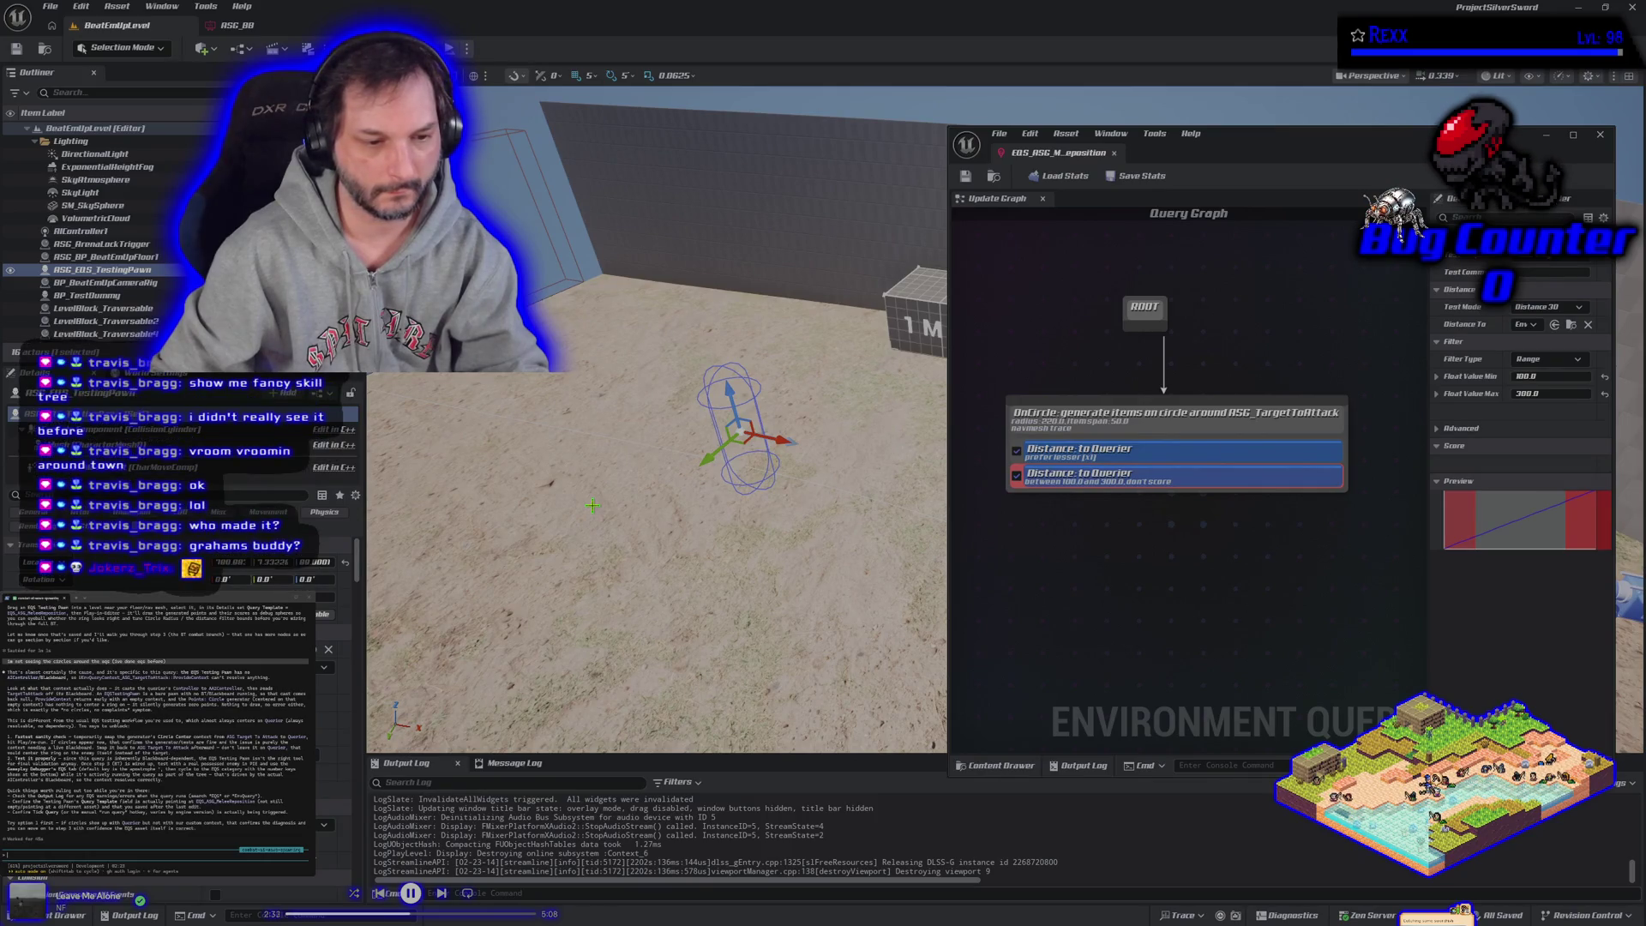
mouse_move(592, 506)
mouse_down()
mouse_move(566, 524)
mouse_move(607, 497)
mouse_move(593, 506)
mouse_up()
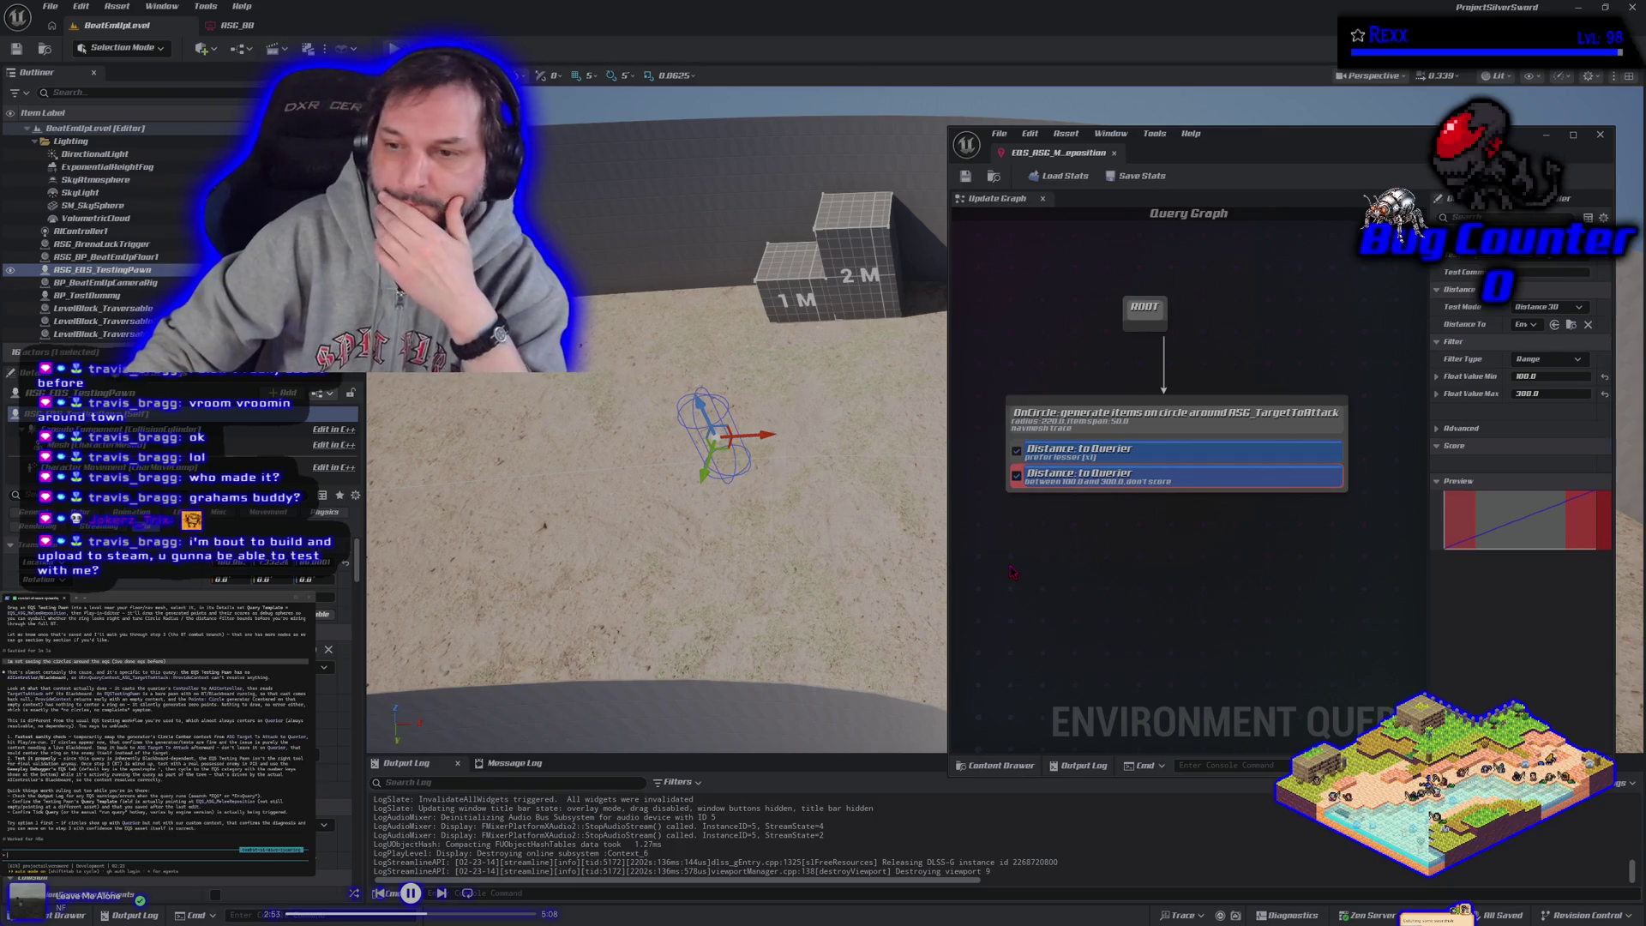
click(1012, 571)
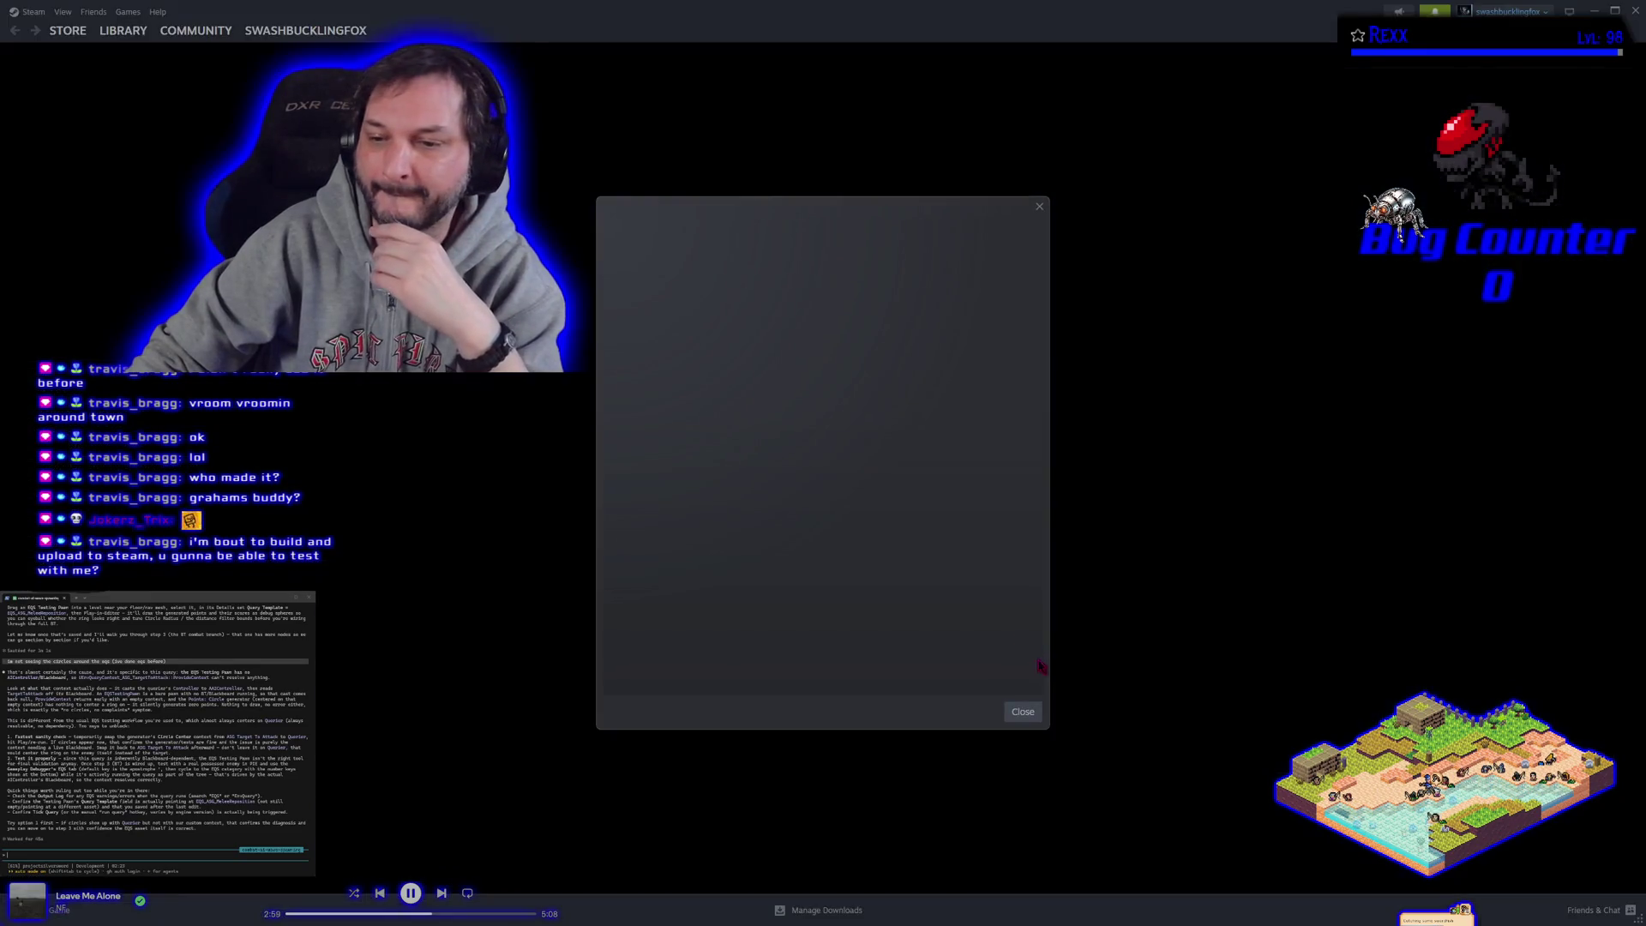
Step: Close the blank Steam dialog, view the Symbioverse Testing Environment library page, and minimize Steam
click(1040, 207)
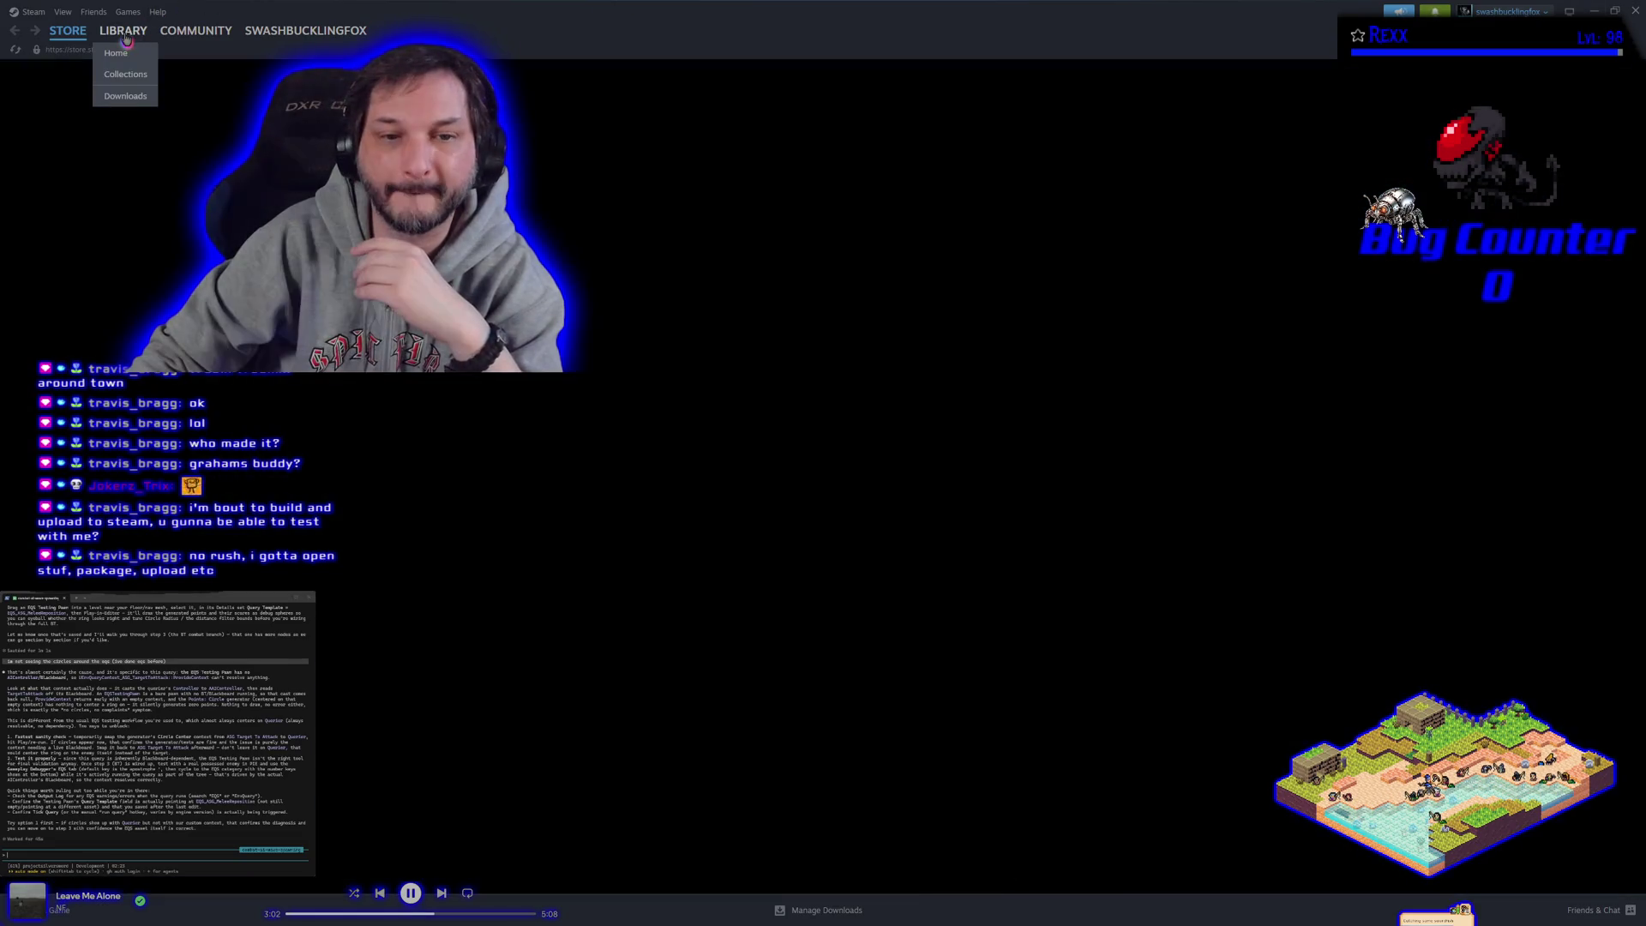
click(126, 39)
click(94, 276)
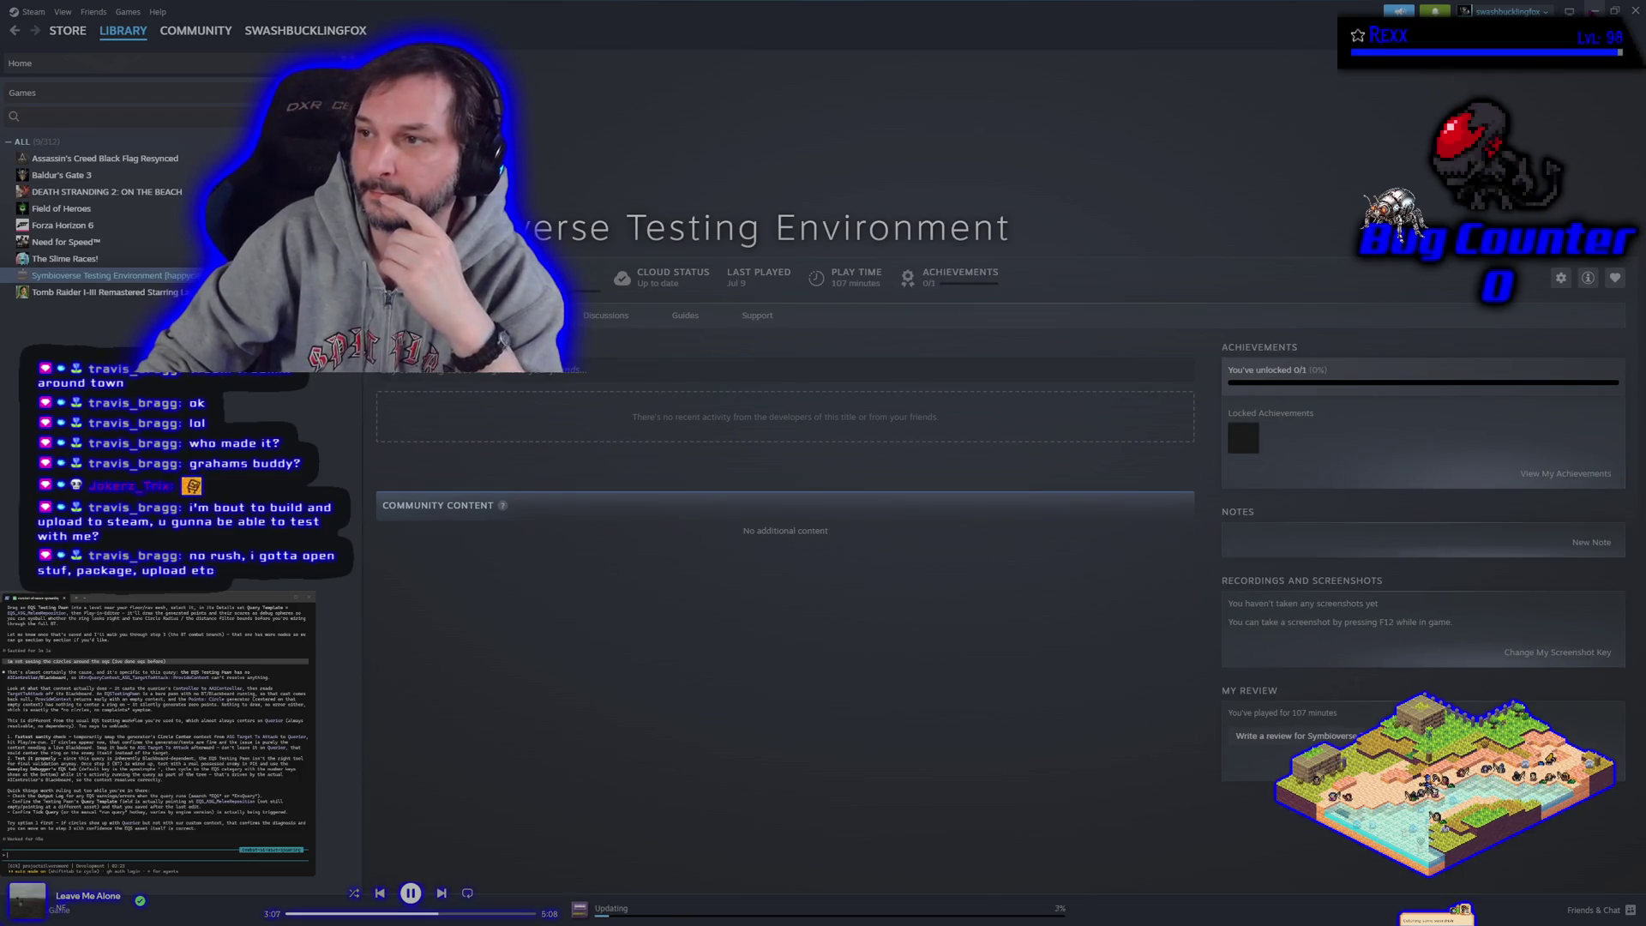
click(1595, 10)
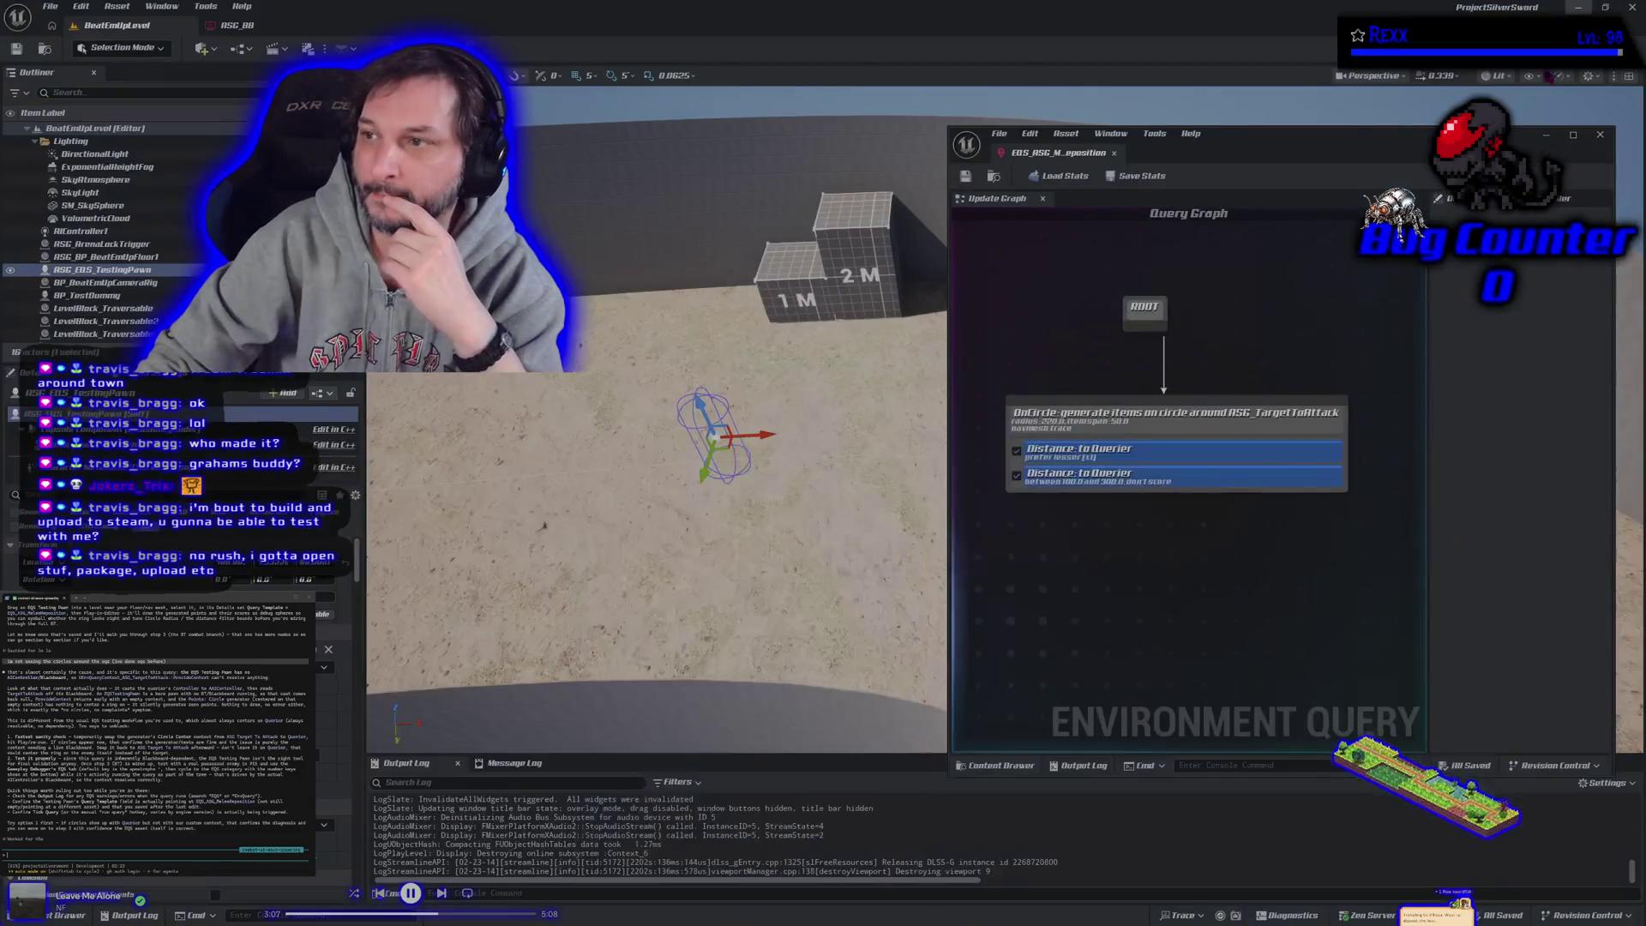
click(1153, 477)
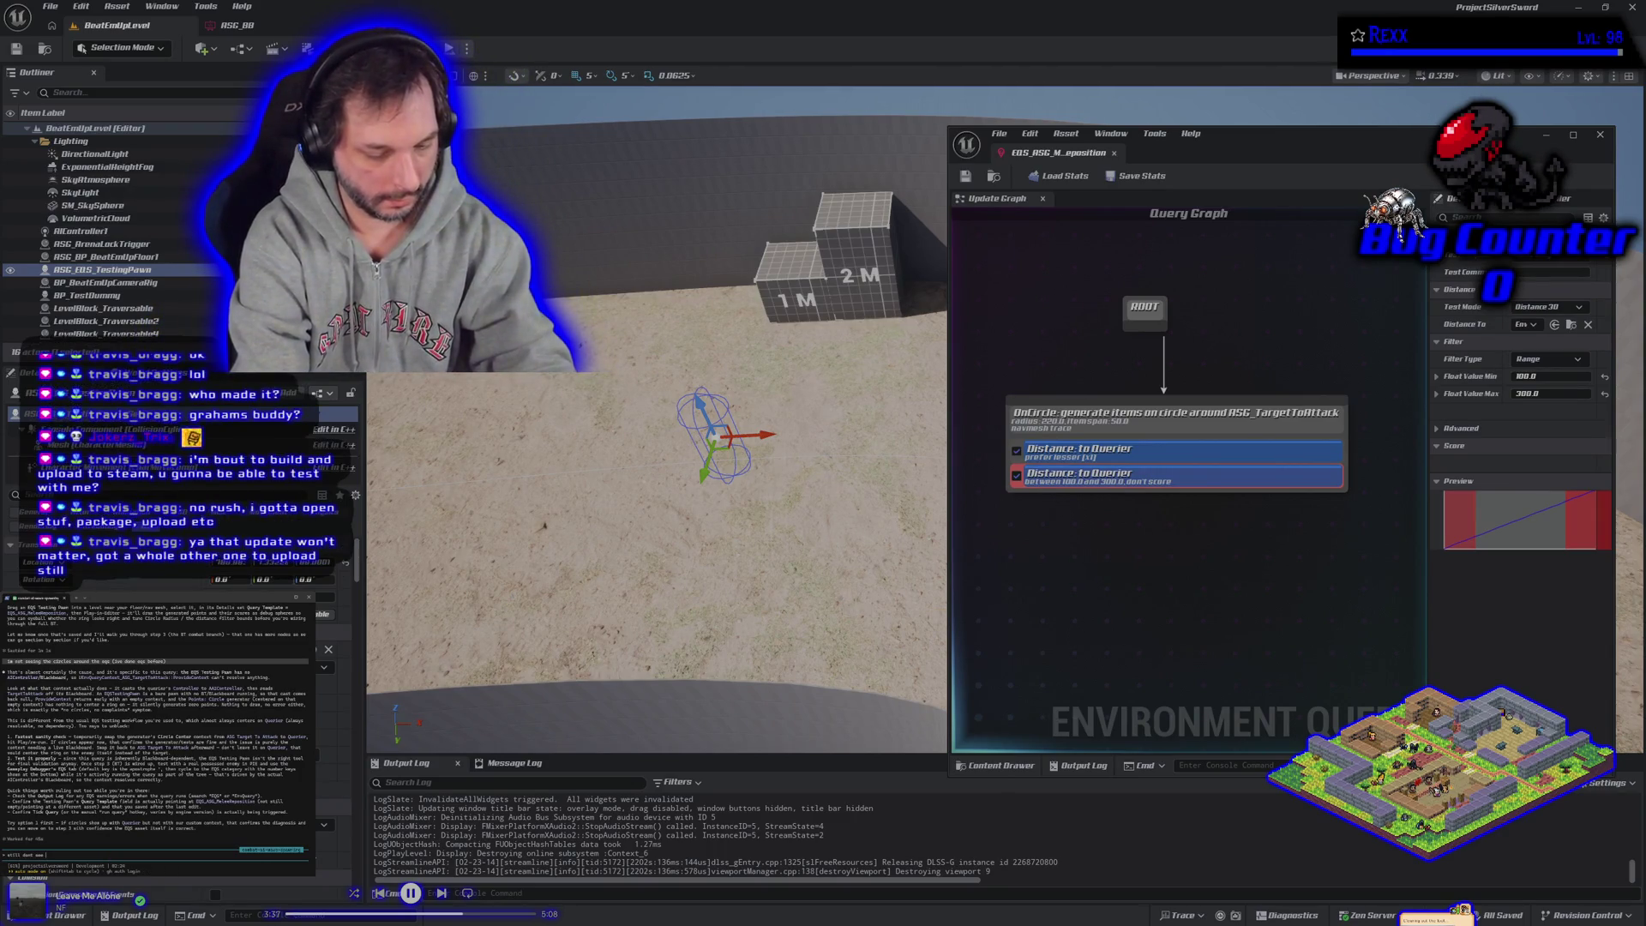
key(Return)
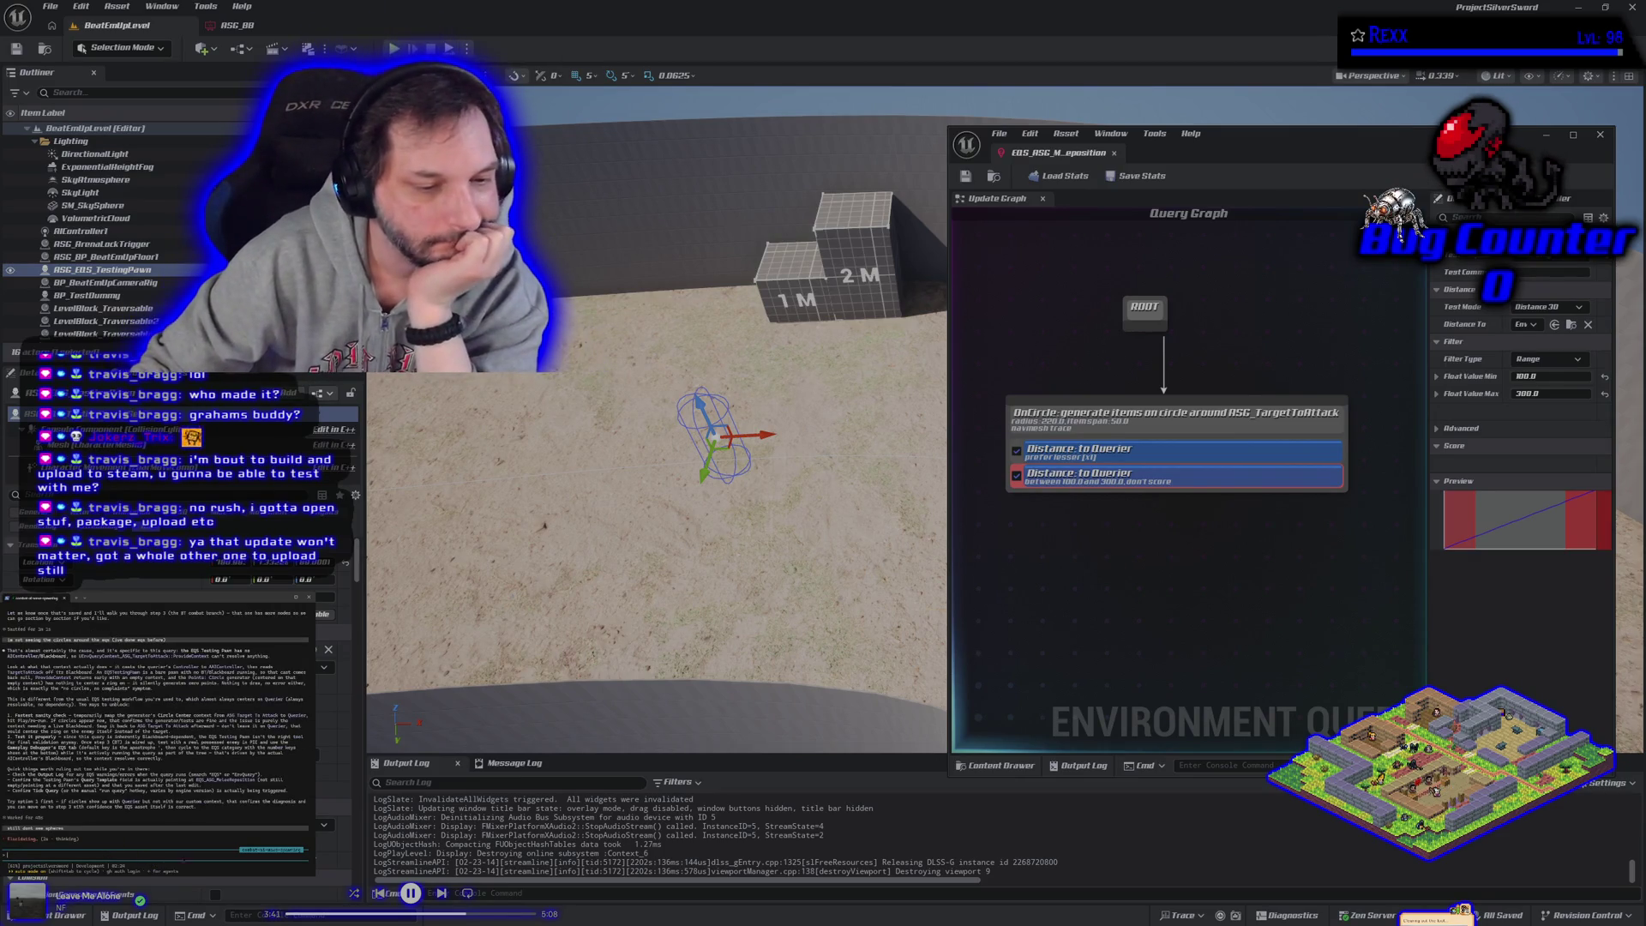
click(1147, 625)
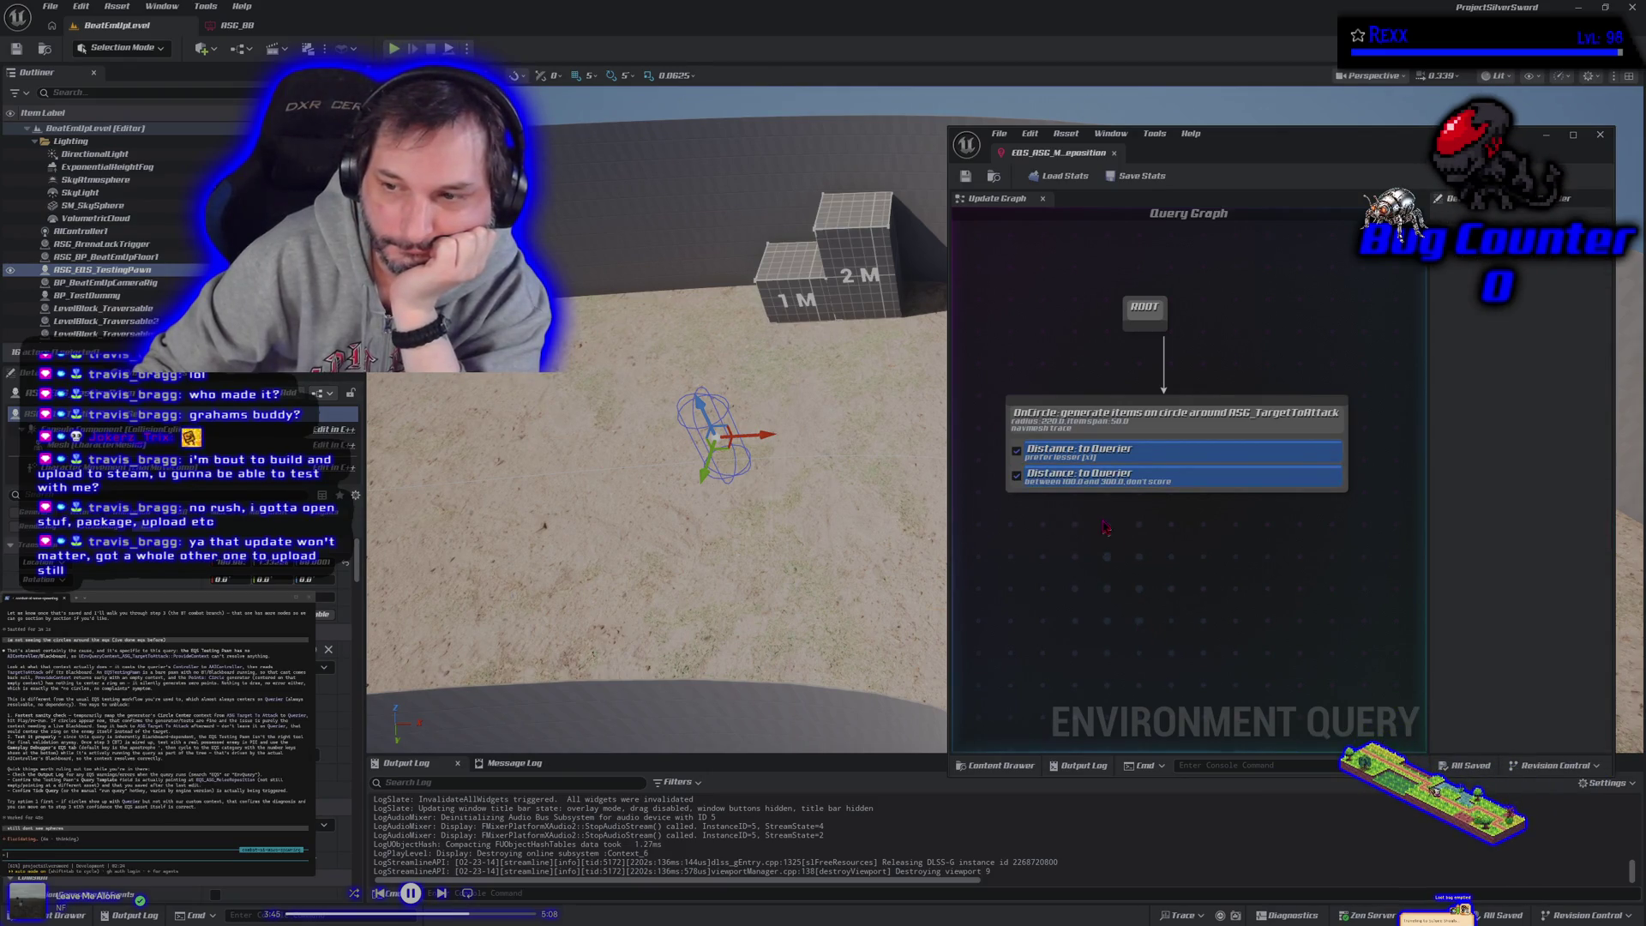
click(1105, 478)
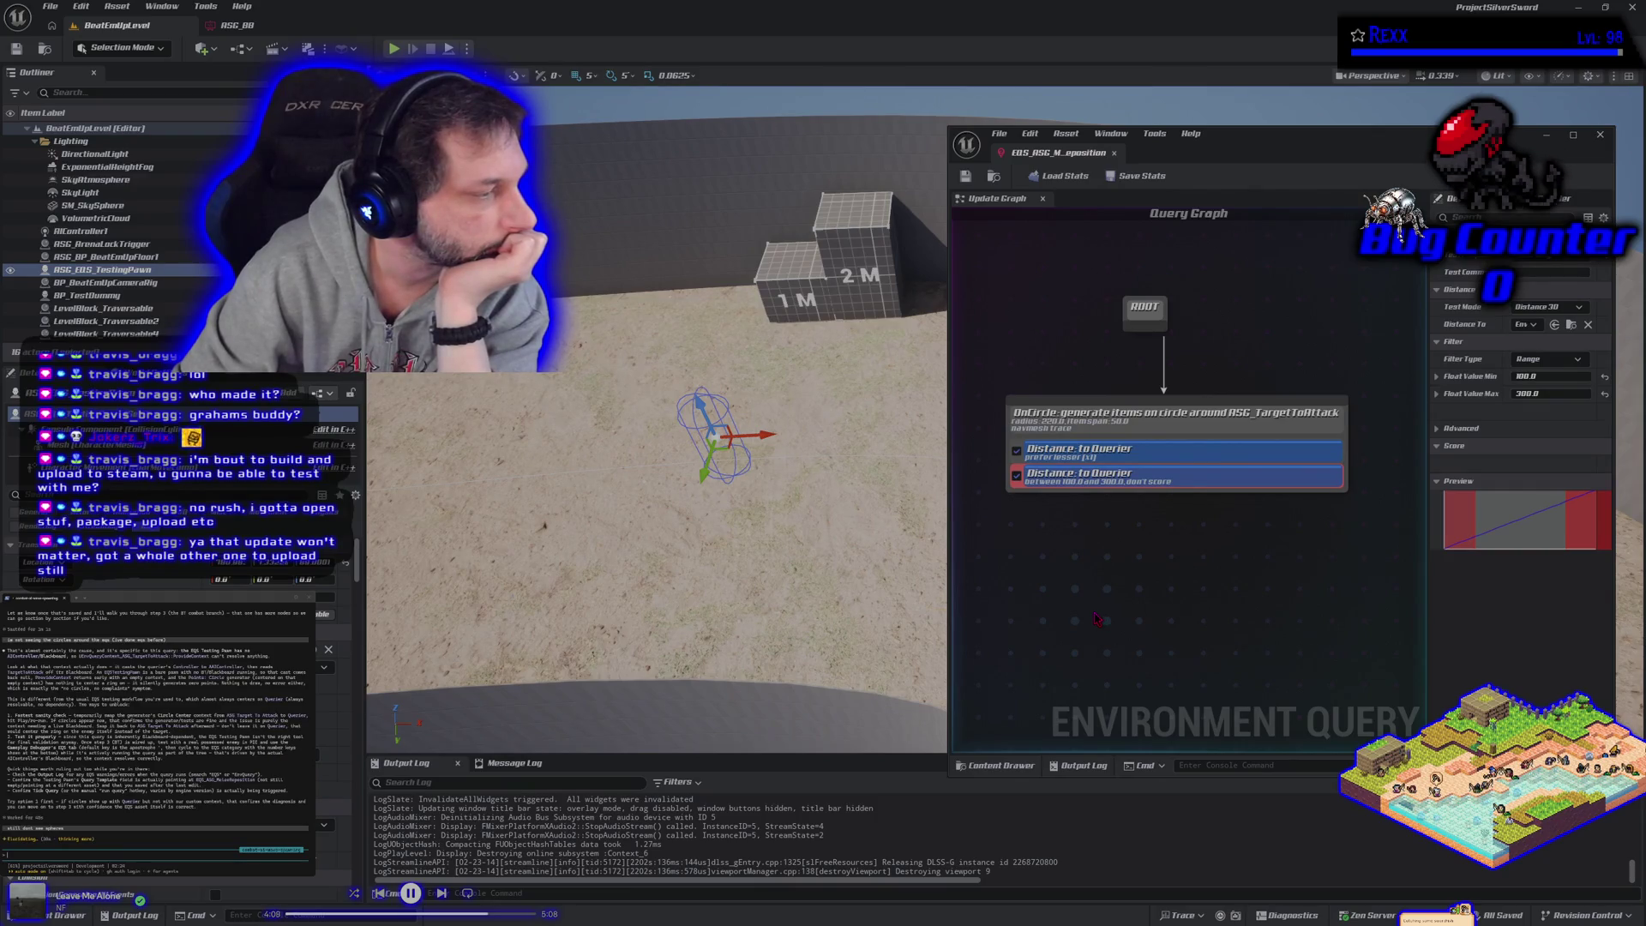
drag(1240, 460, 1240, 483)
Step: Make the second Distance test measure to ASG_TargetToAttack and save the query
click(1241, 483)
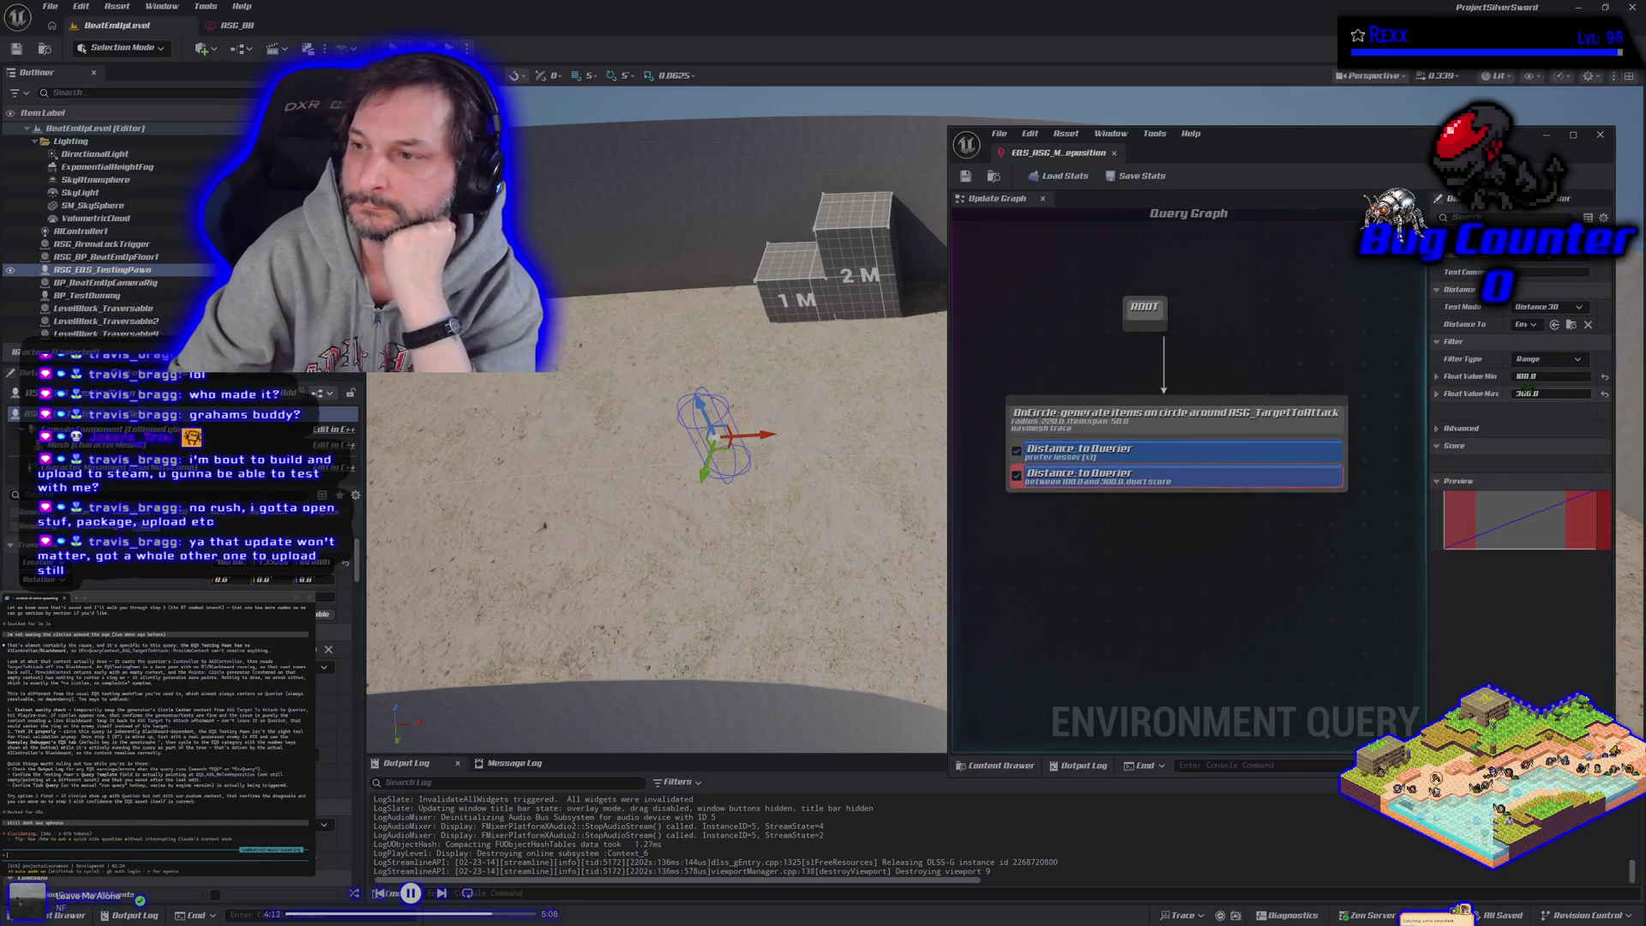
click(1524, 324)
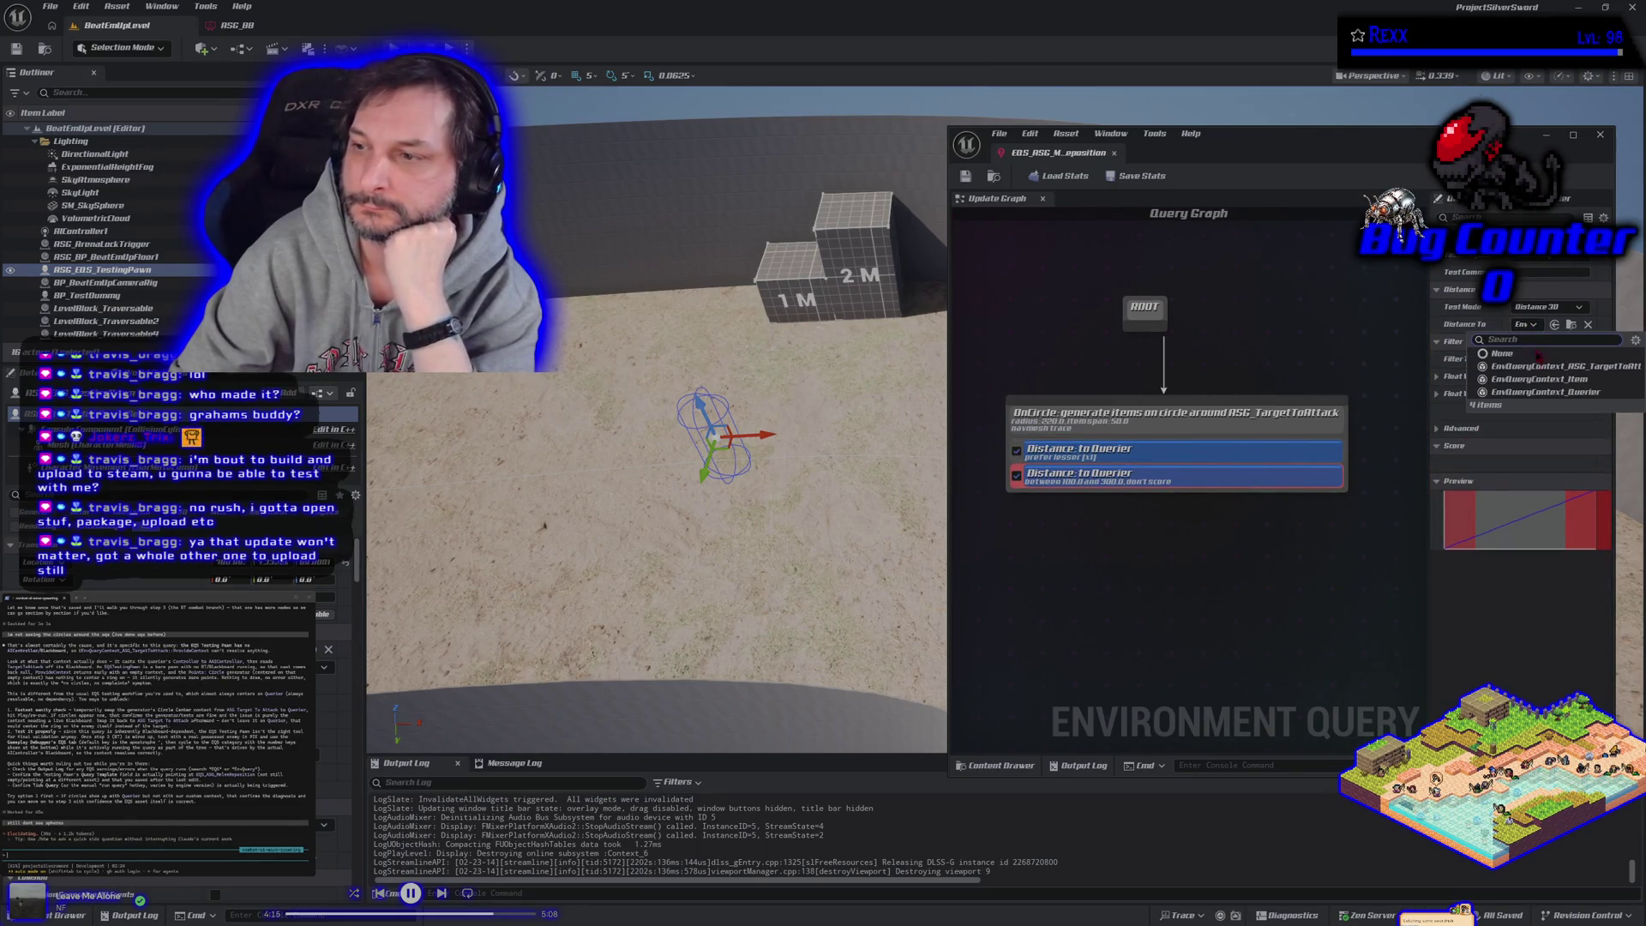
click(1543, 366)
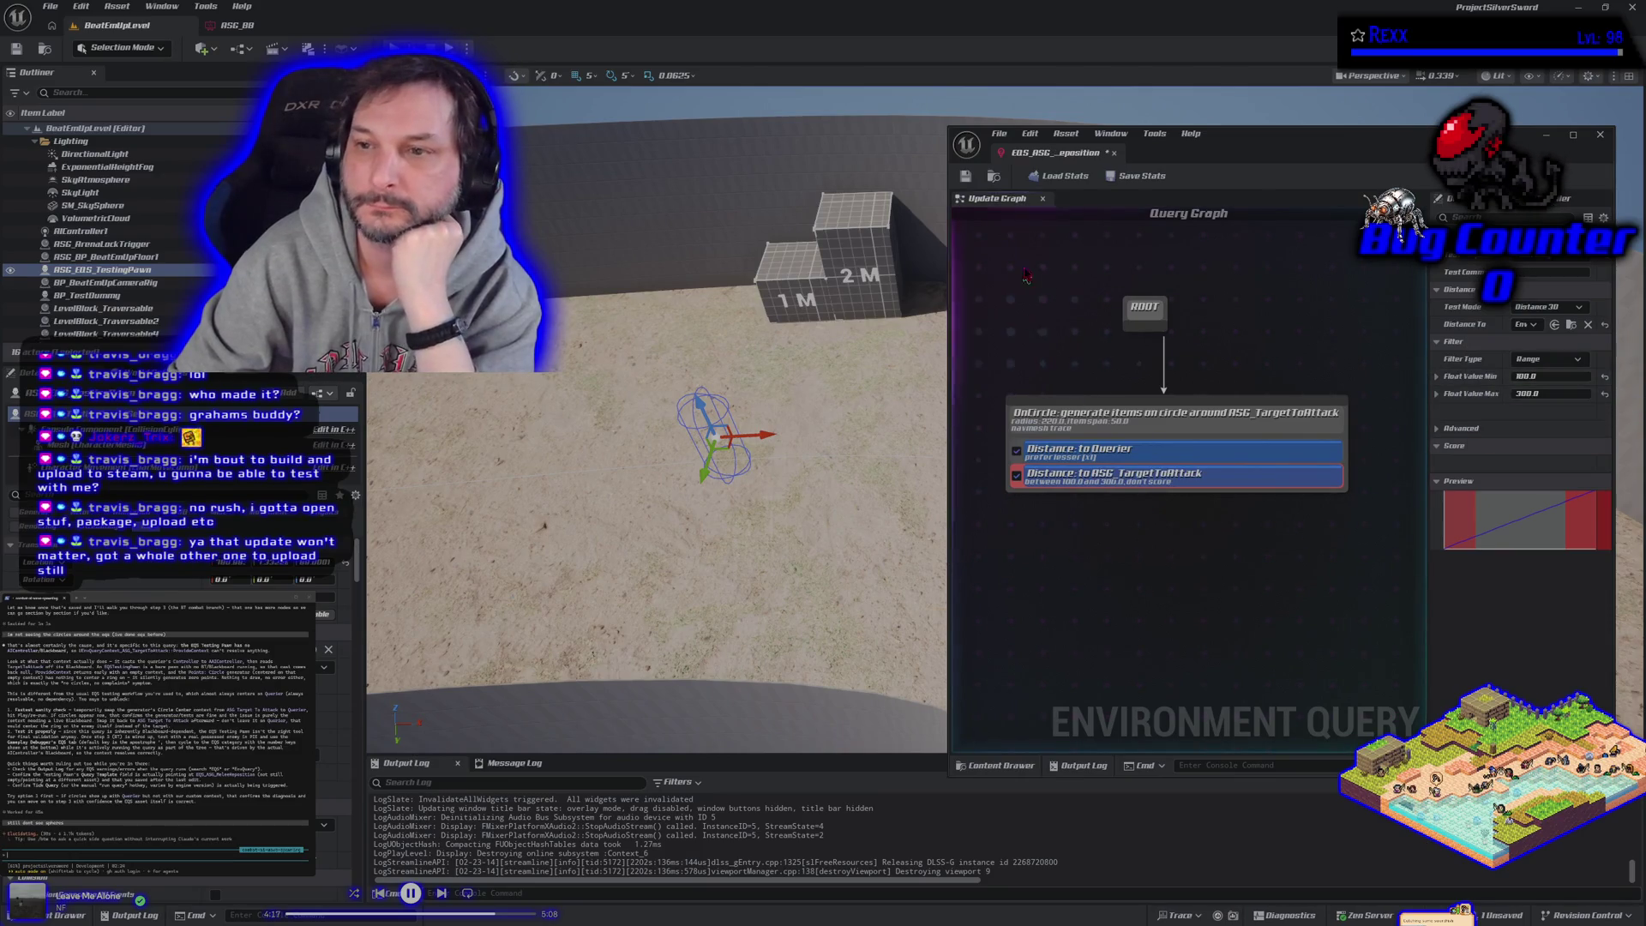
click(978, 178)
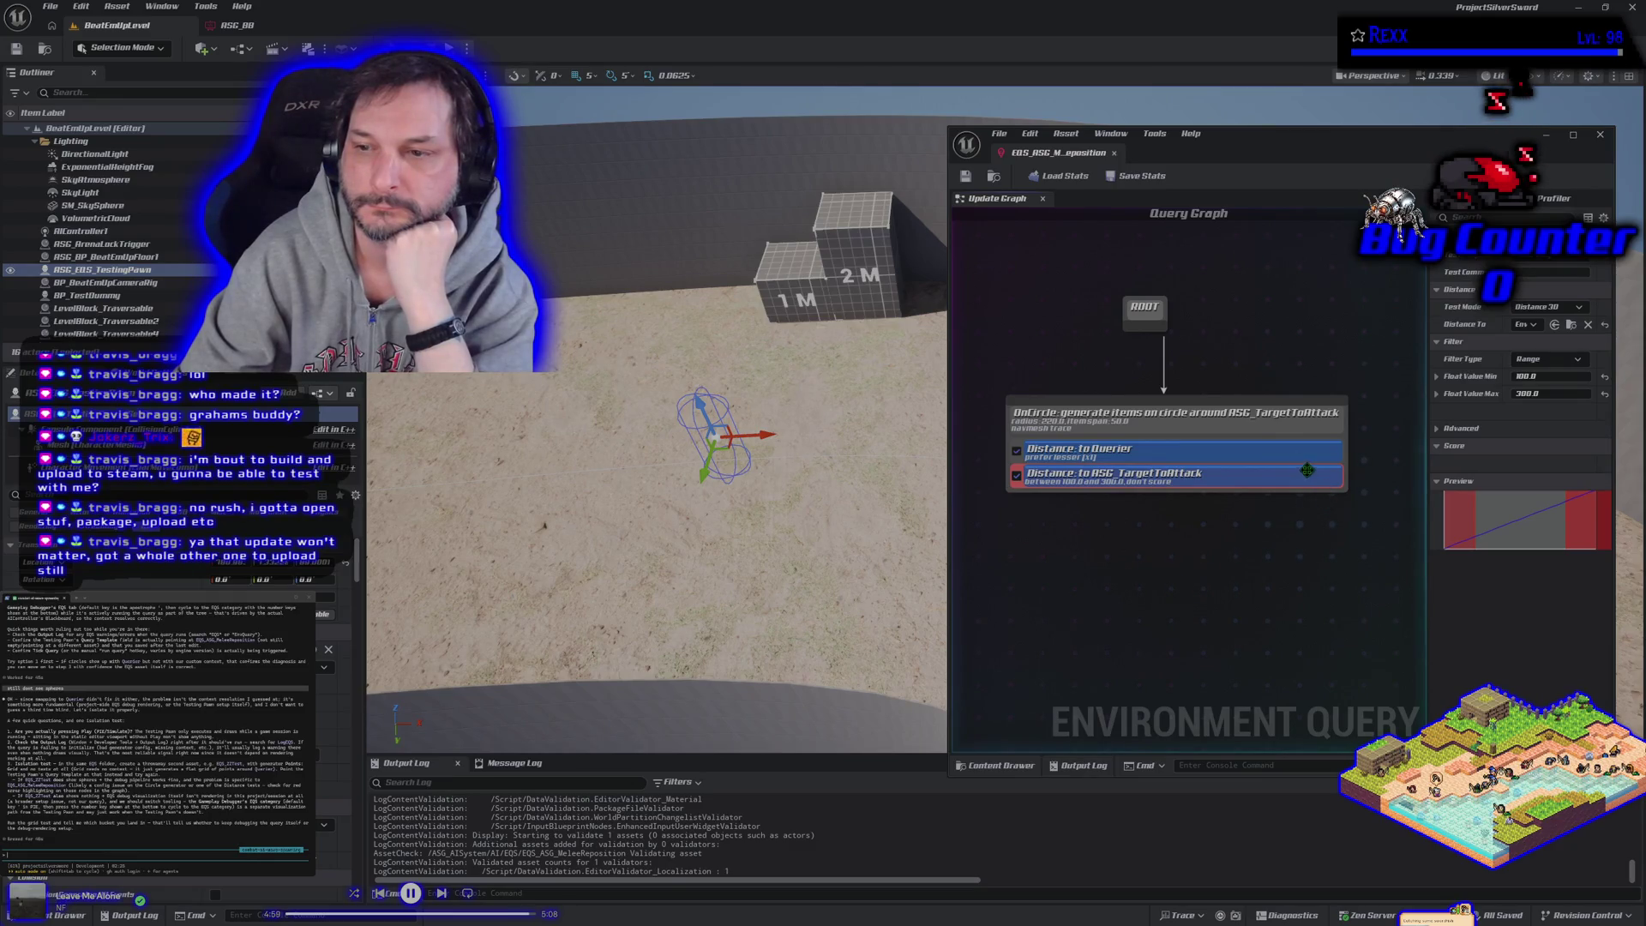
Step: Disable the first test, revert the second to Querier with a 300.0 maximum, and save
click(1017, 452)
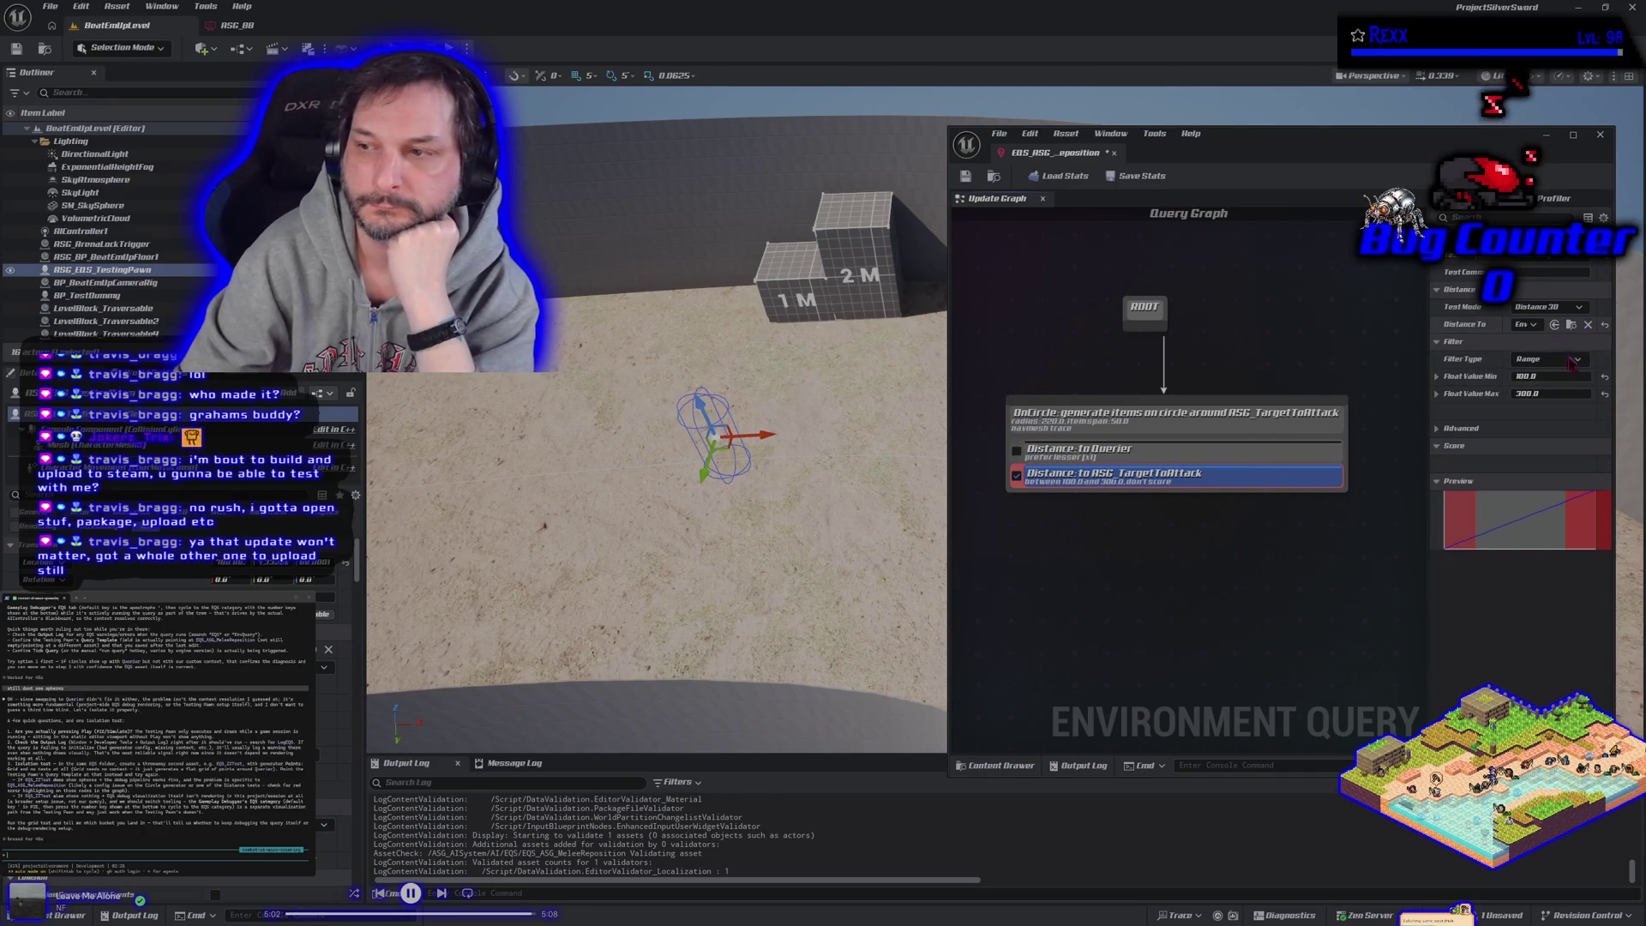
click(1531, 325)
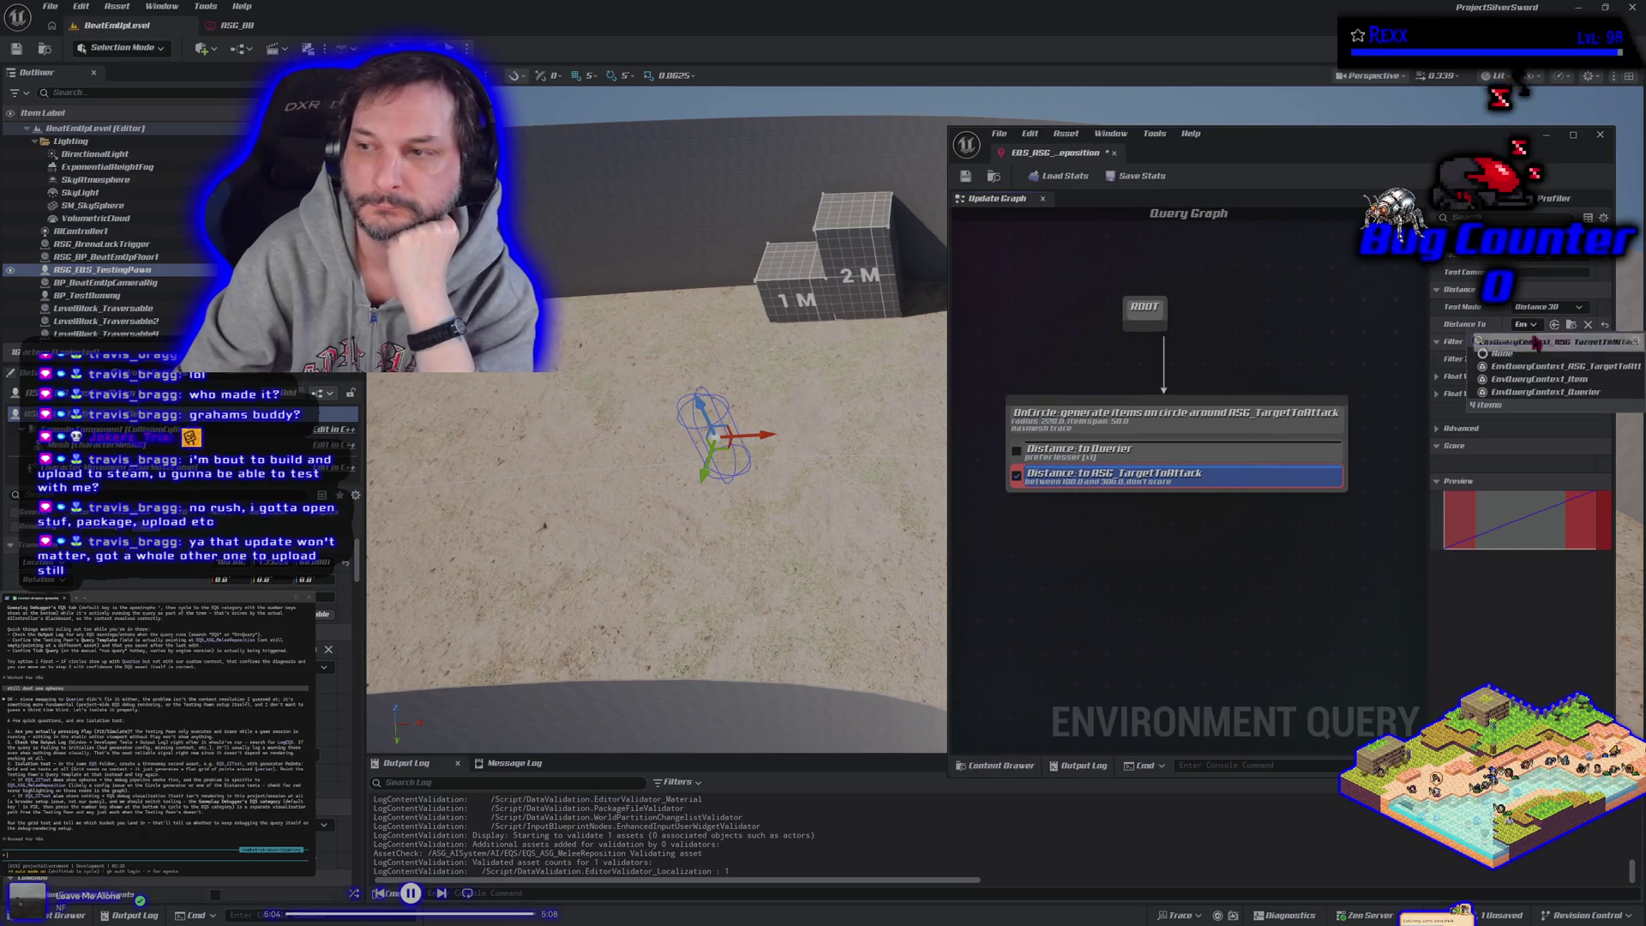
click(1523, 391)
key(Return)
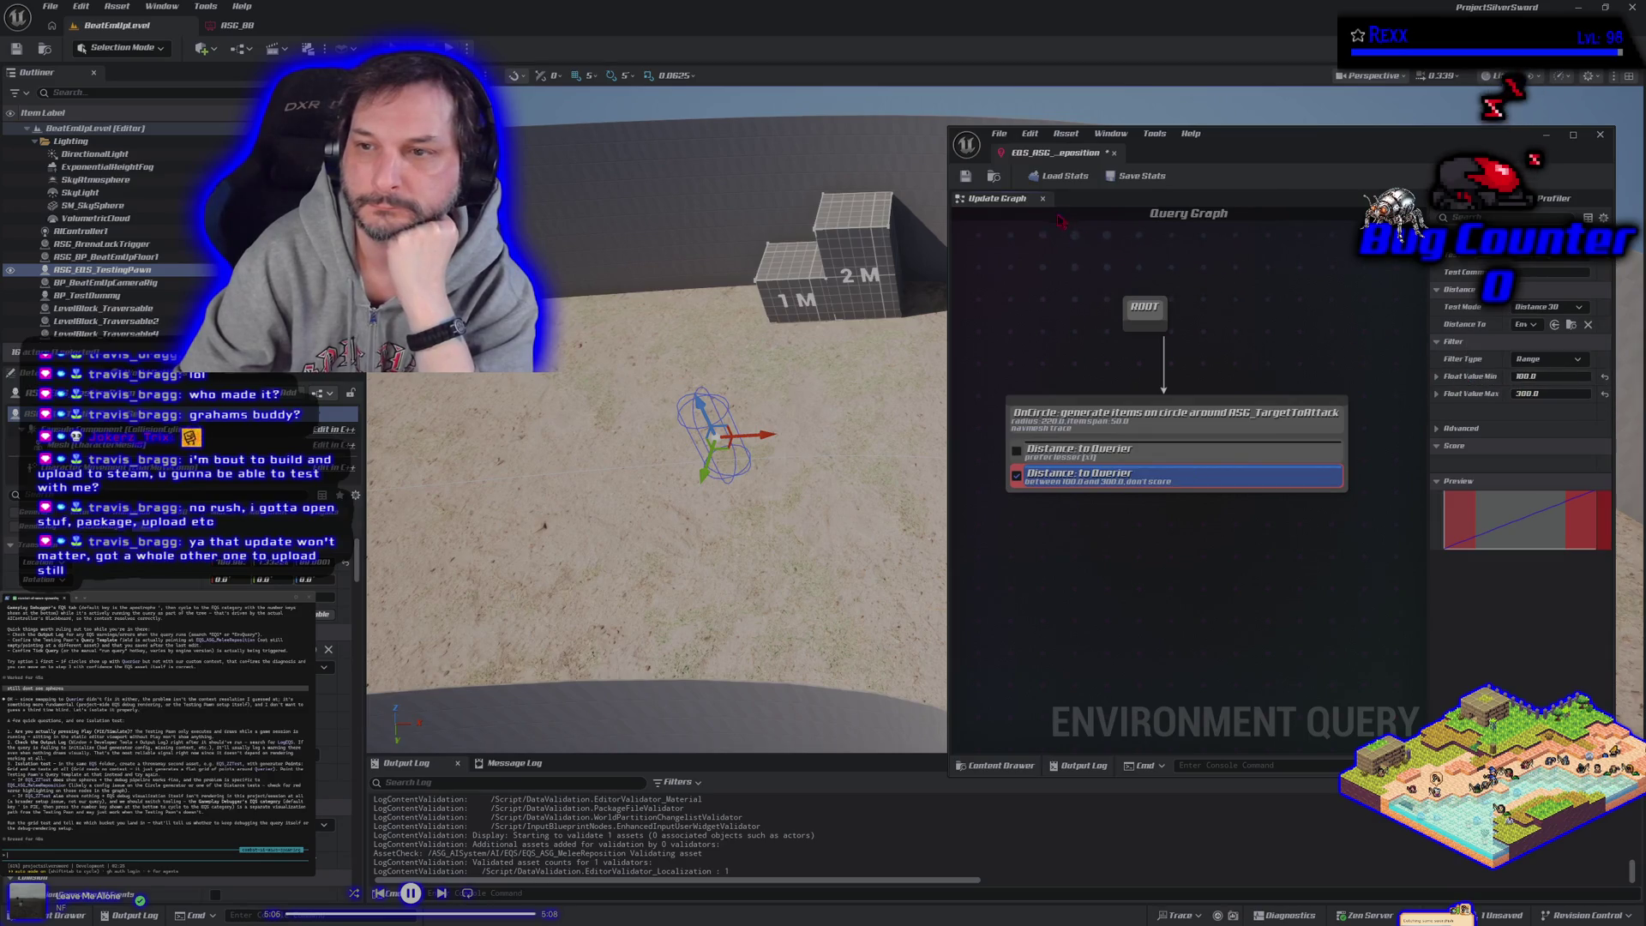
click(966, 176)
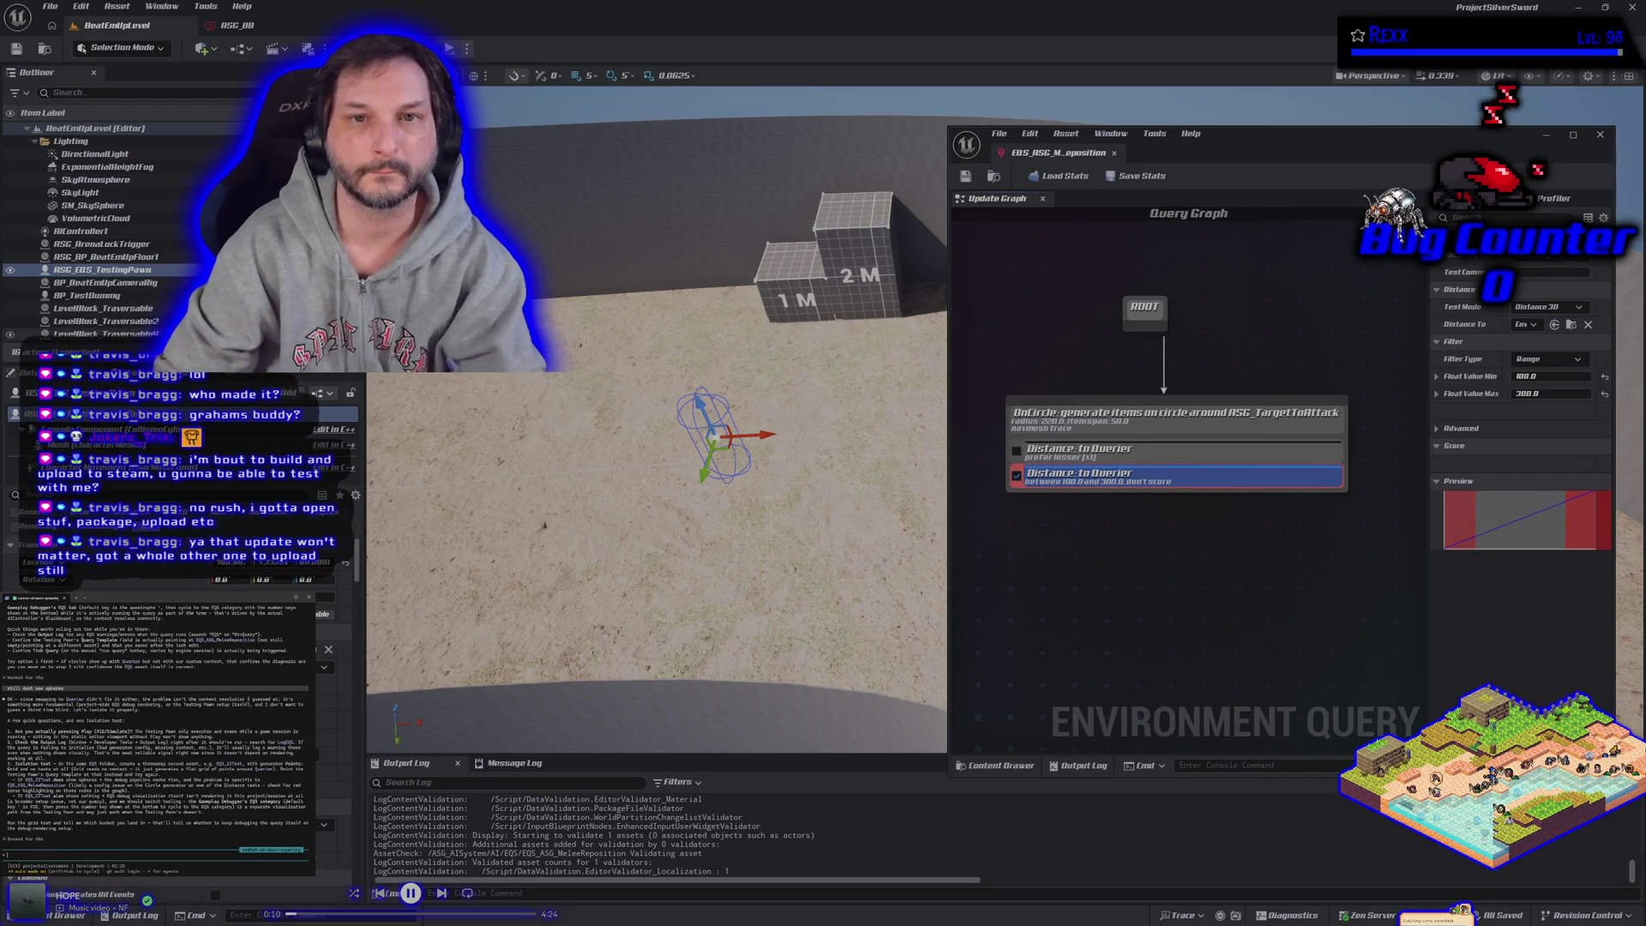
Step: Play-test, select the EQS testing pawn, then re-enable the first Distance to Querier test and save
key(alt+p)
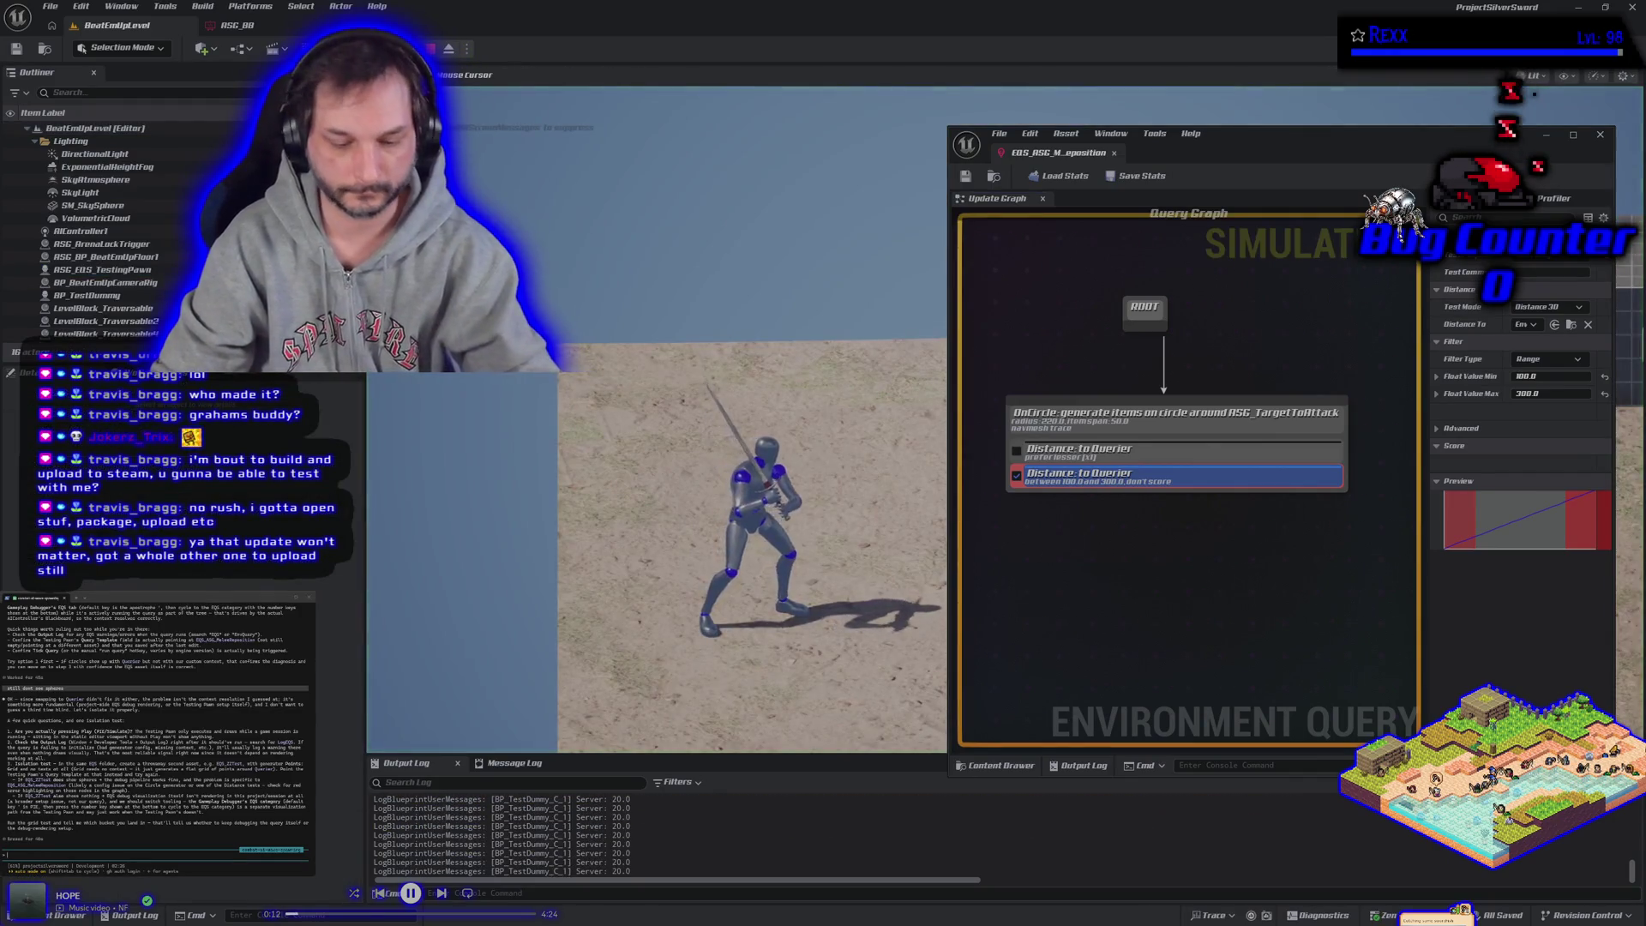
key(Escape)
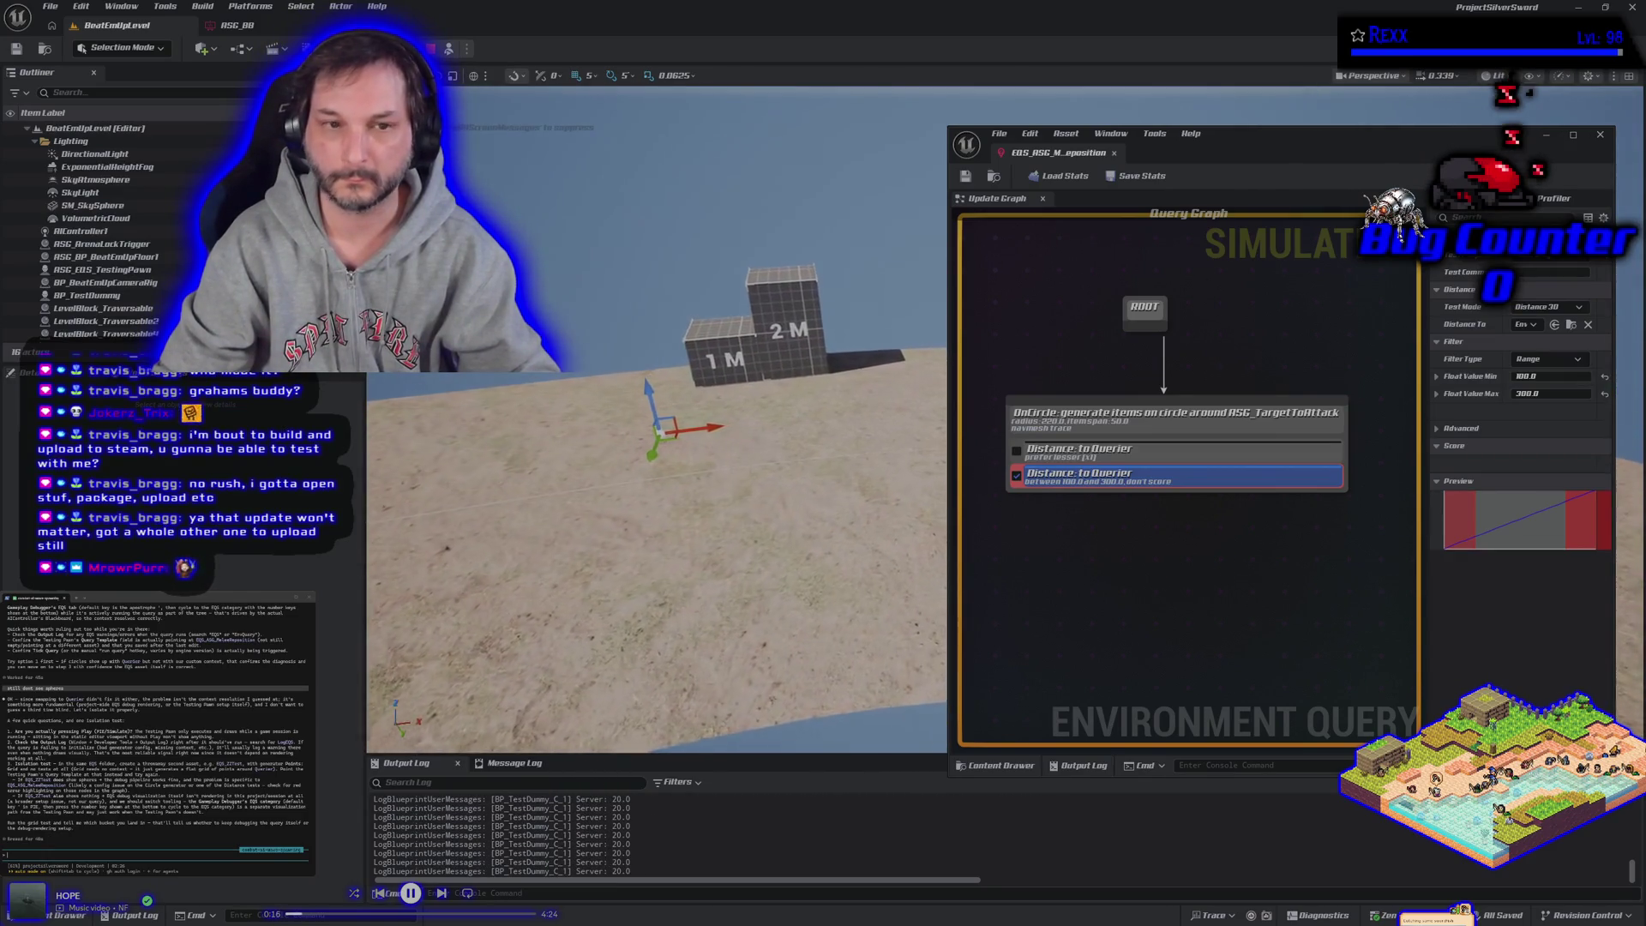
scroll(184, 210, down, 1)
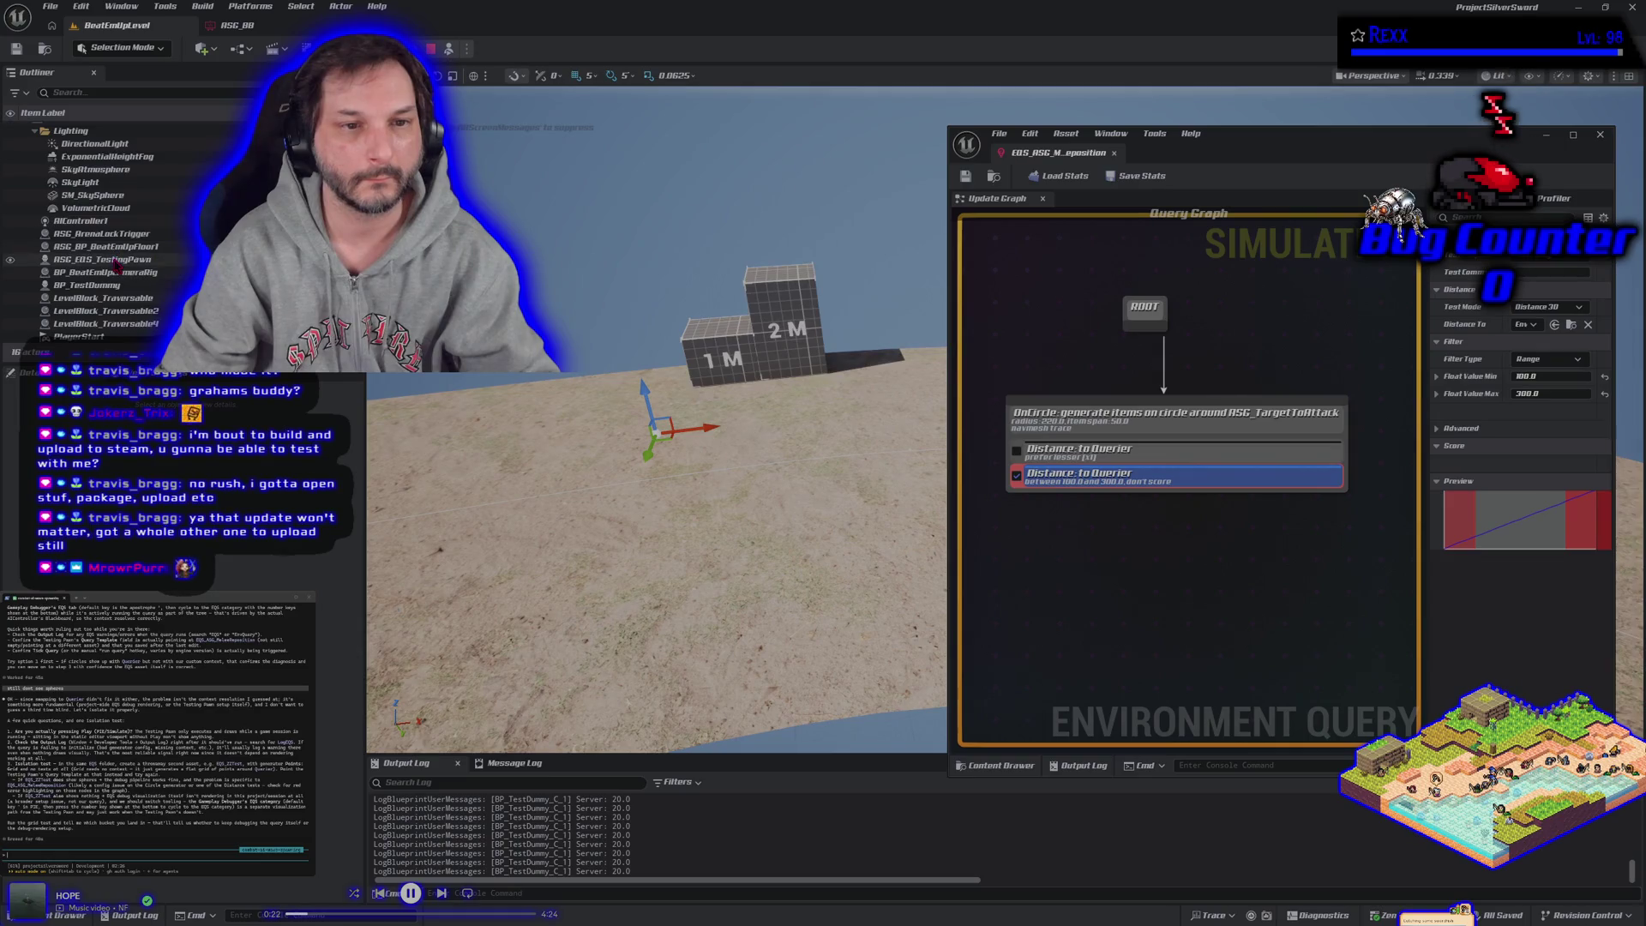
click(116, 260)
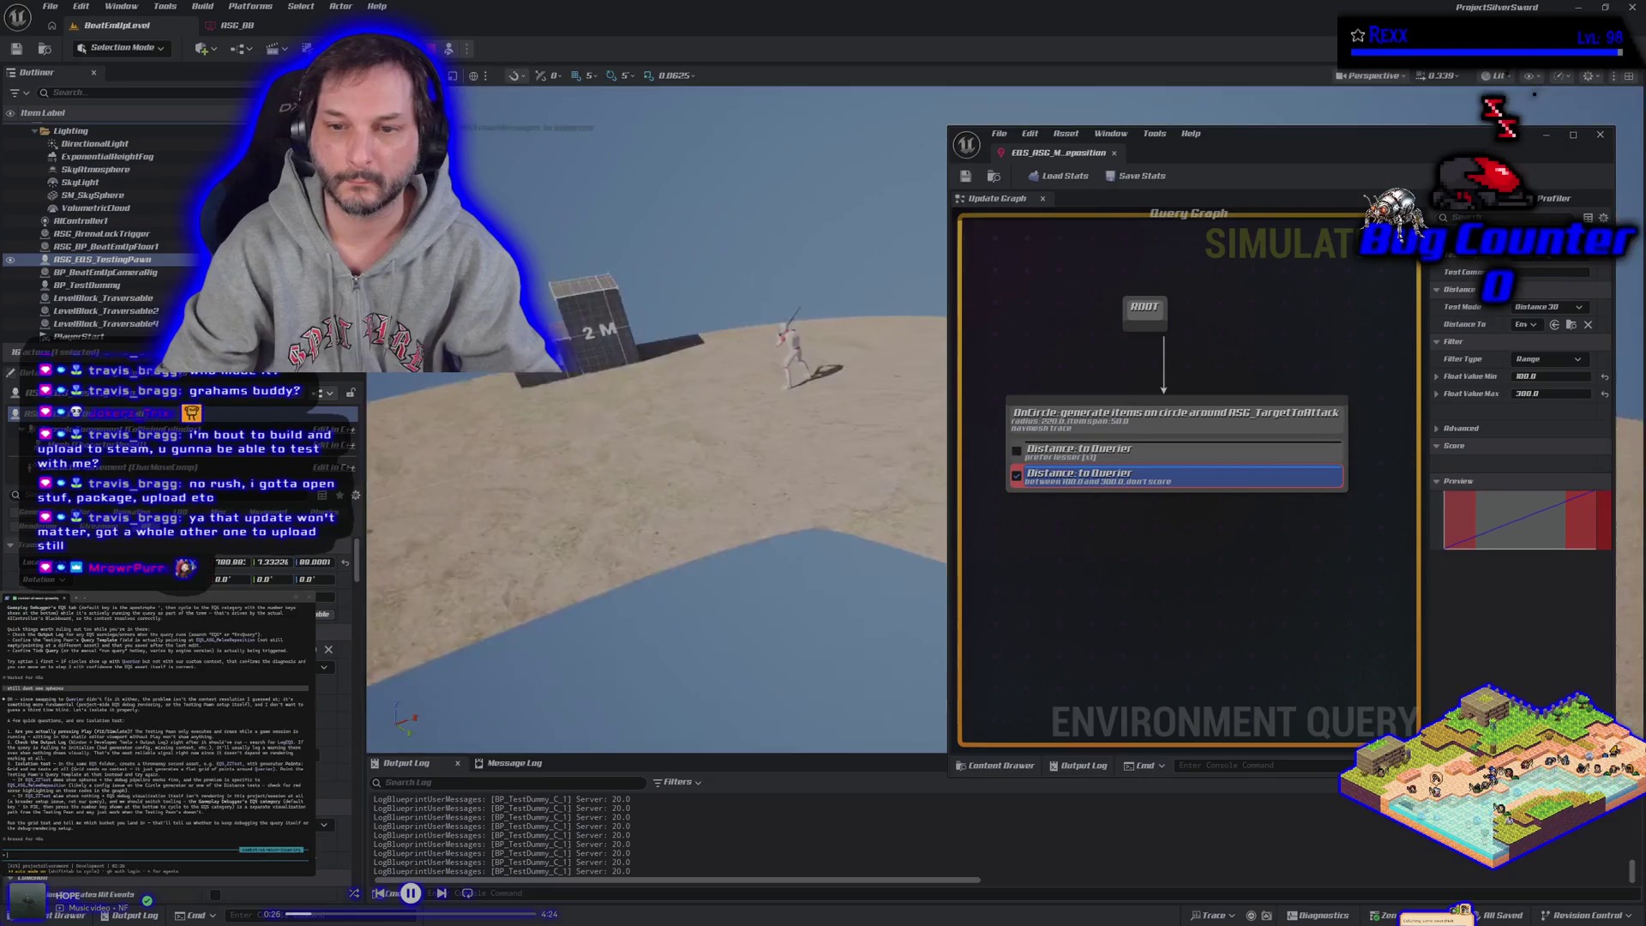
click(156, 272)
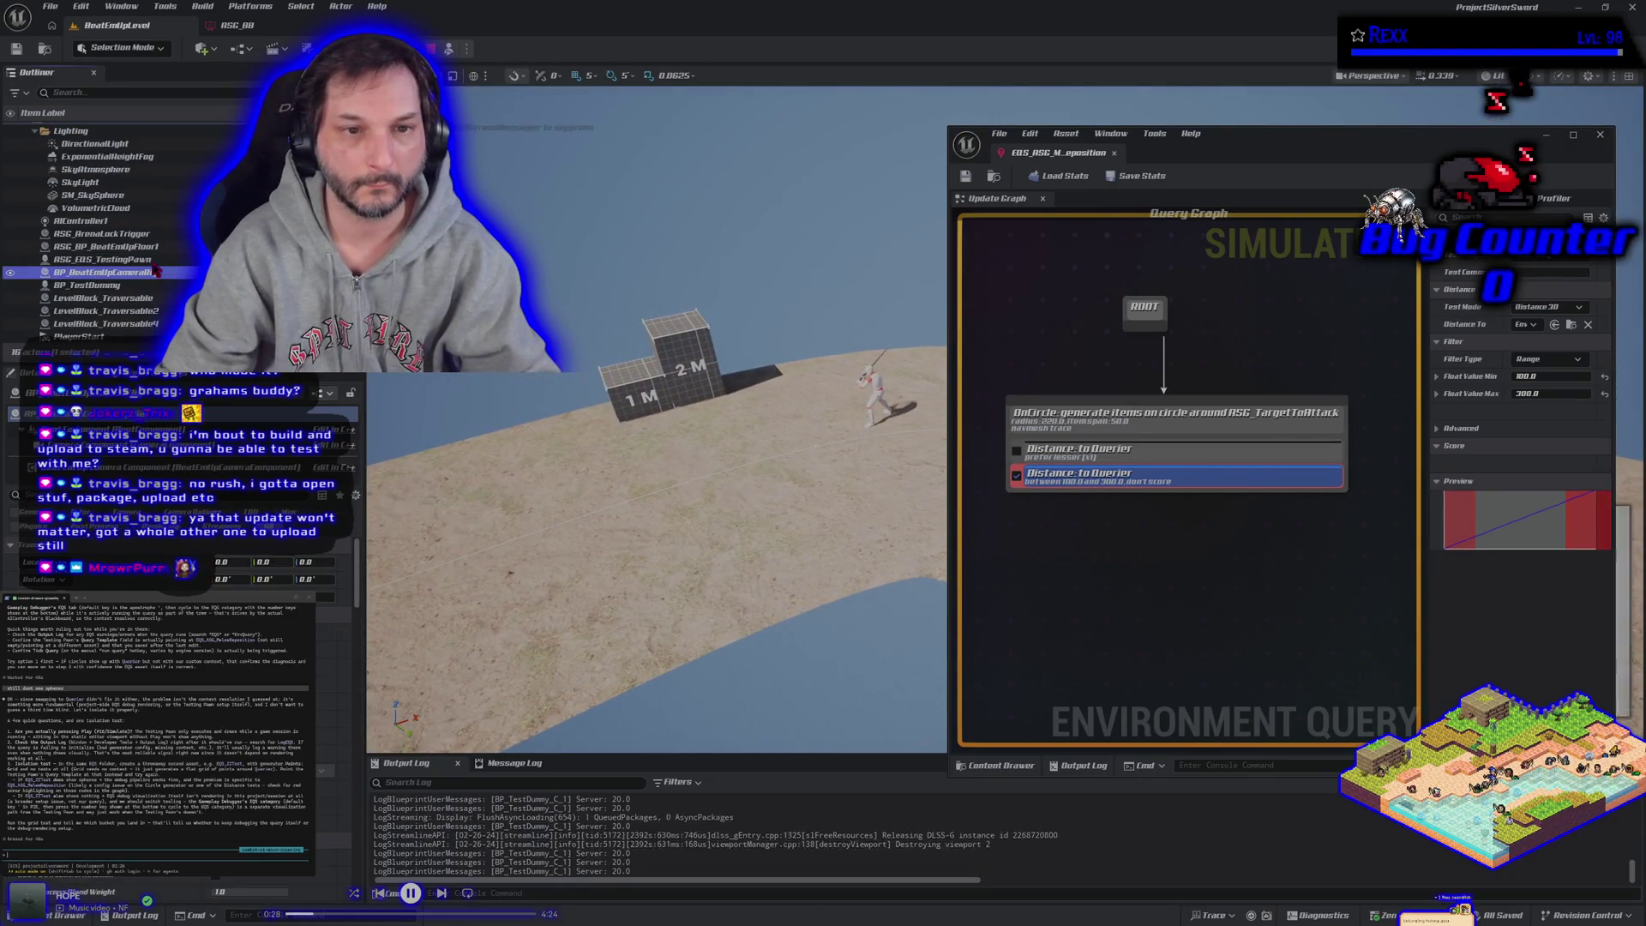
click(151, 258)
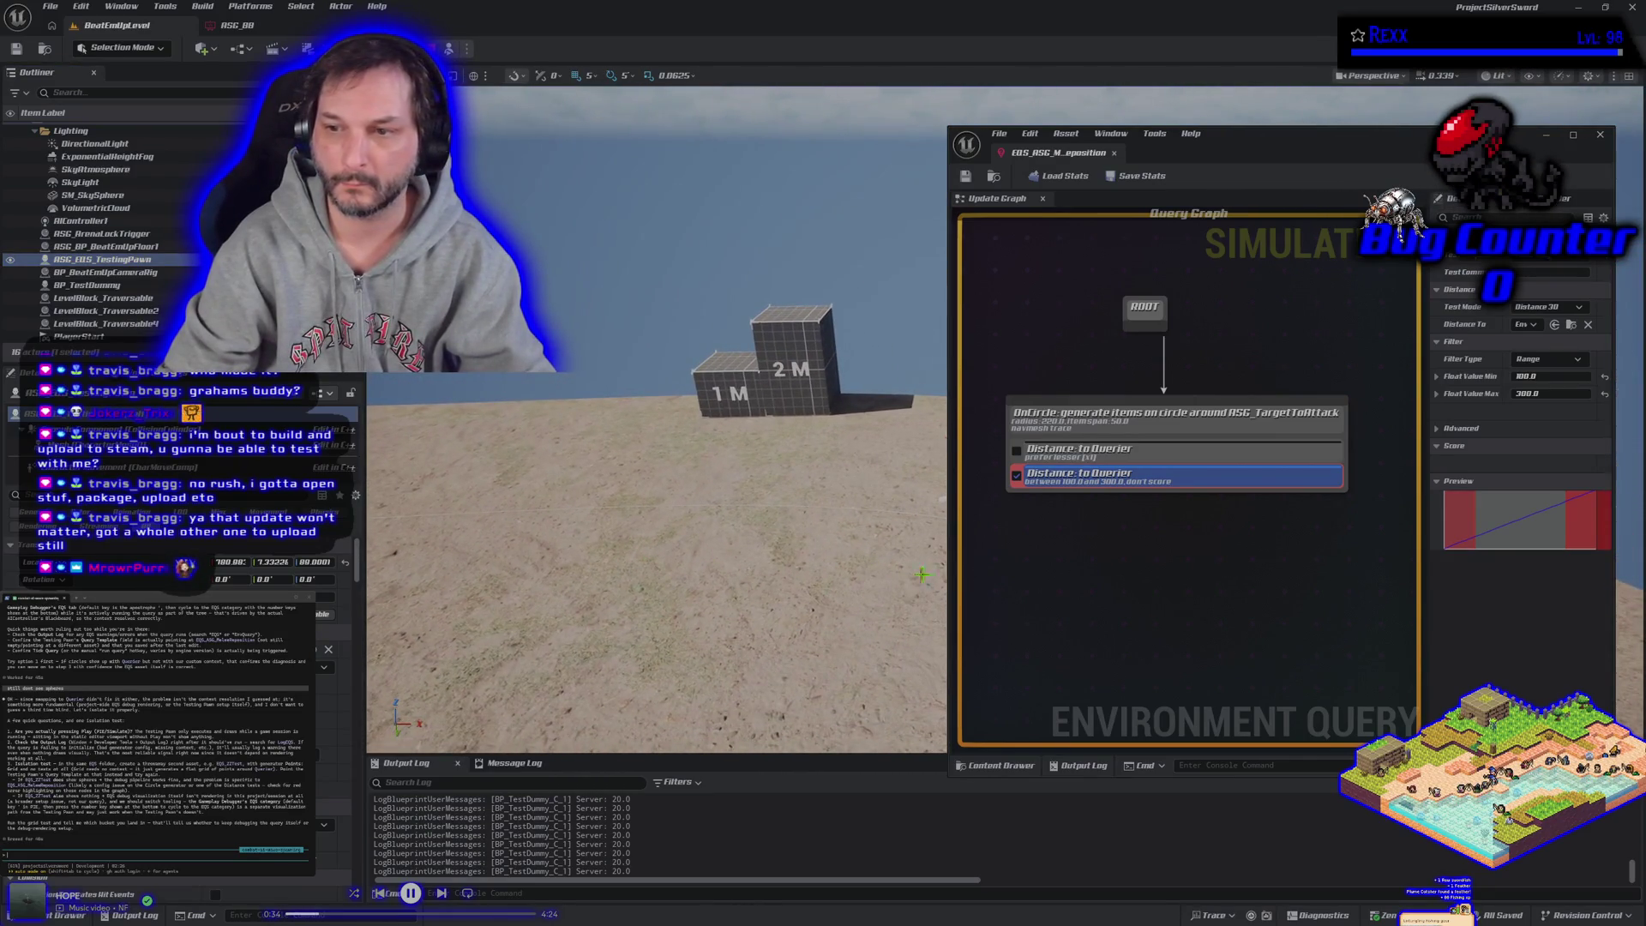
click(1017, 451)
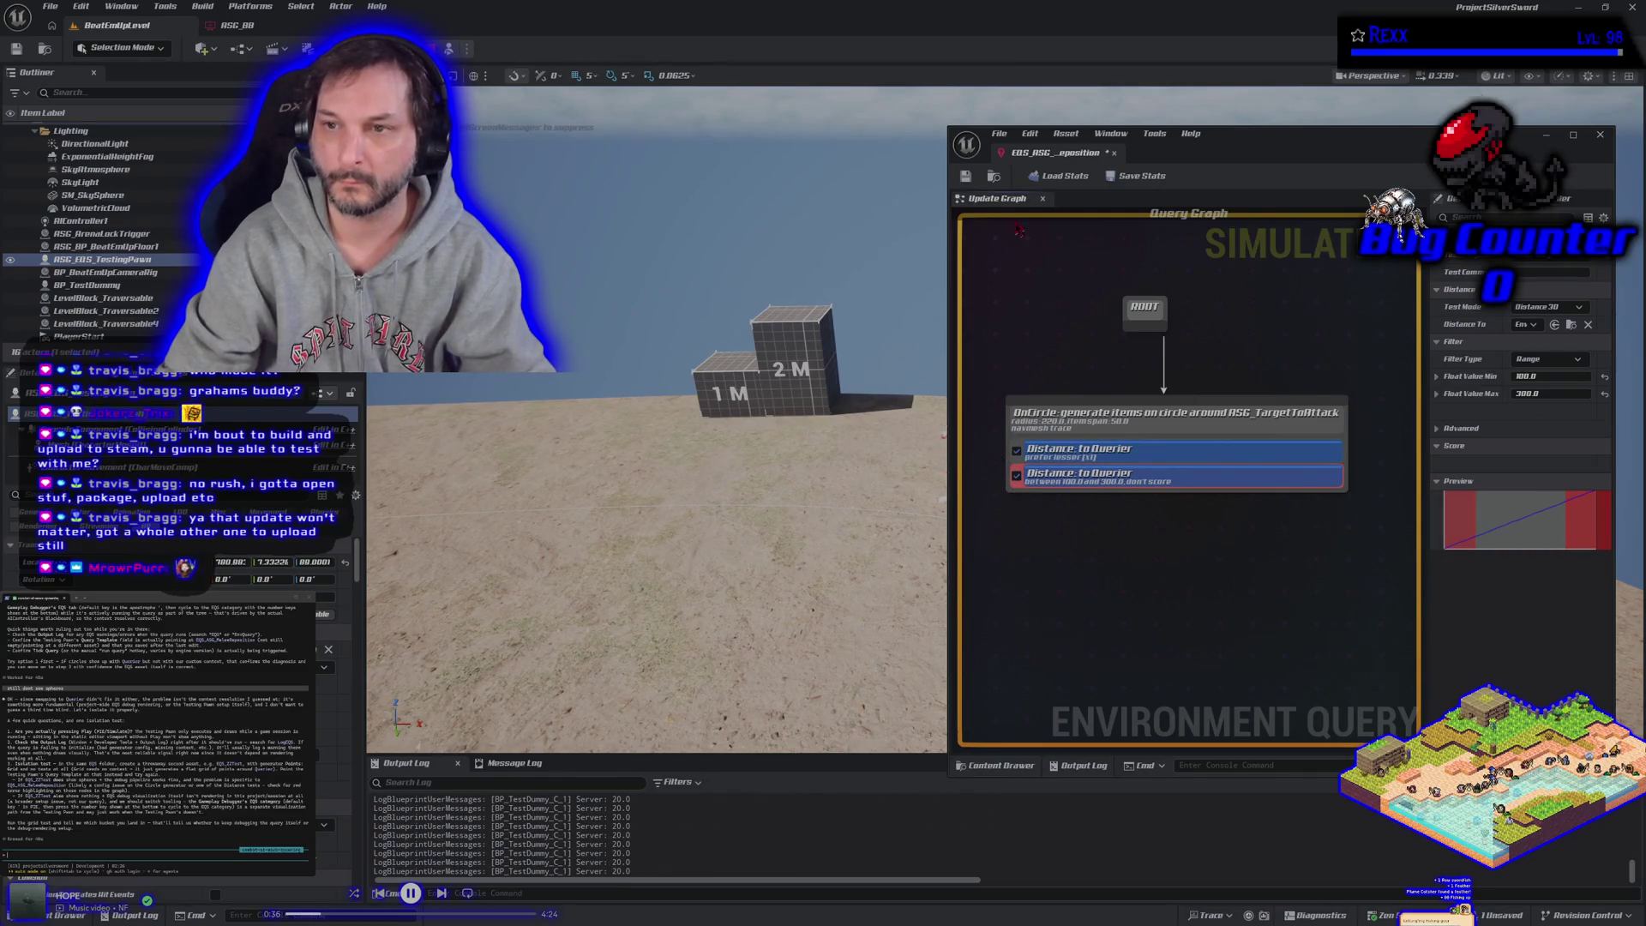
click(966, 177)
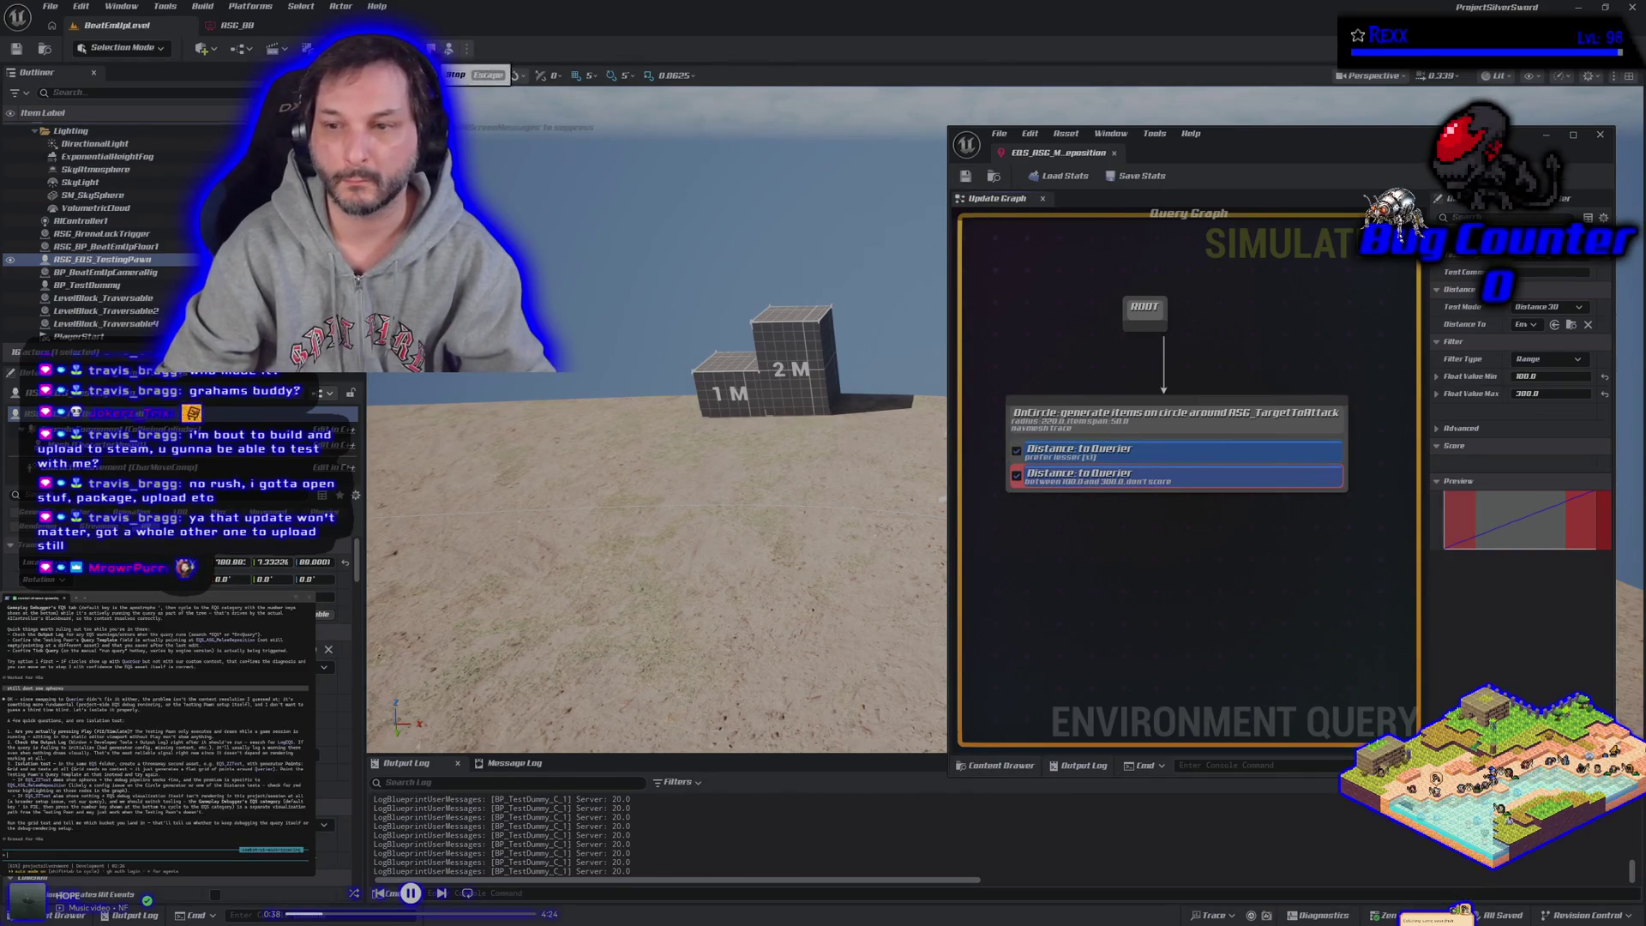
Step: Run further play and simulation sessions framed on the 1M/2M boxes and pawn to check results
key(Escape)
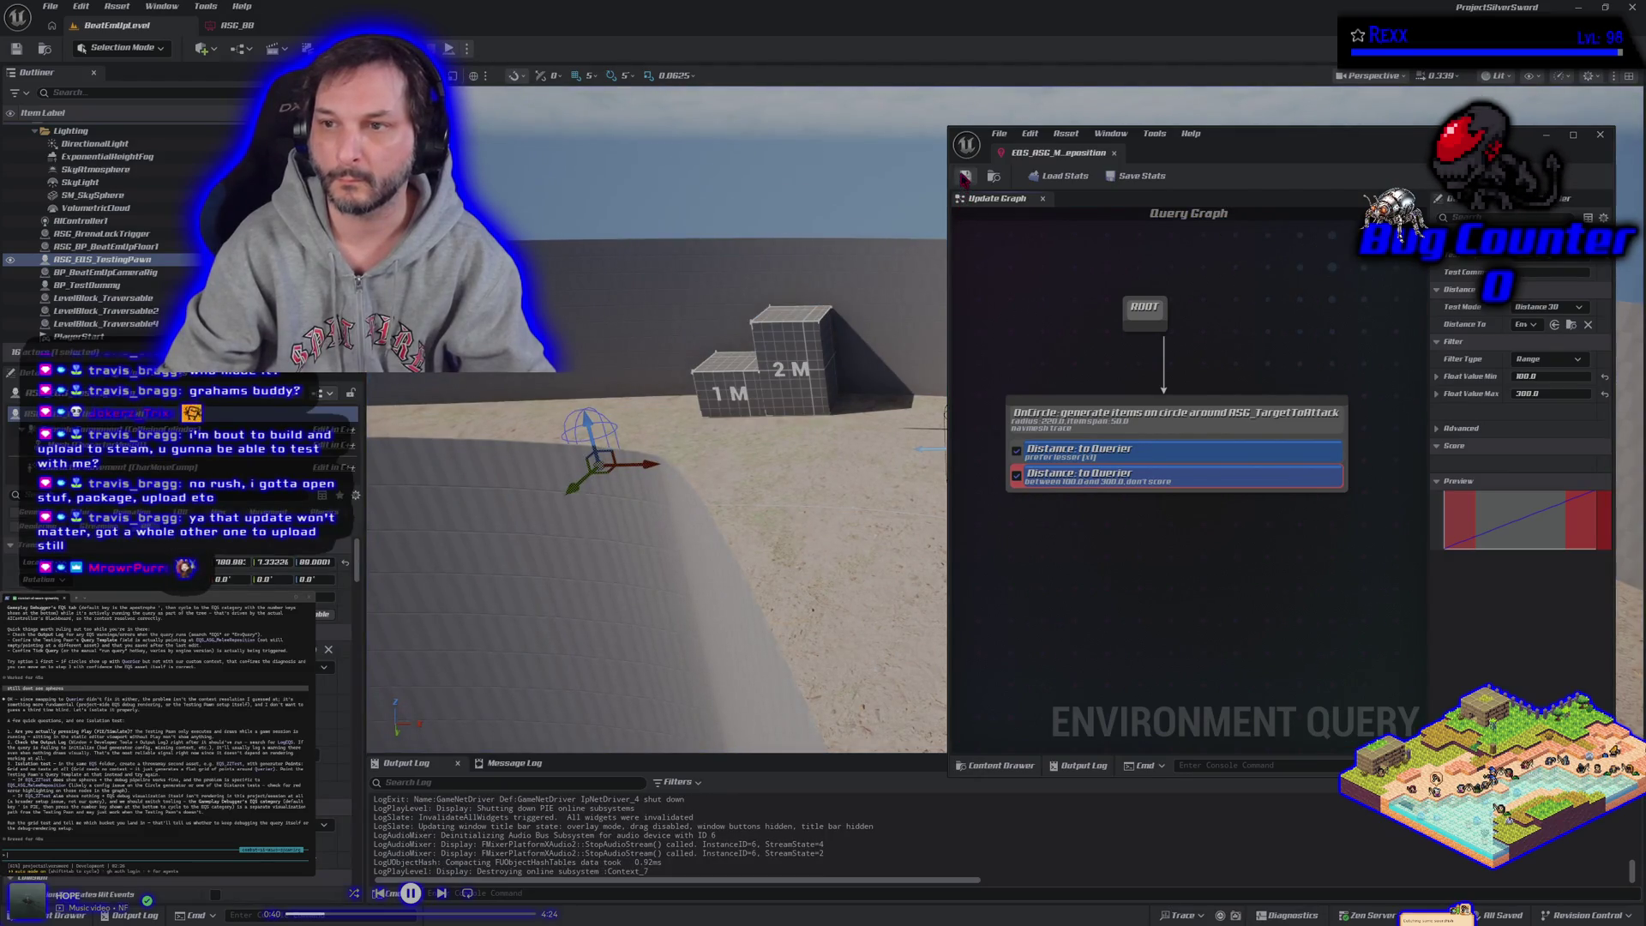
drag(618, 457, 618, 457)
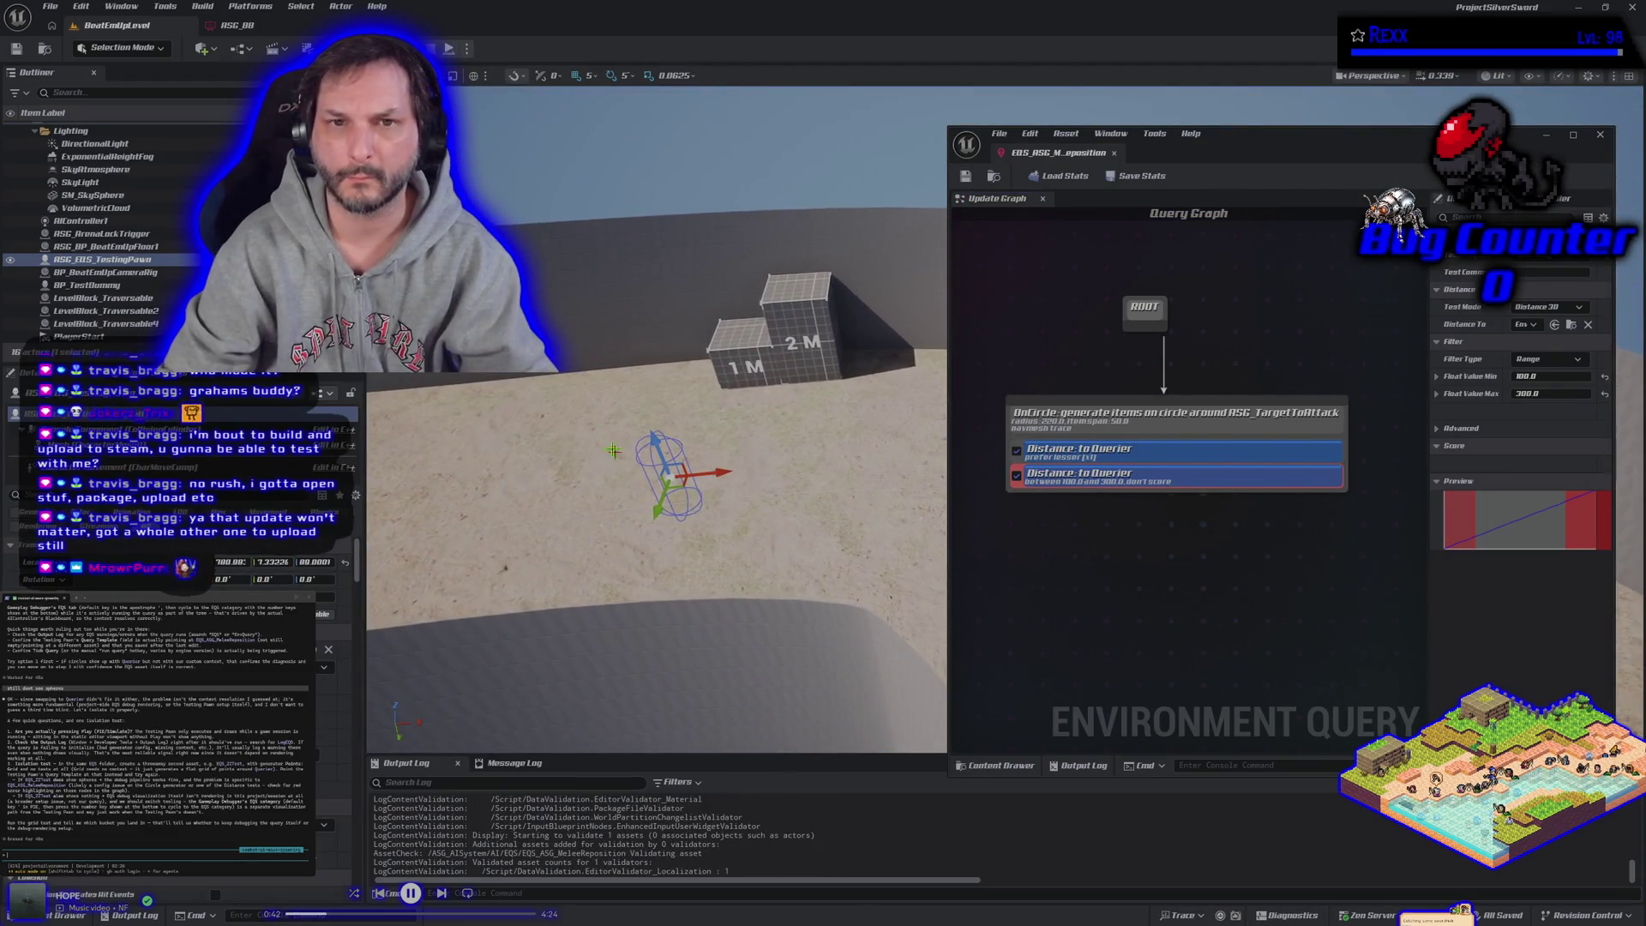
key(alt+p)
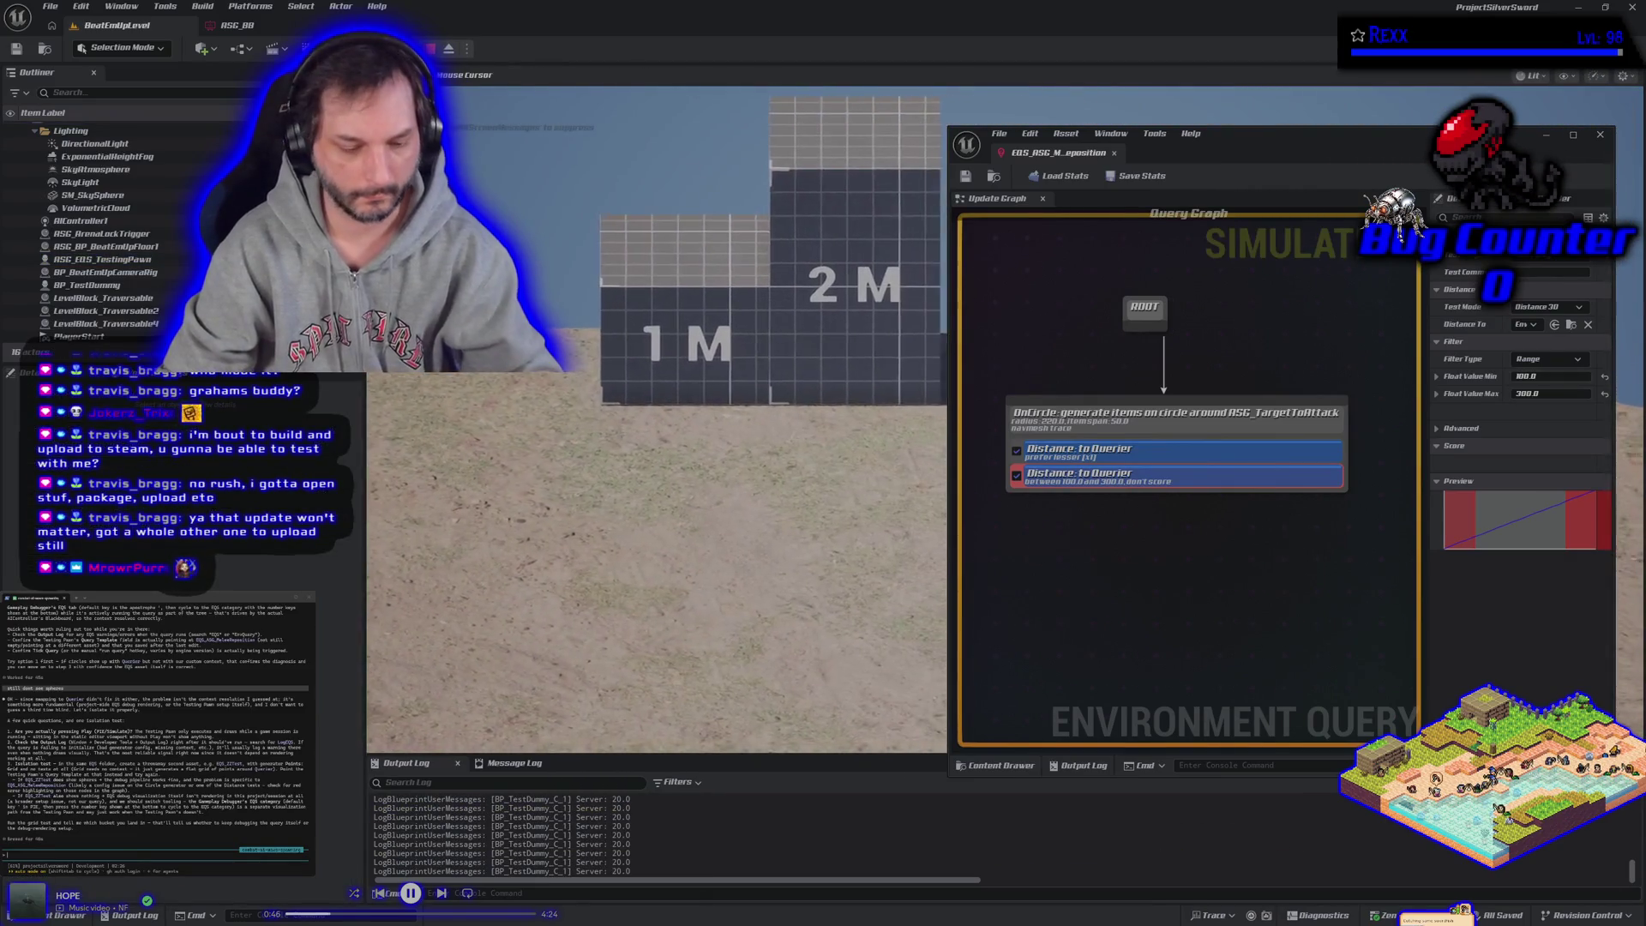
key(Escape)
drag(618, 457, 618, 457)
key(Escape)
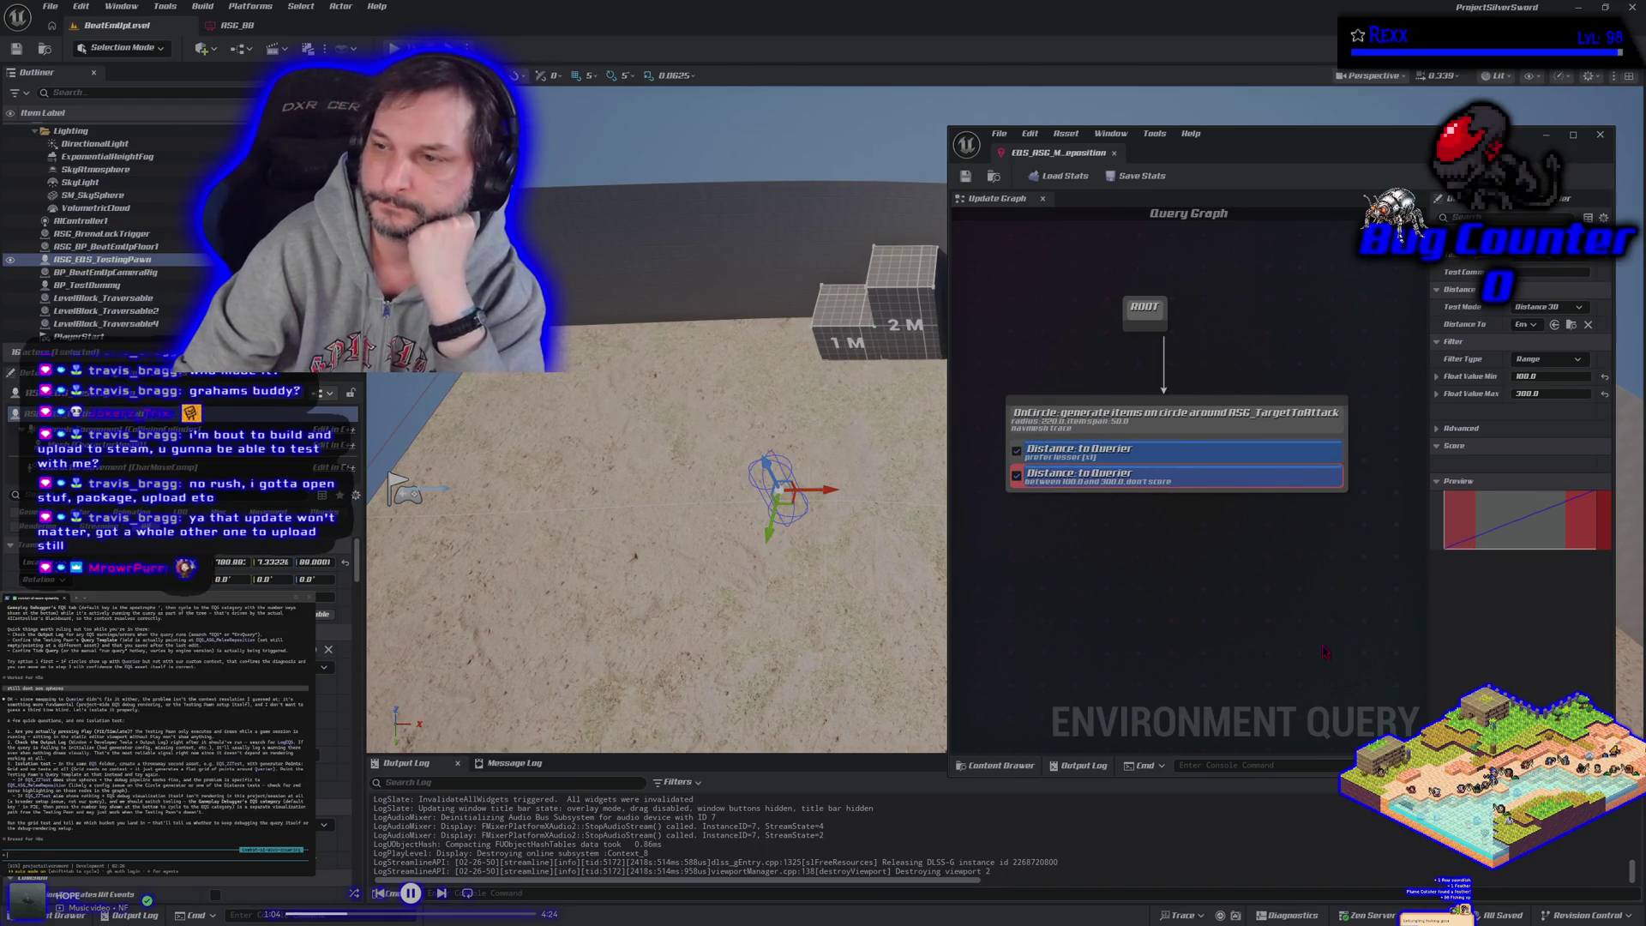
Step: Point both distance tests to ASG_TargetToAttack, save, and simulate to preview the query
click(1527, 329)
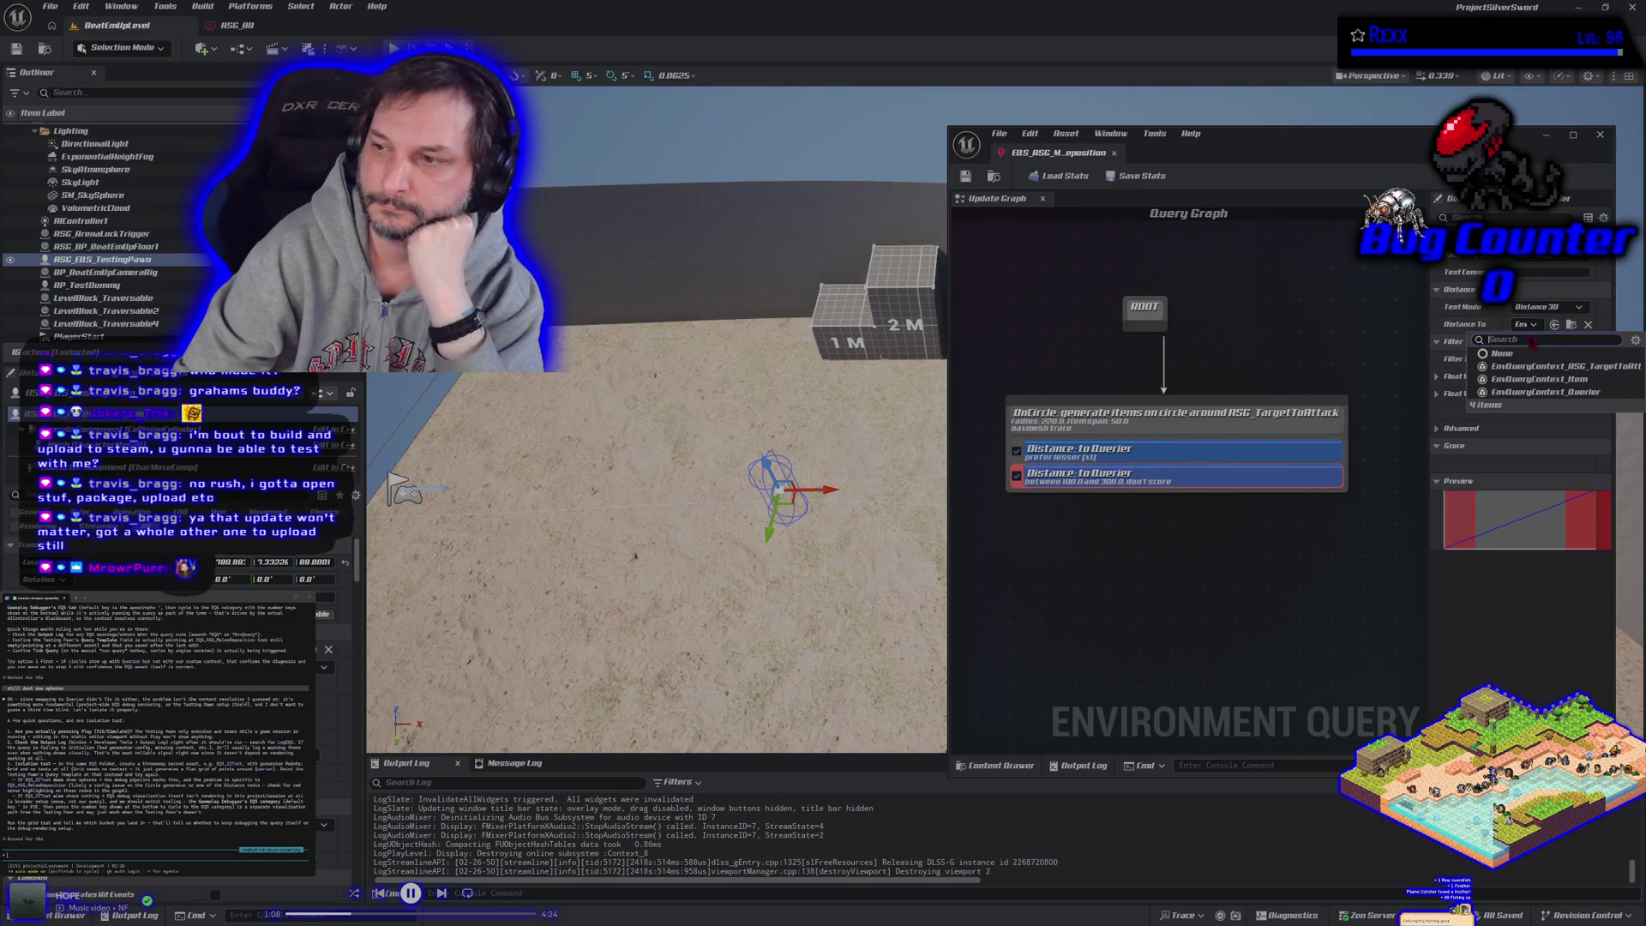
click(1537, 366)
click(1230, 451)
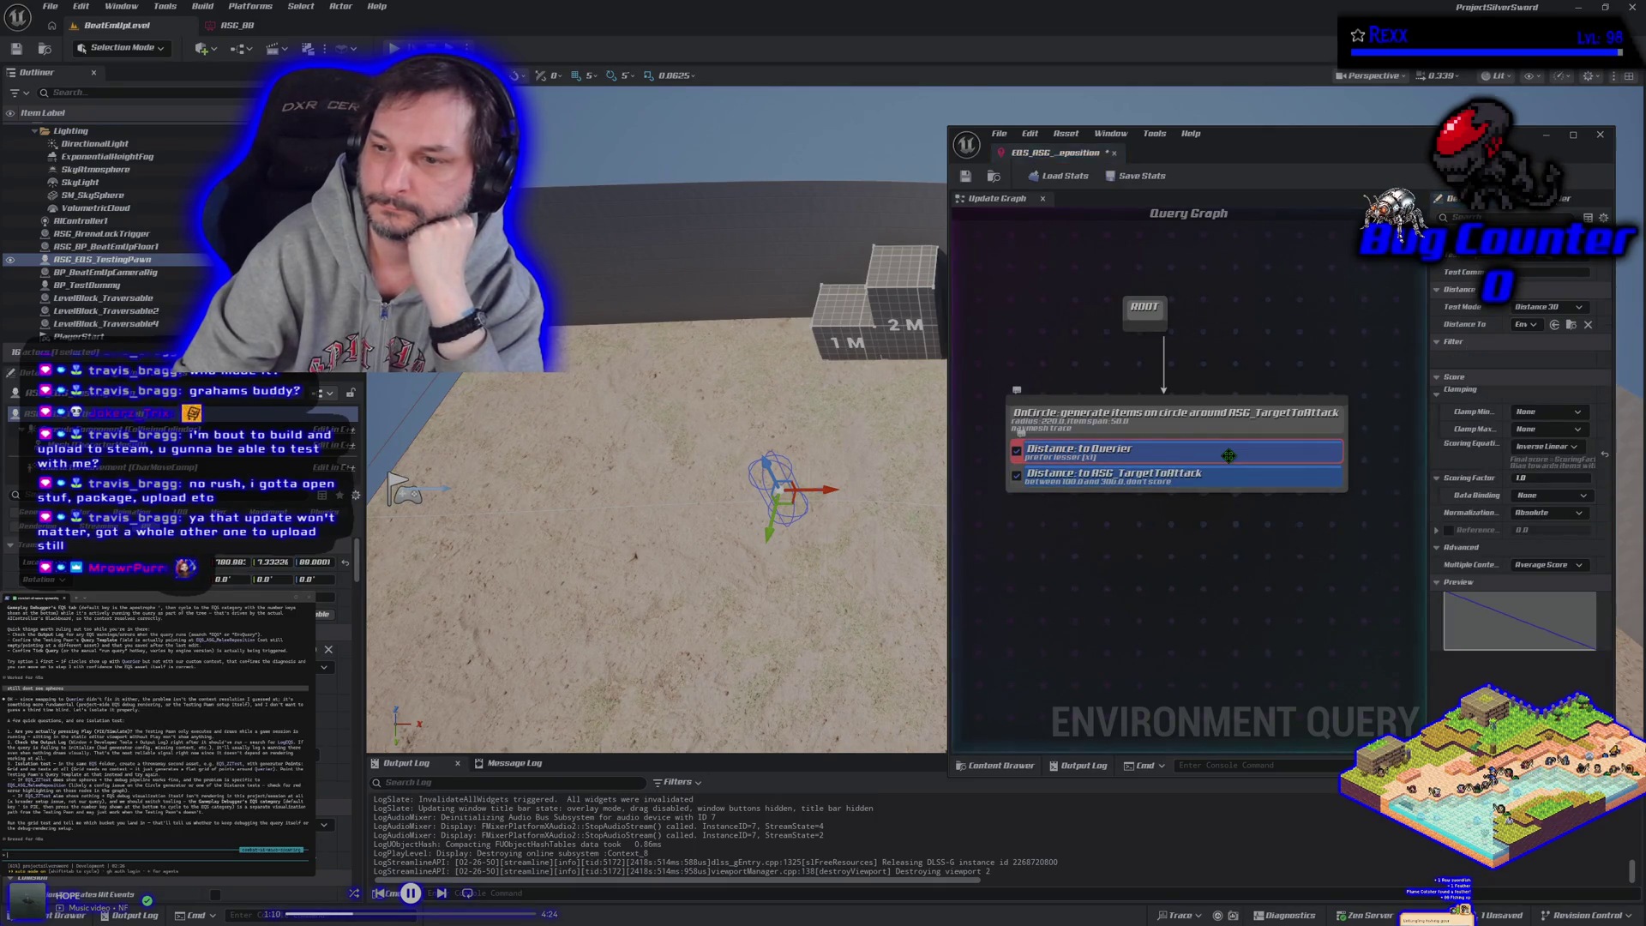
click(1525, 325)
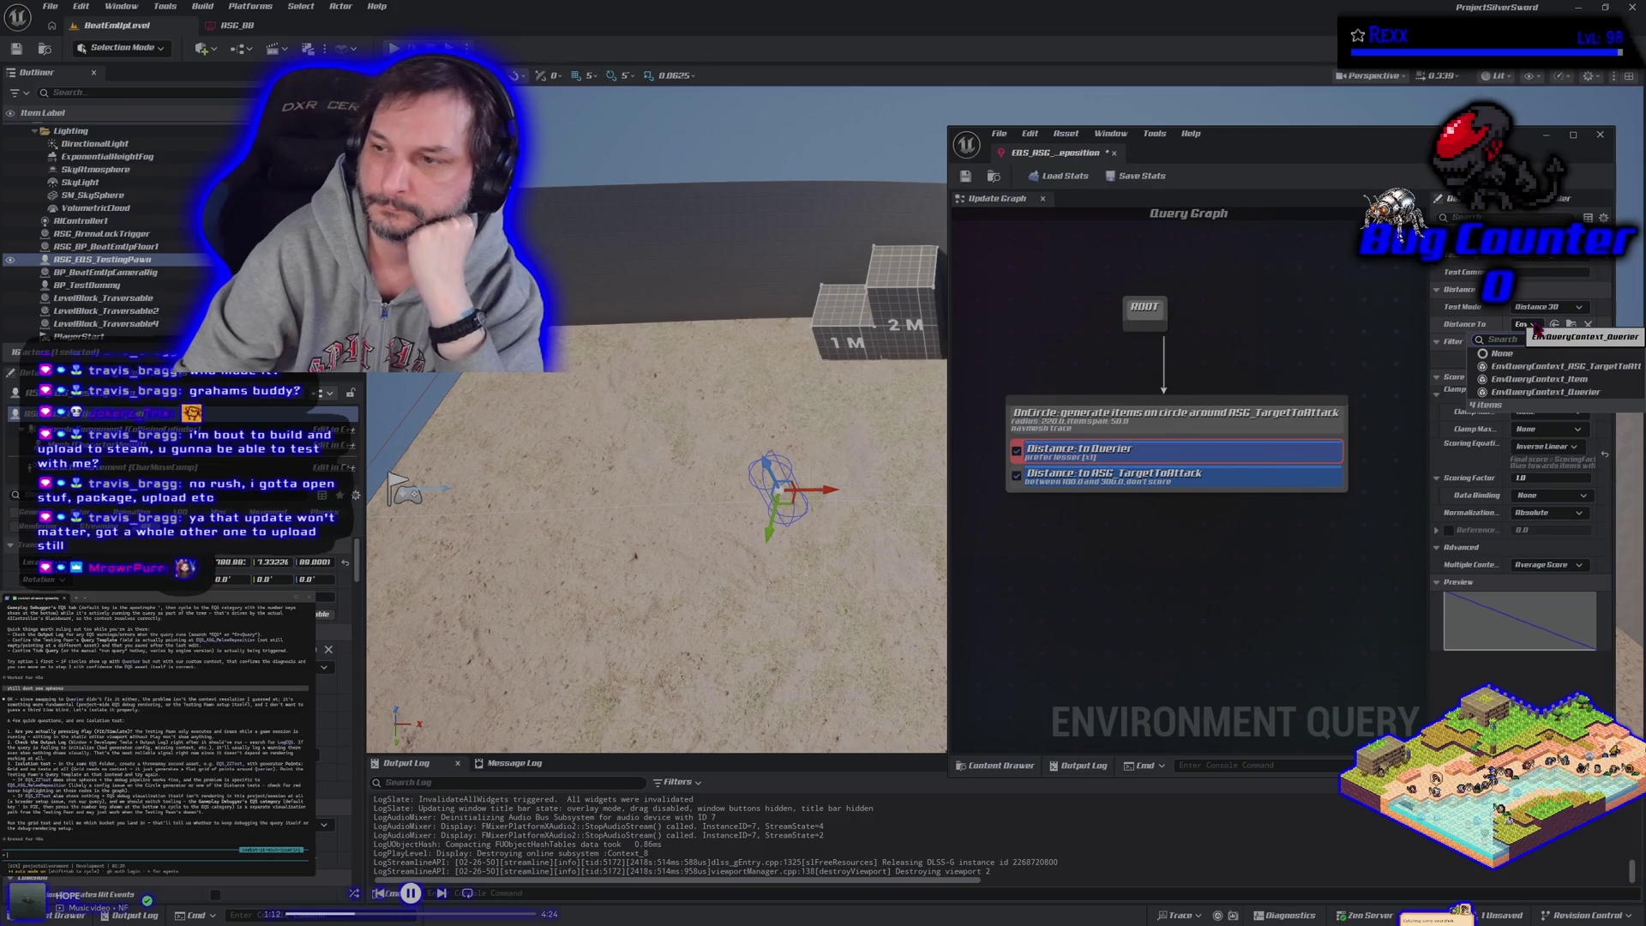
click(1543, 366)
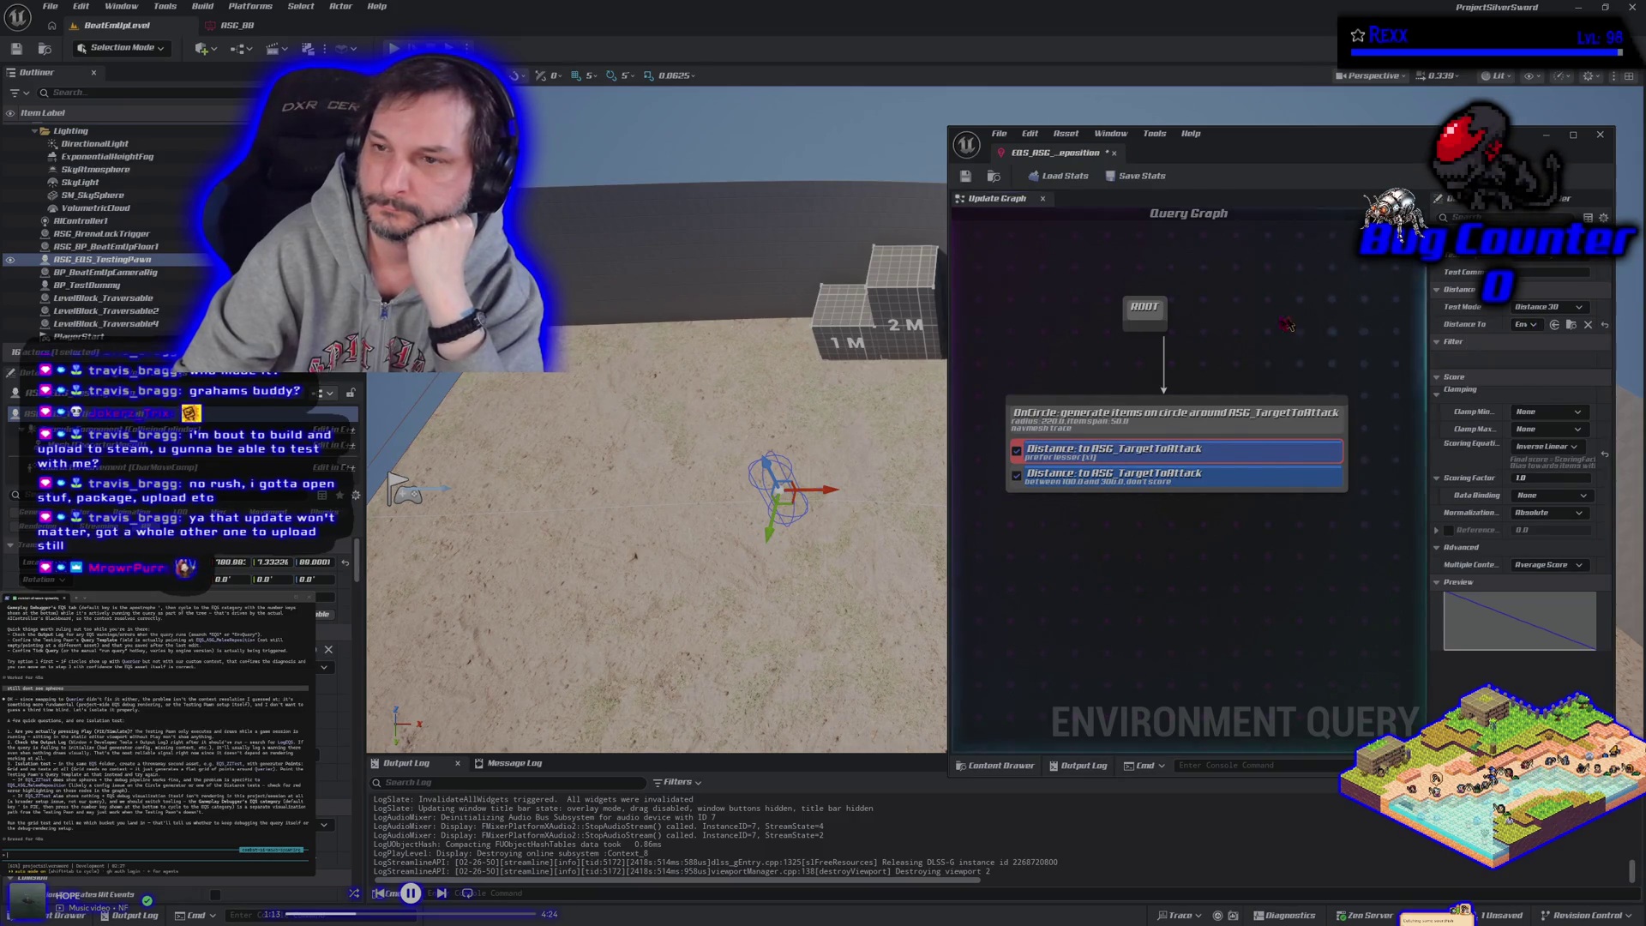
click(967, 176)
key(alt+s)
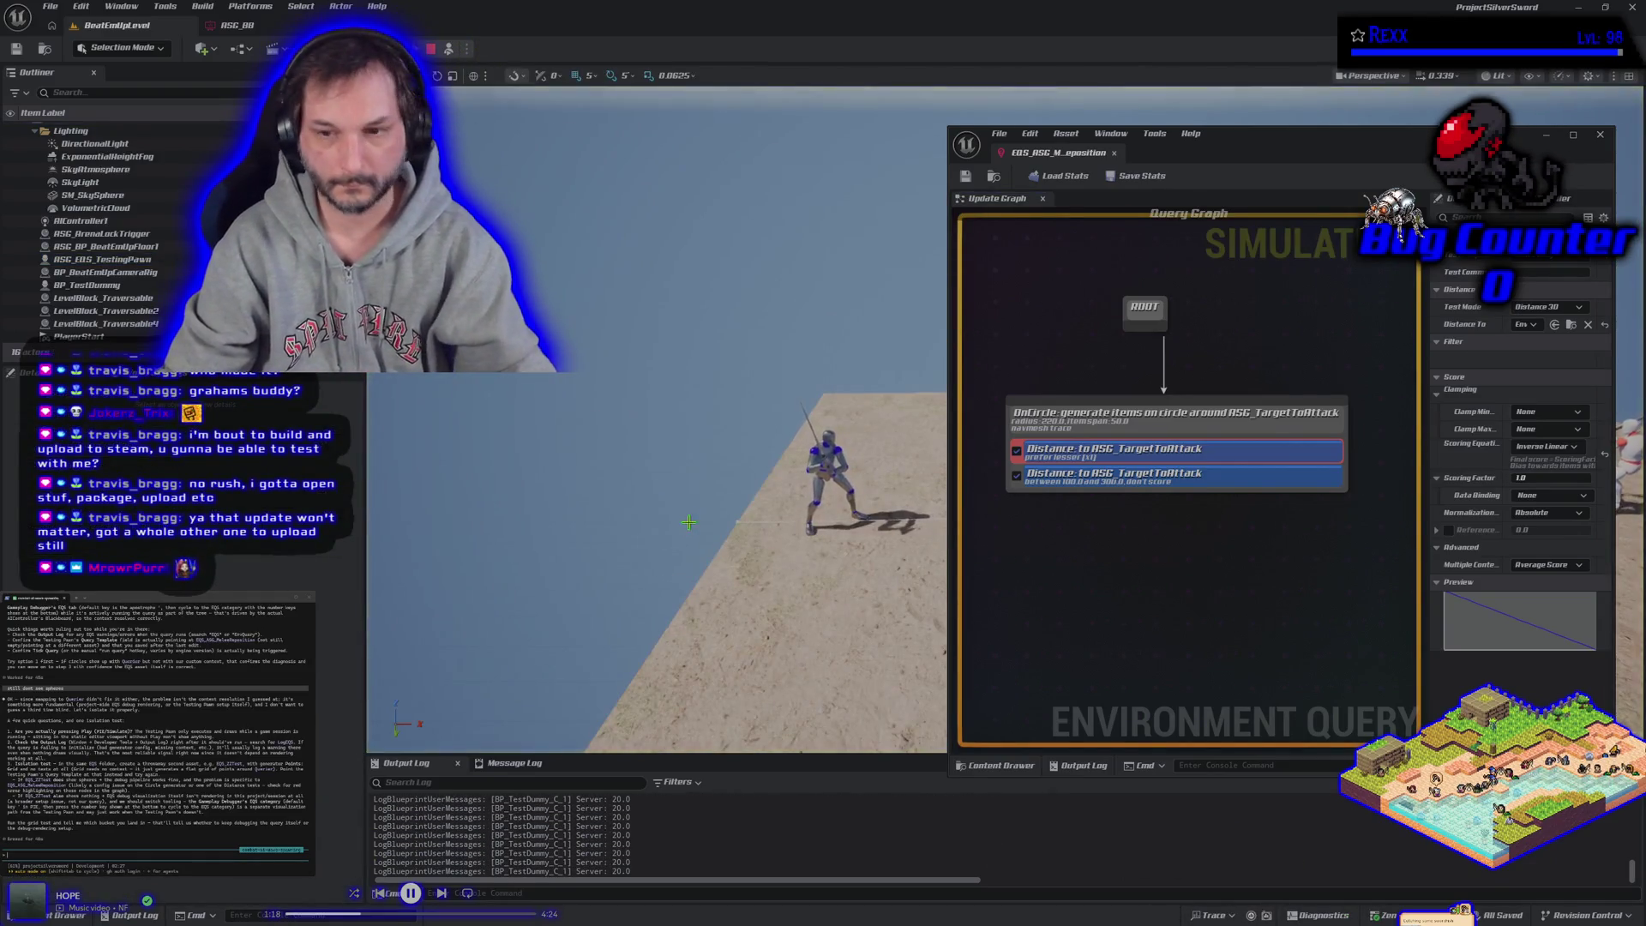
key(Escape)
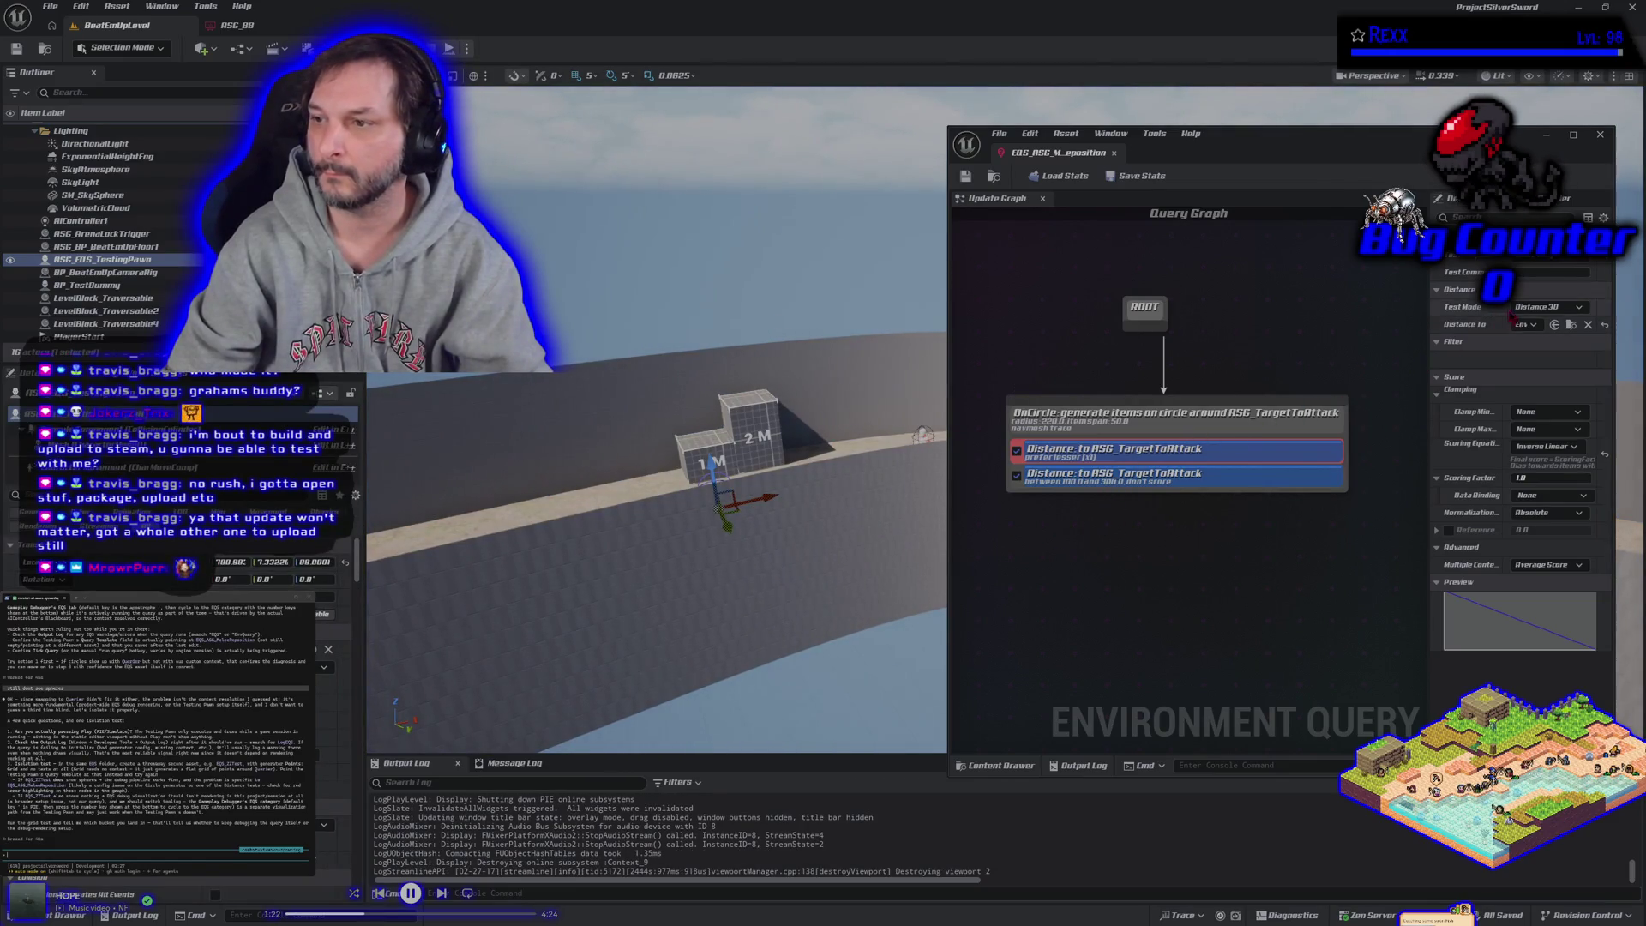
Step: Switch the first distance test back to Querier and save the query
click(1531, 325)
click(1535, 393)
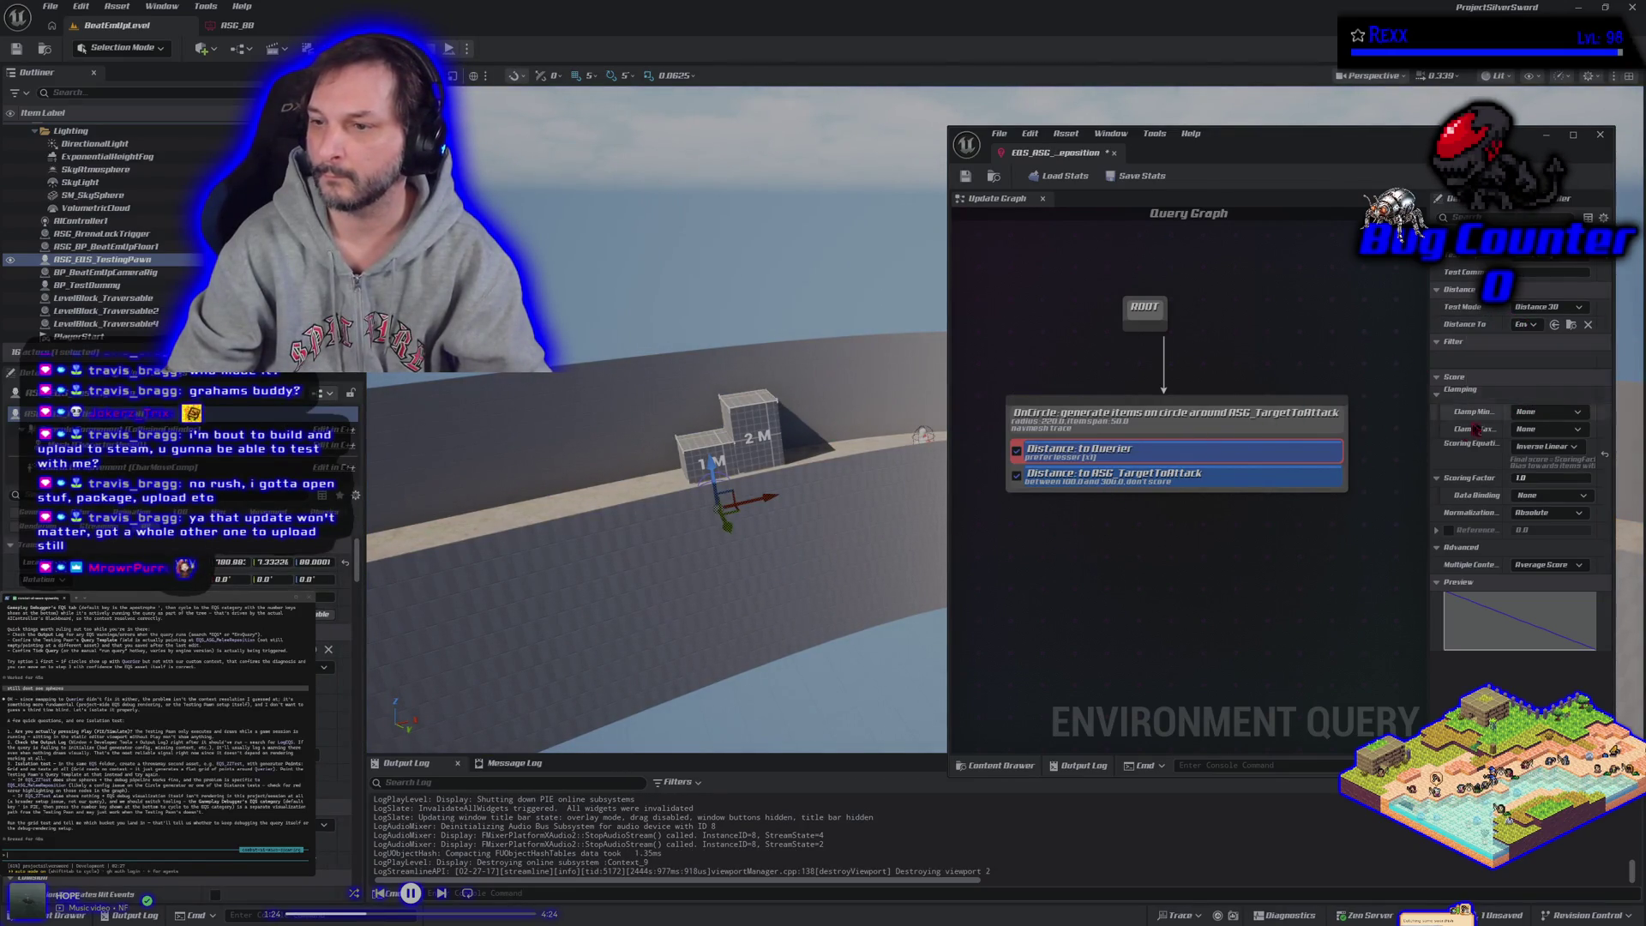
click(966, 176)
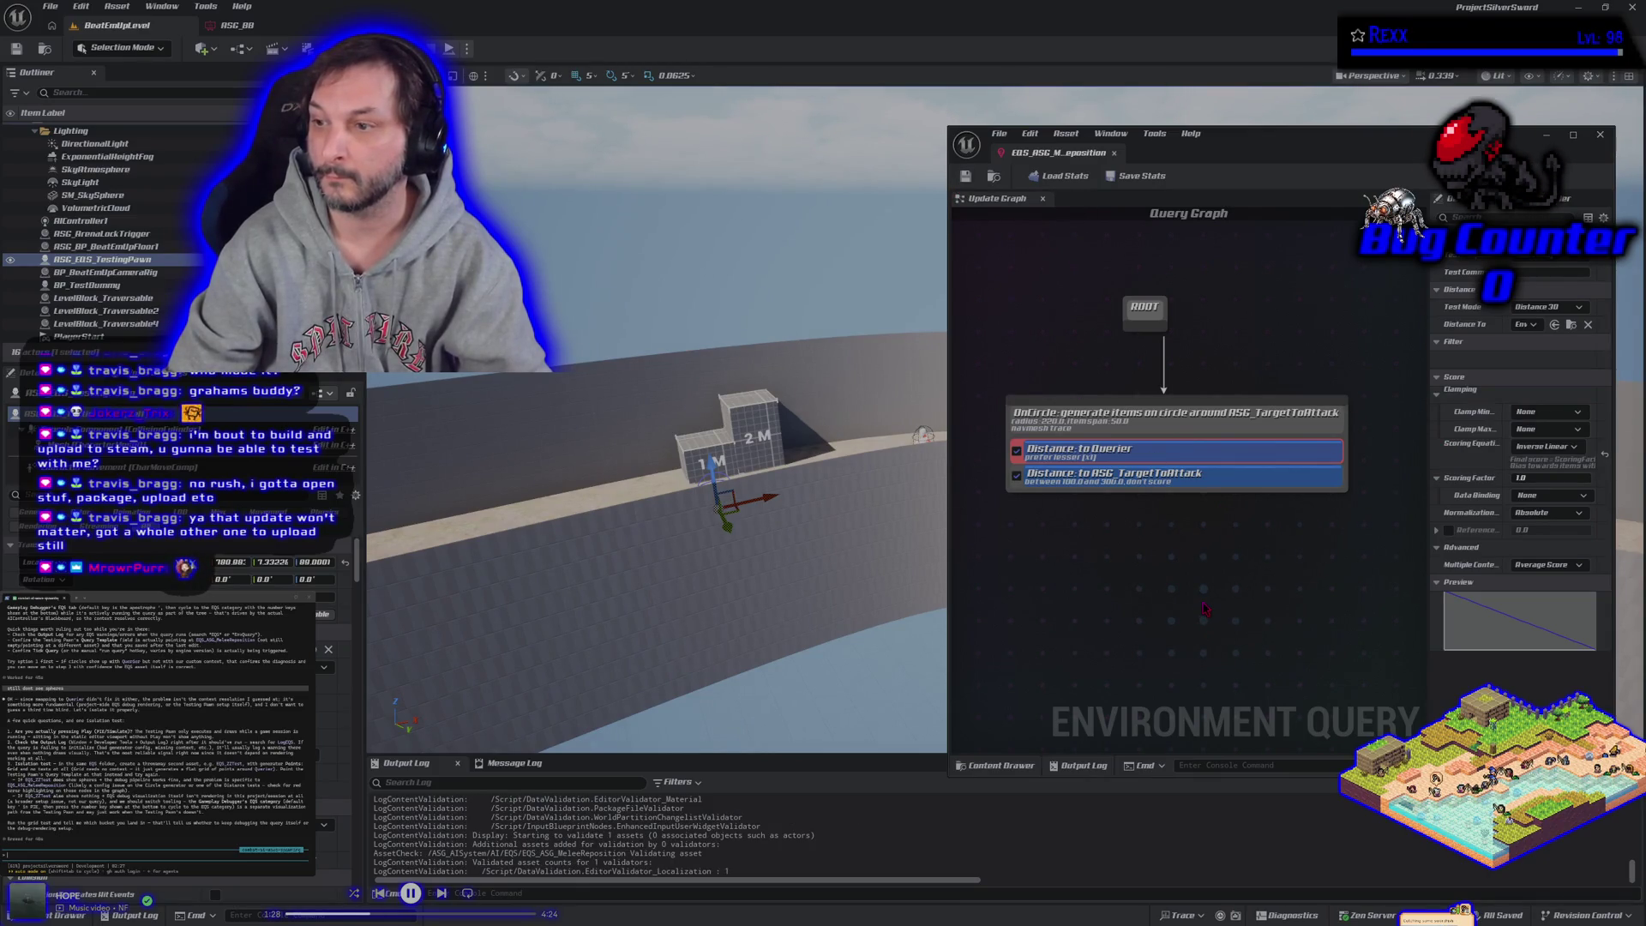
Step: Select the OnCircle generator, widen Details, and center the circle on EnvQueryContext_Querier
click(1157, 476)
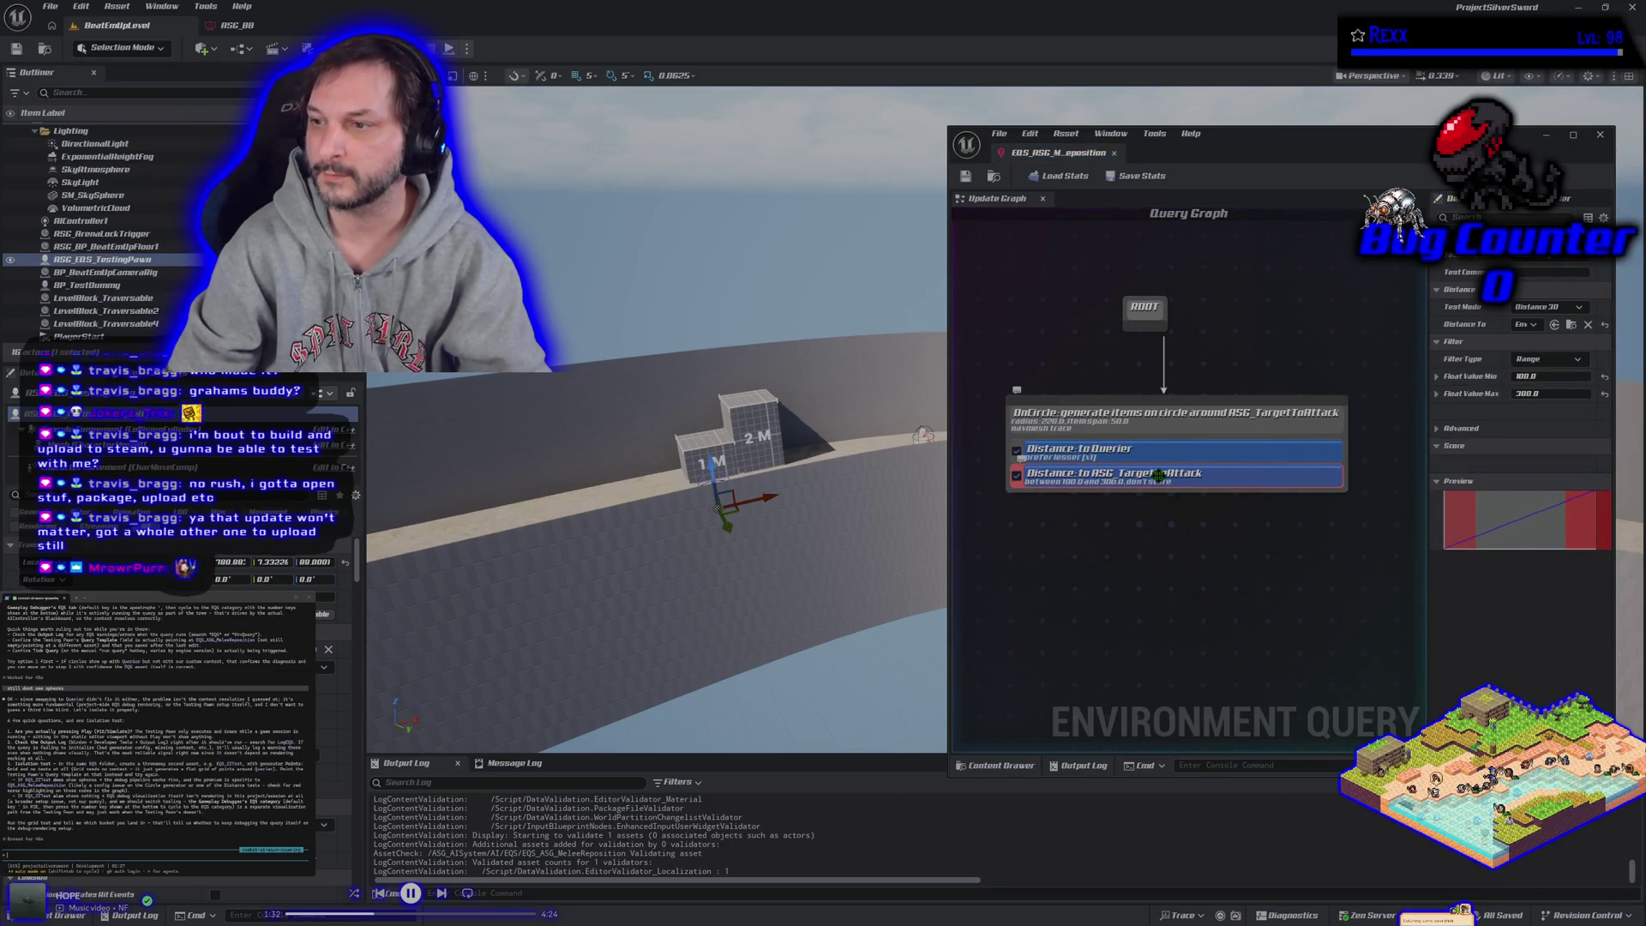
click(1170, 431)
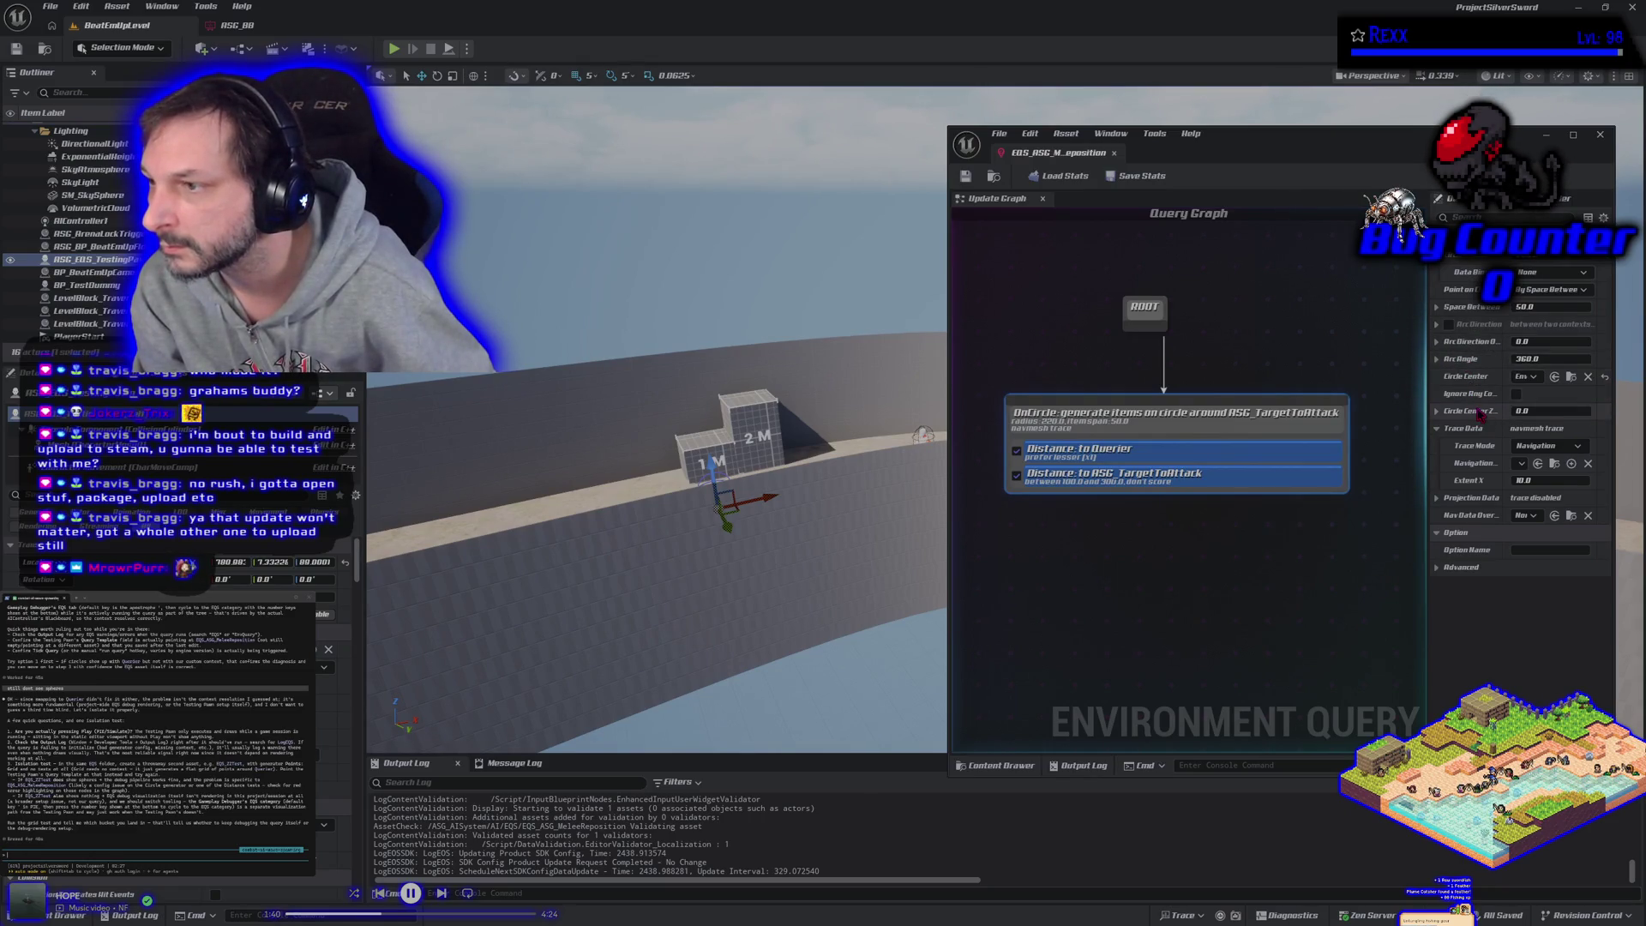
drag(1428, 360, 1190, 359)
click(1449, 377)
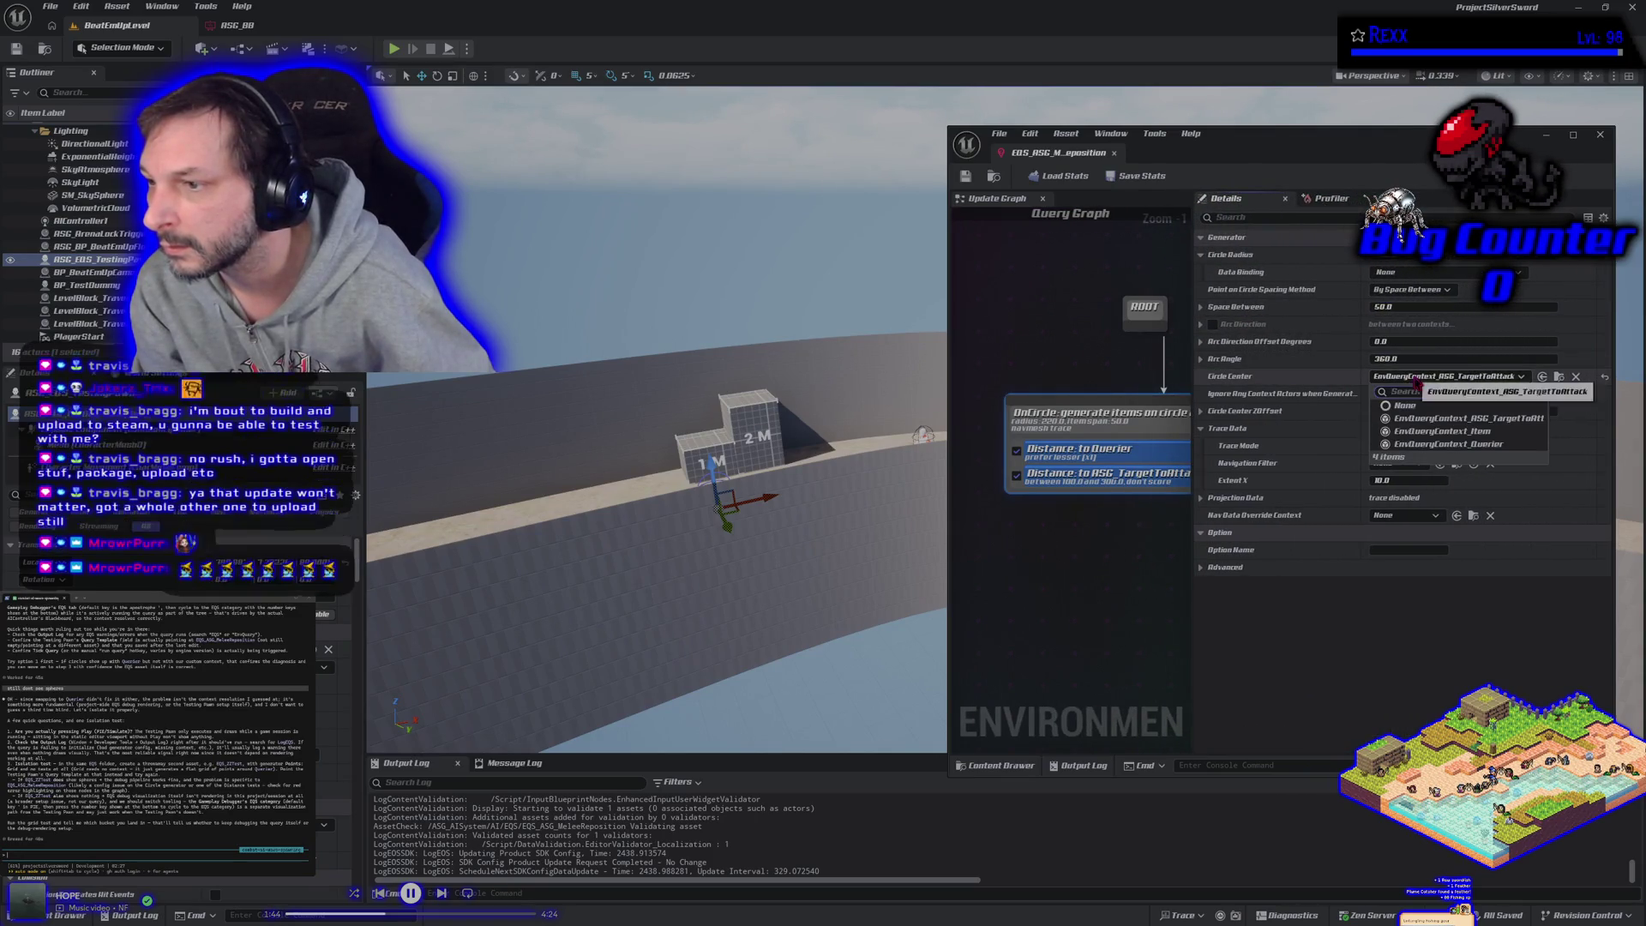
click(1449, 444)
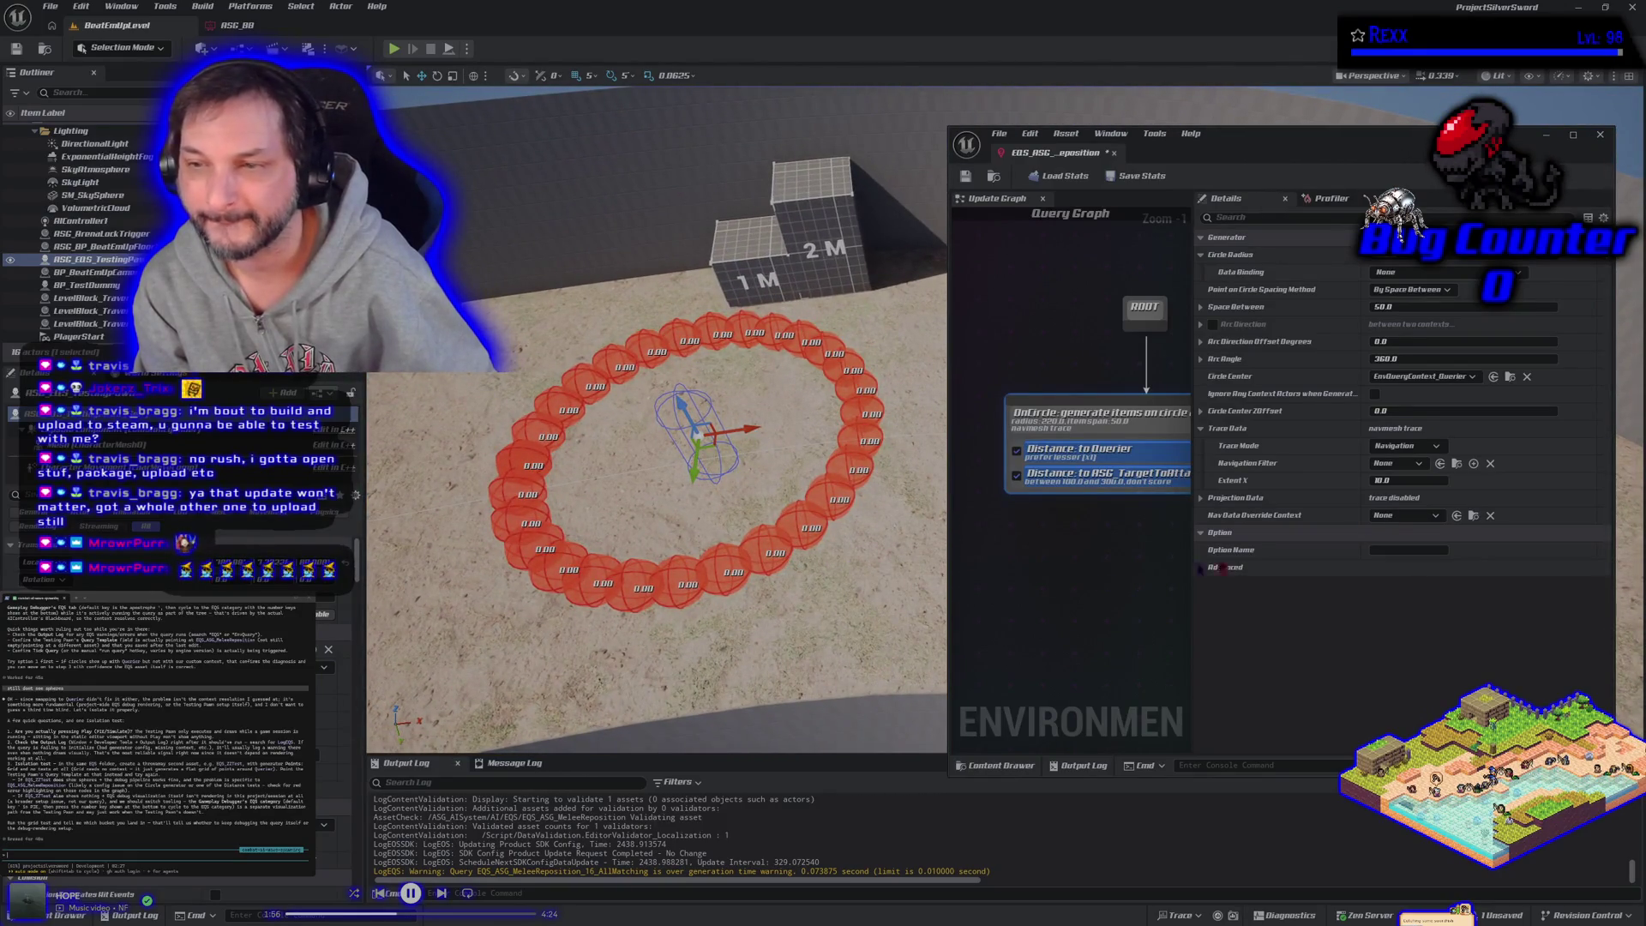
Step: Change Space Between from 50 to 100 and view the sparser ring of debug spheres
click(1410, 307)
text(100)
key(Return)
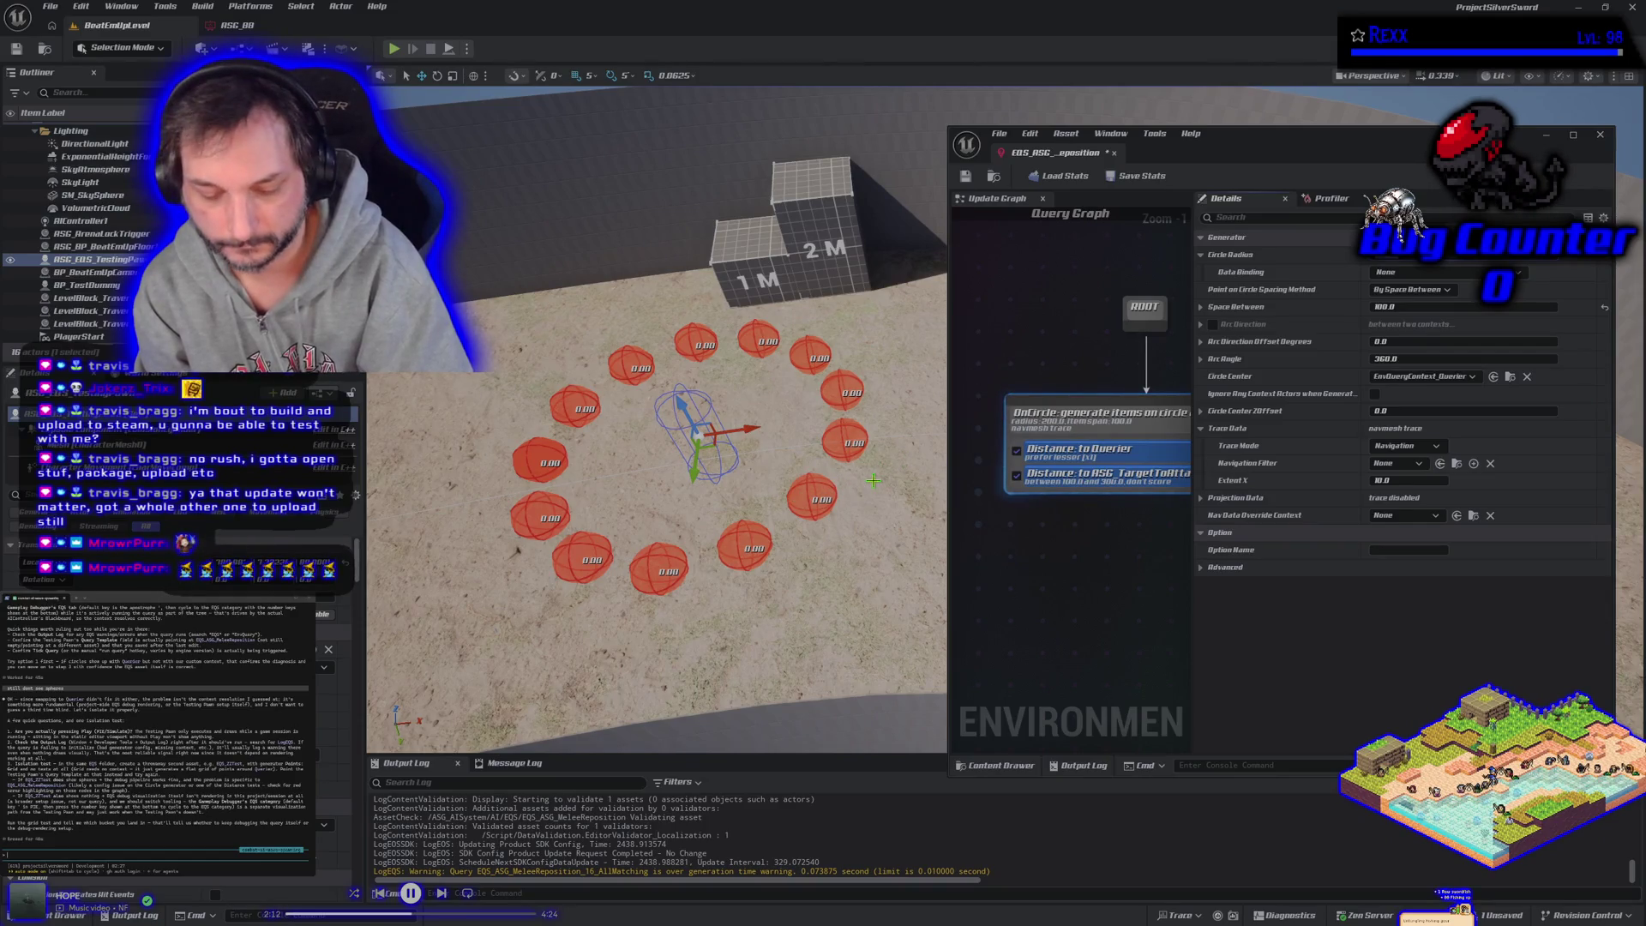
mouse_move(840, 515)
mouse_down()
mouse_move(772, 531)
mouse_move(806, 523)
mouse_move(763, 489)
mouse_up()
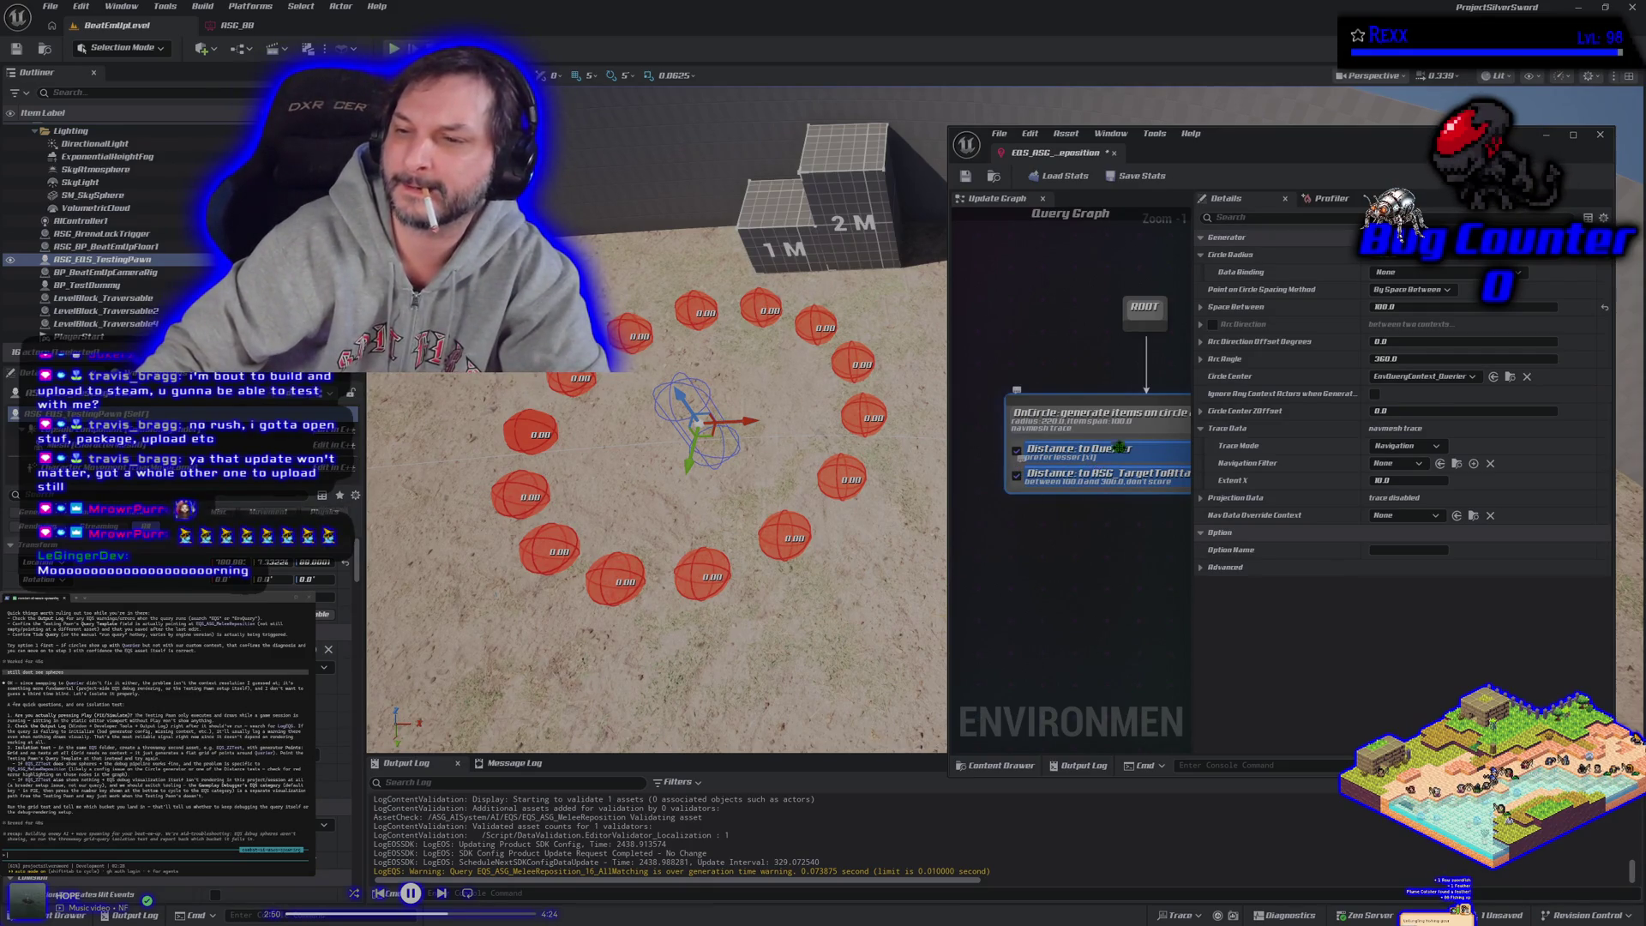
click(1472, 378)
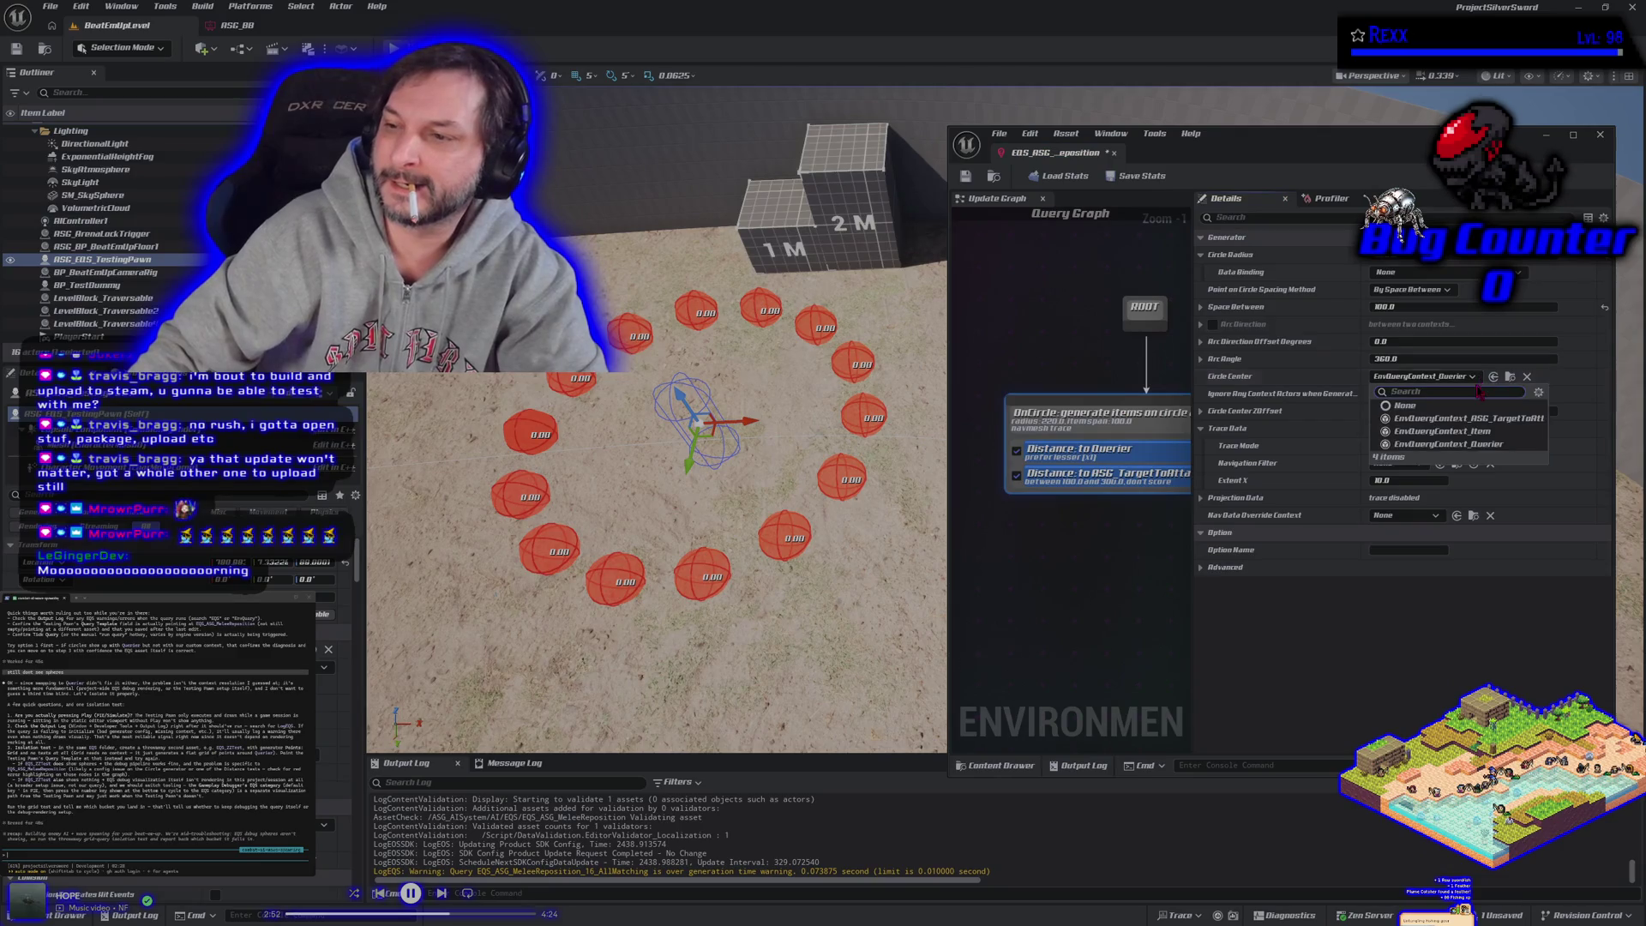
Step: Center the OnCircle generator on EnvQueryContext_ASG_TargetToAttack, delete the testing pawn, then save the level and query
click(1455, 425)
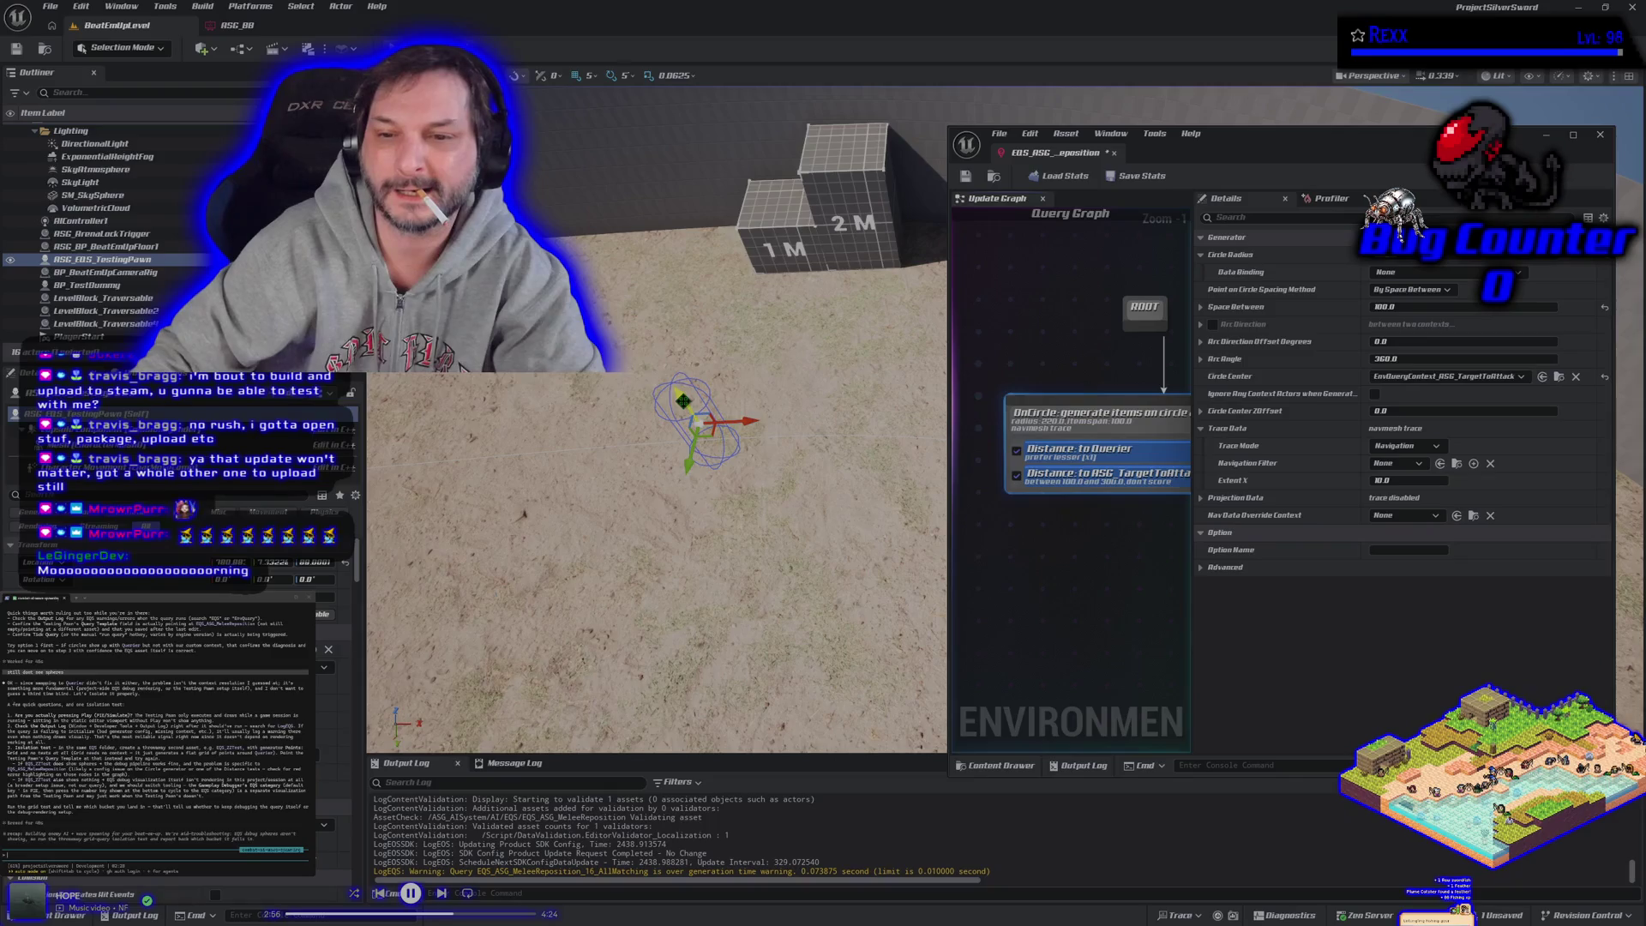
key(Delete)
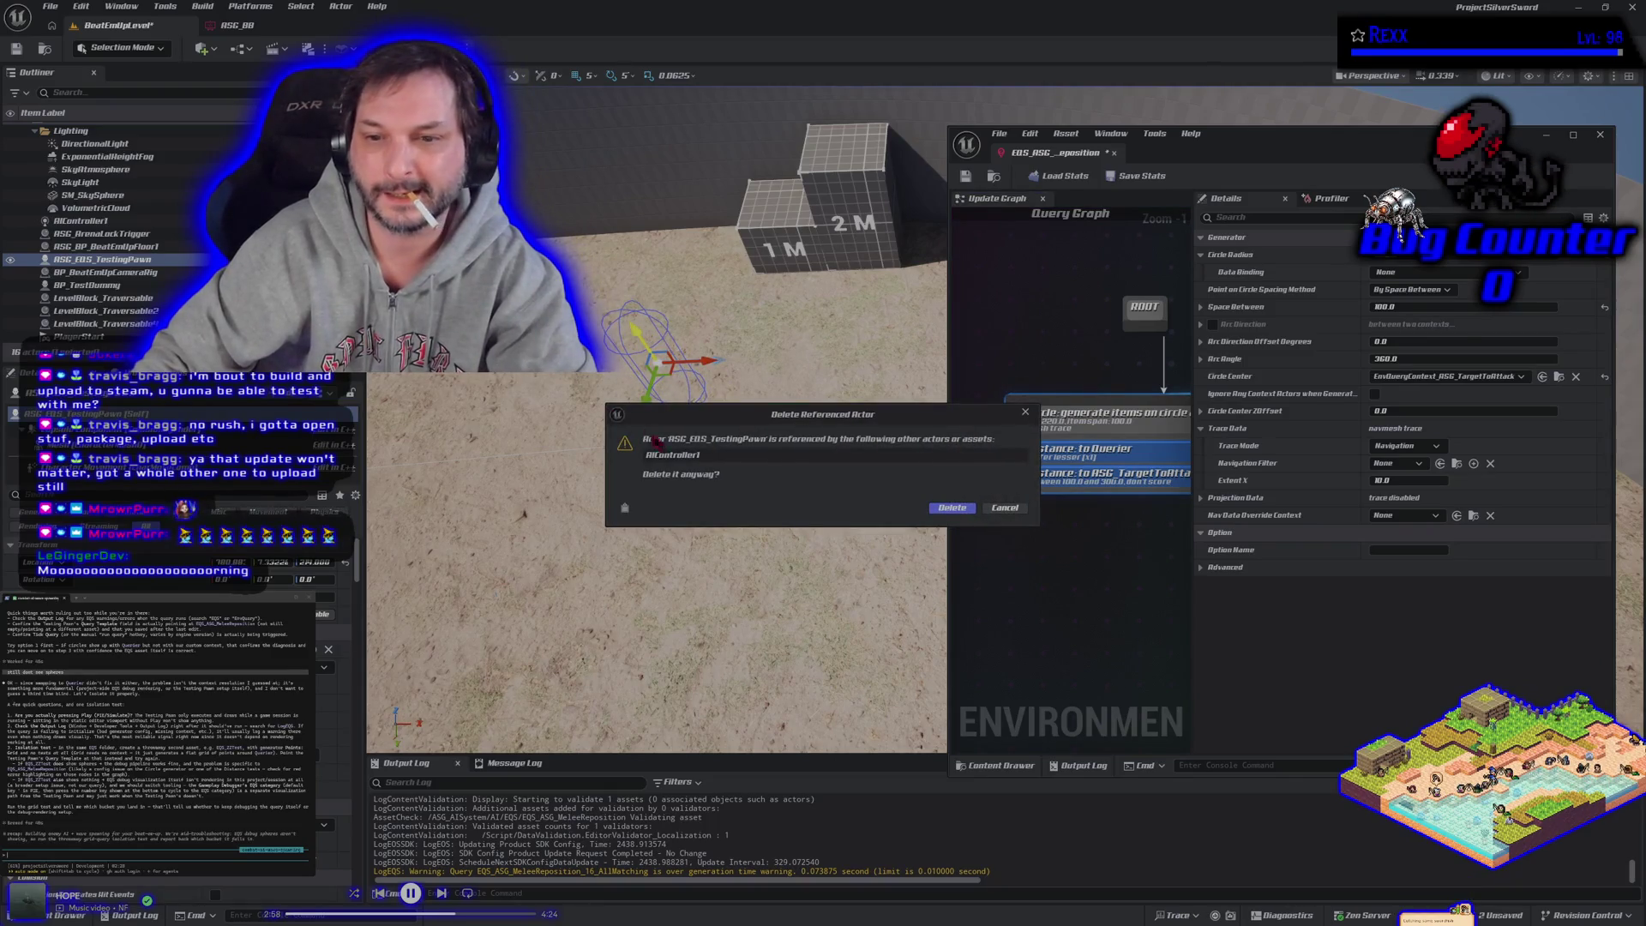
click(971, 510)
key(ctrl+s)
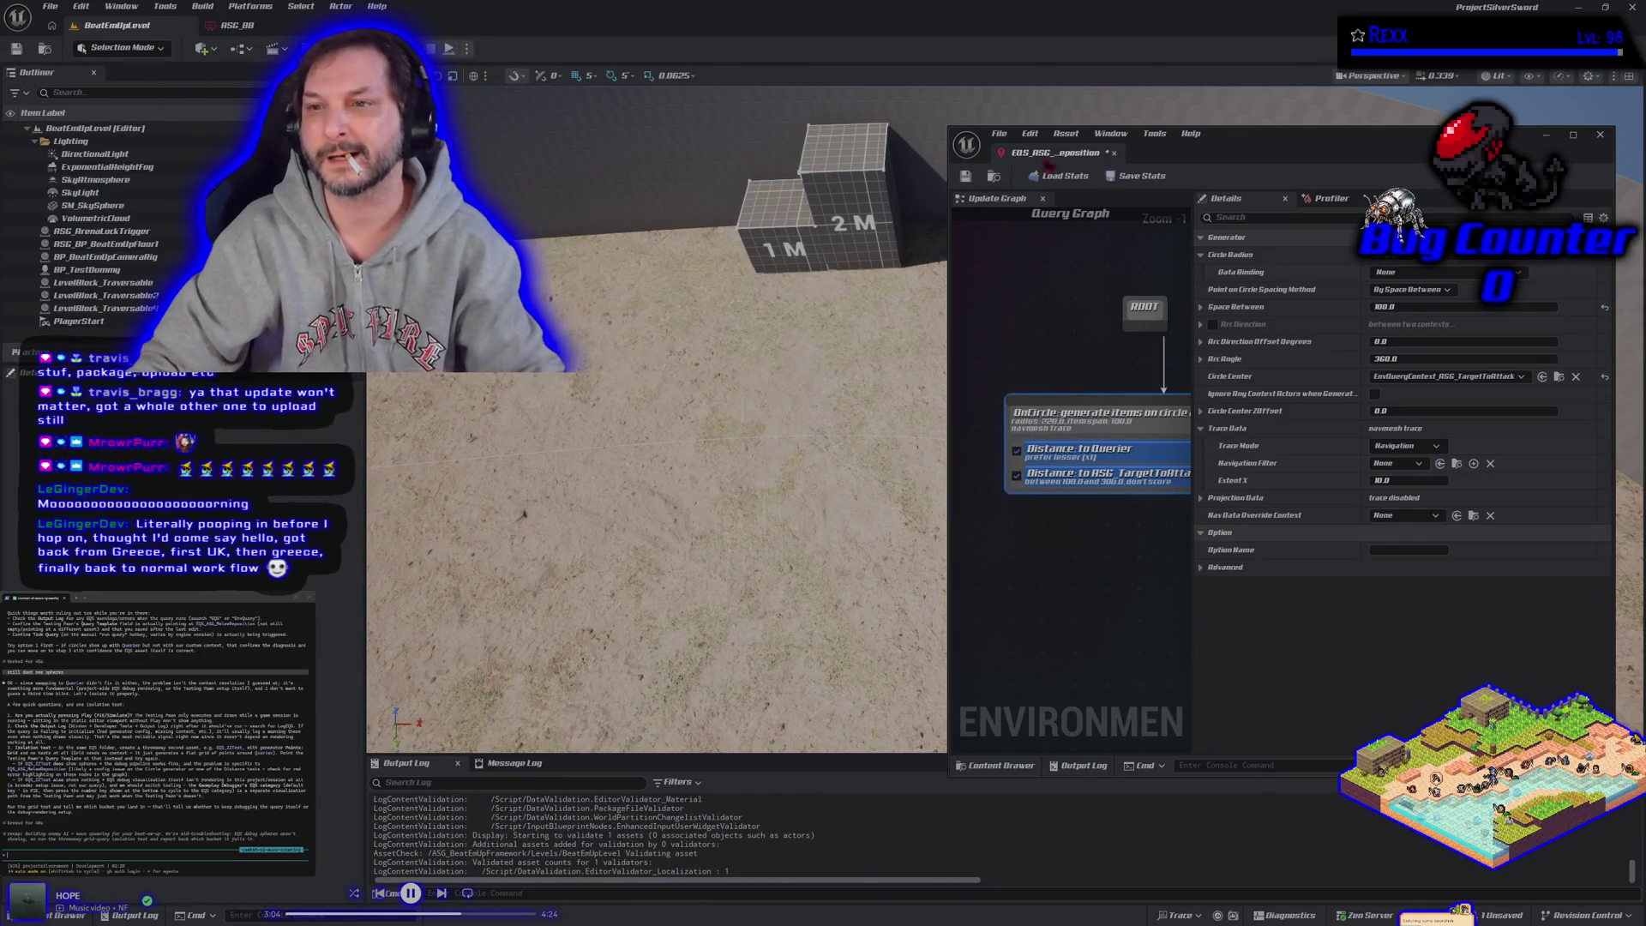
click(965, 175)
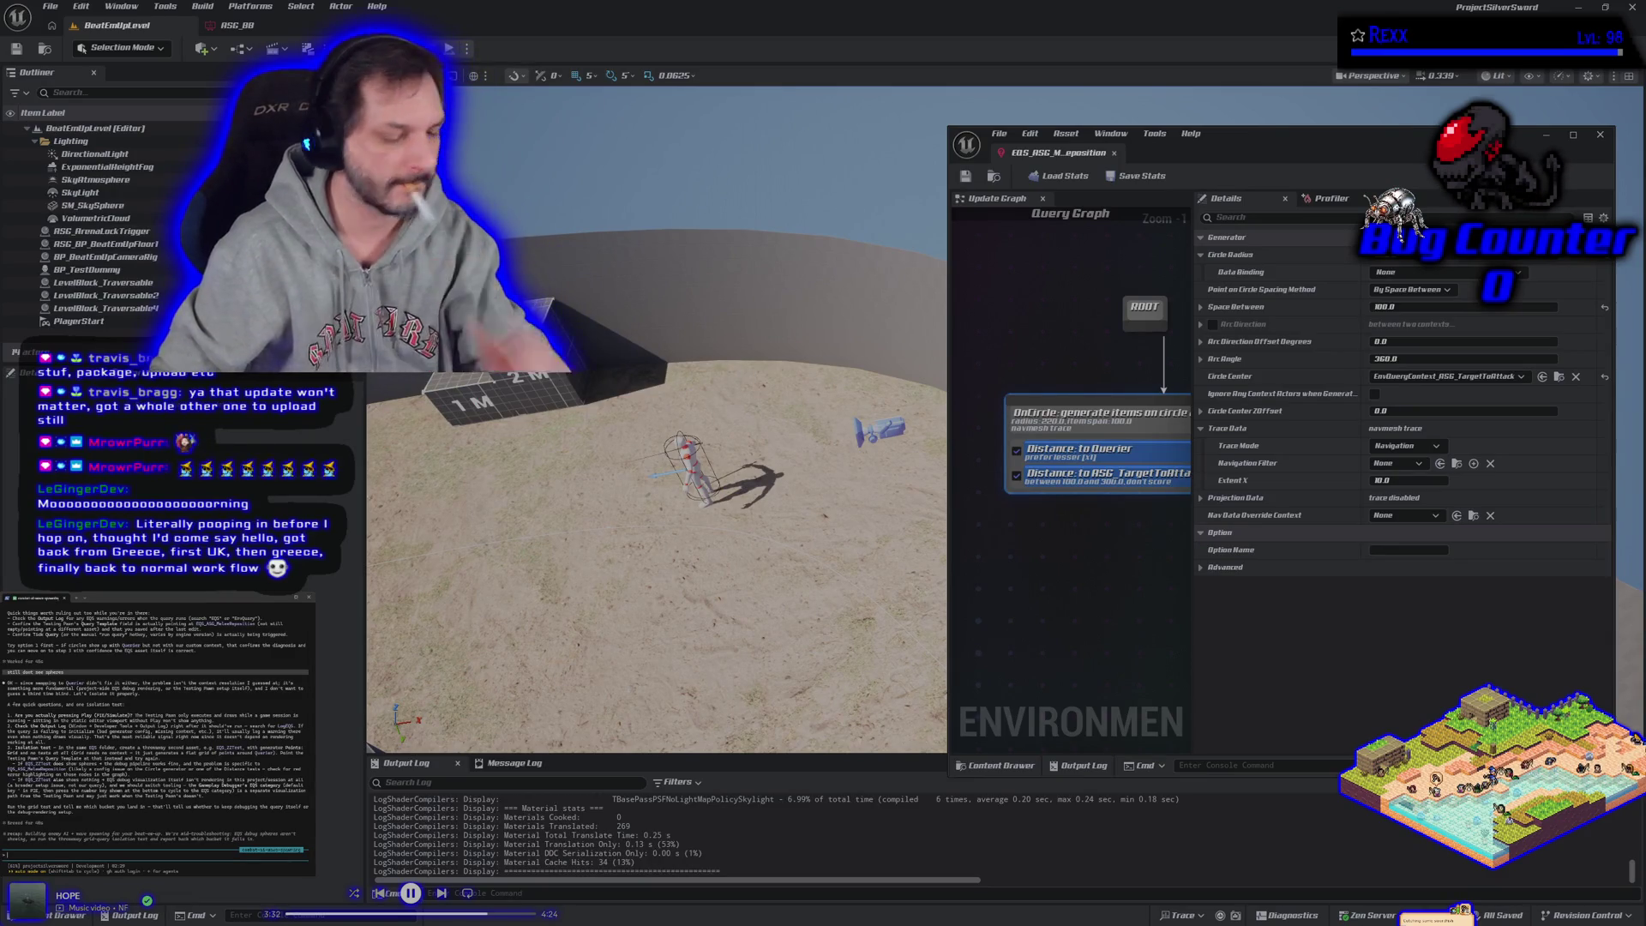
Step: Widen the floating Environment Query editor window further left over the level viewport
text(ok)
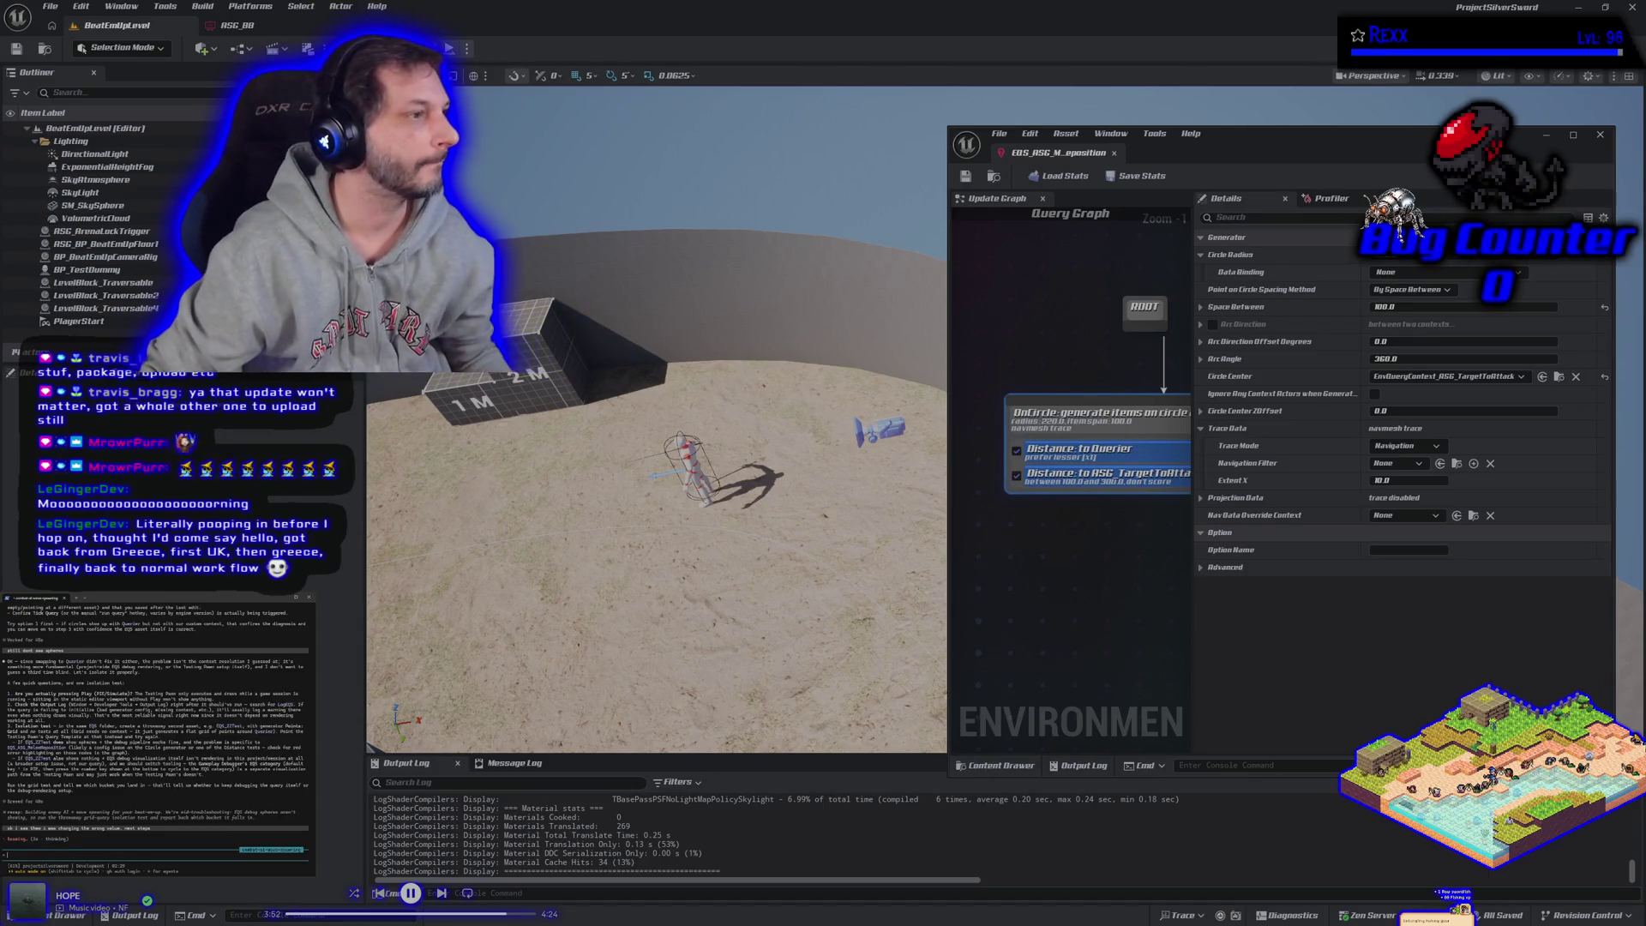
scroll(155, 724, up, 3)
scroll(155, 724, up, 3)
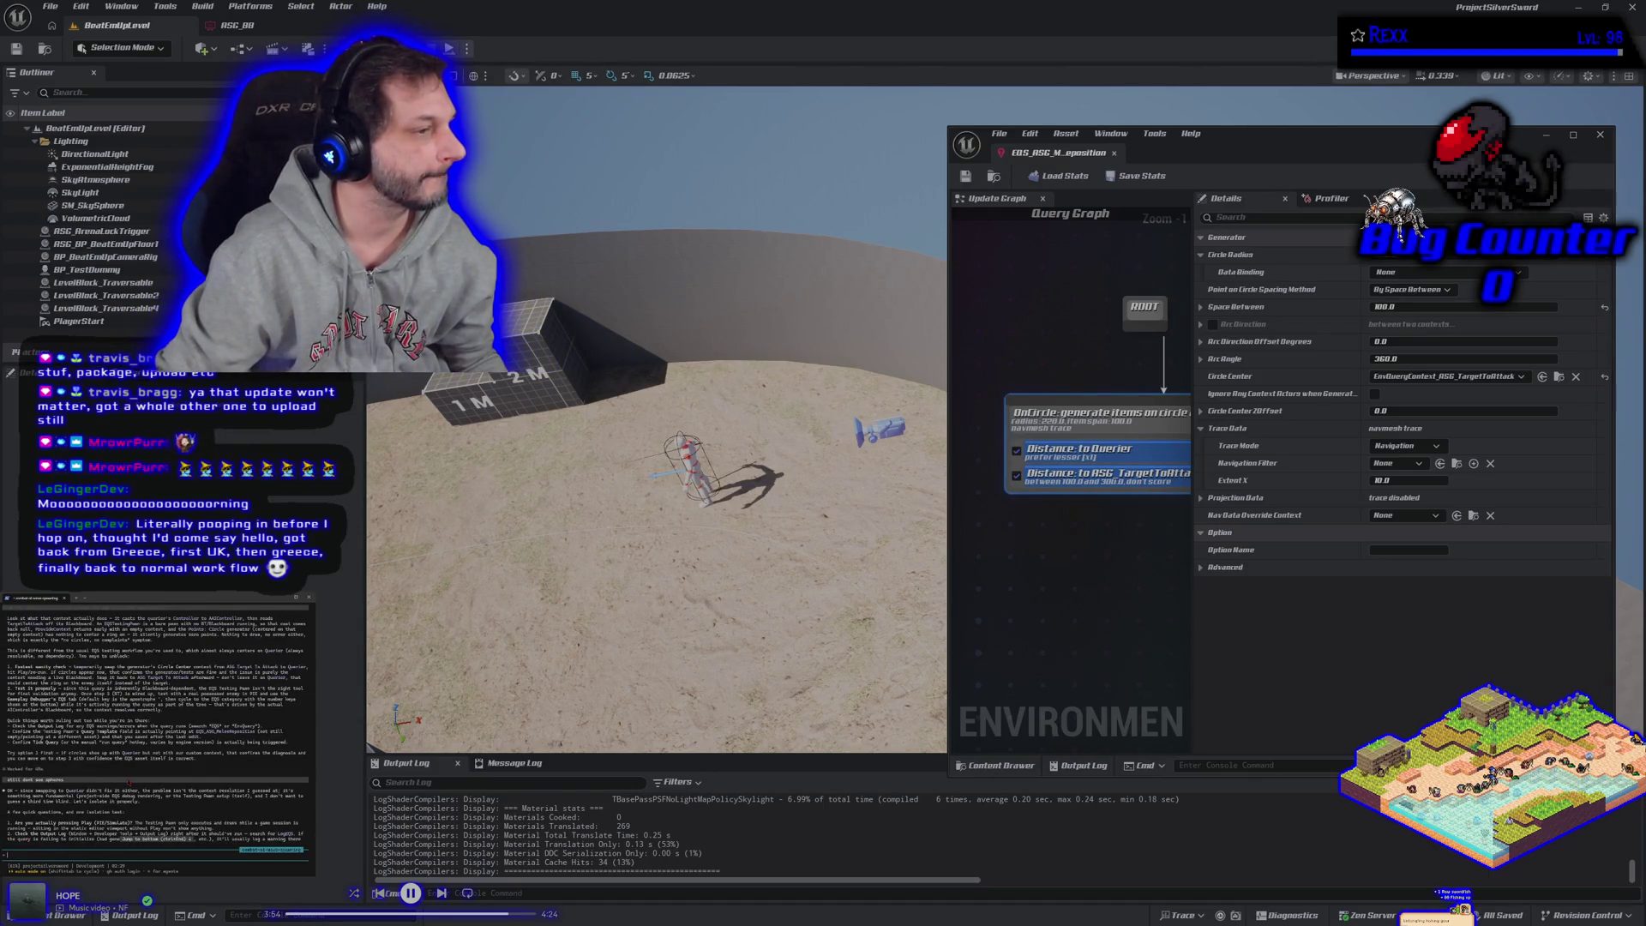
scroll(155, 724, down, 5)
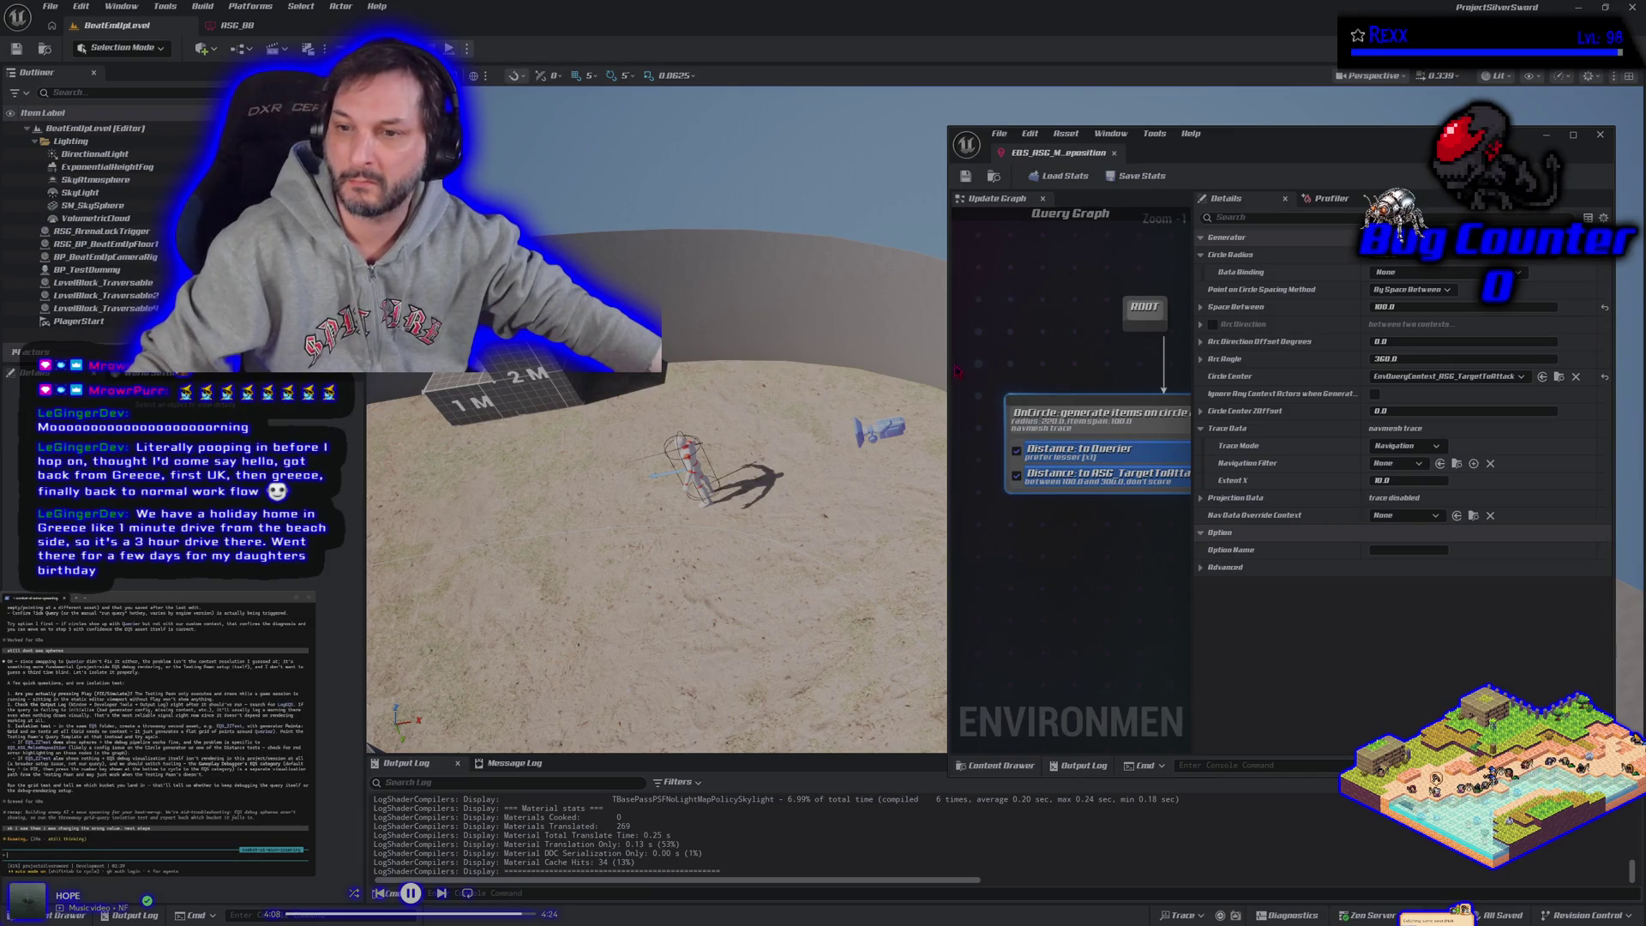
drag(945, 366, 900, 366)
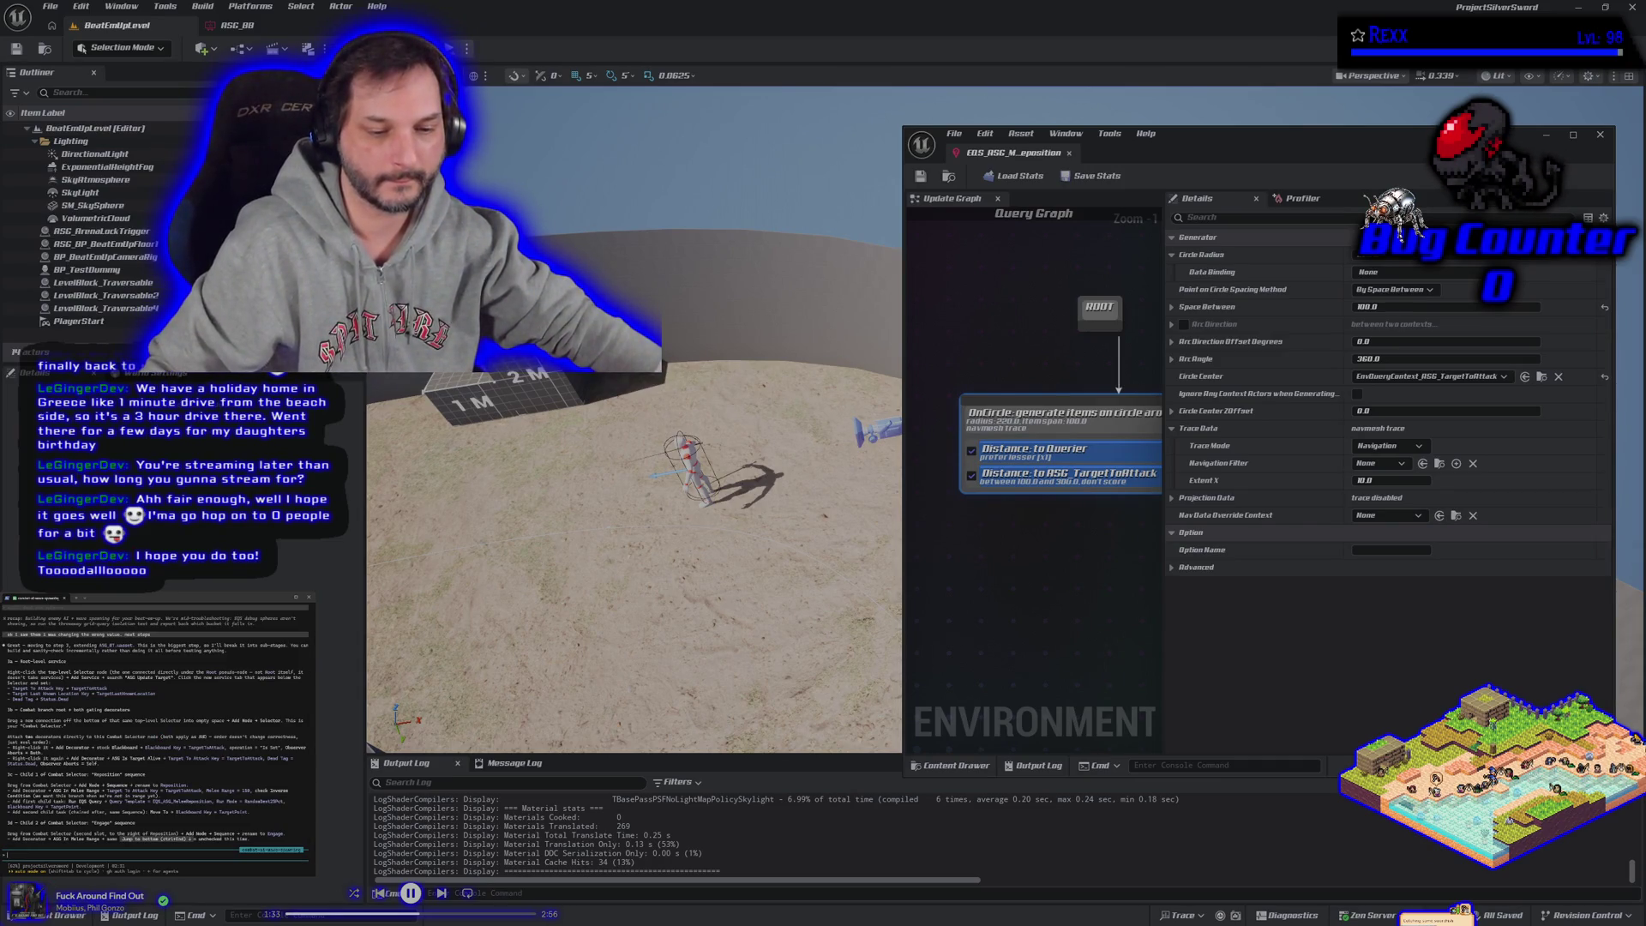
Step: Open the ASG_BT behavior tree from the AI folder in the Content Drawer
click(65, 914)
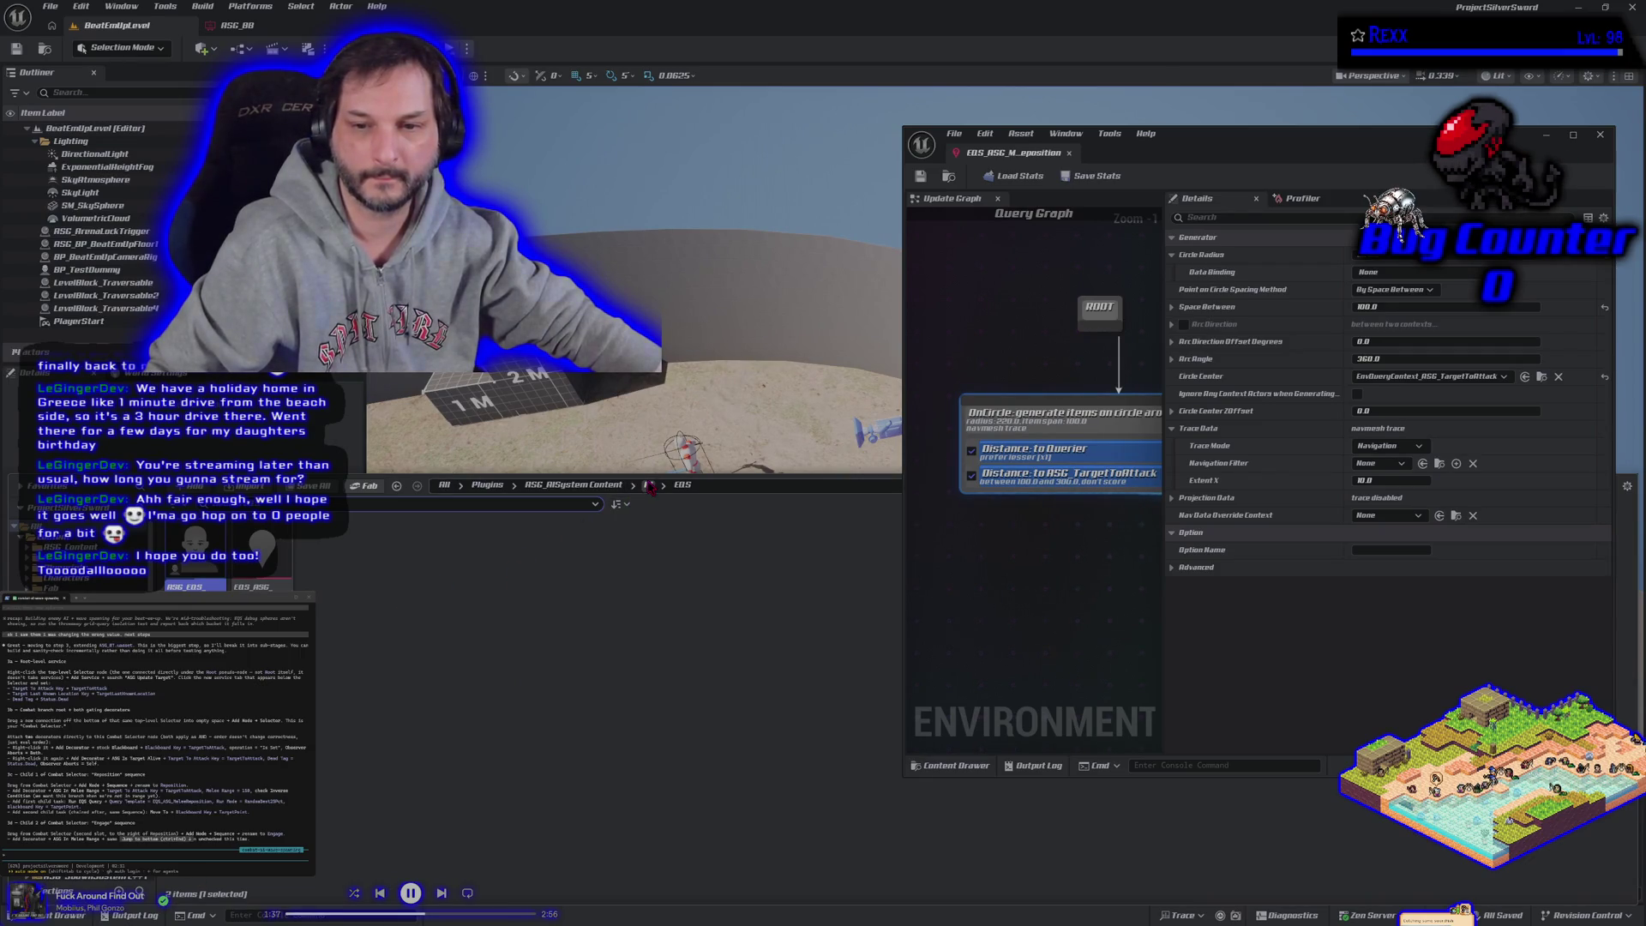
click(648, 485)
double_click(469, 580)
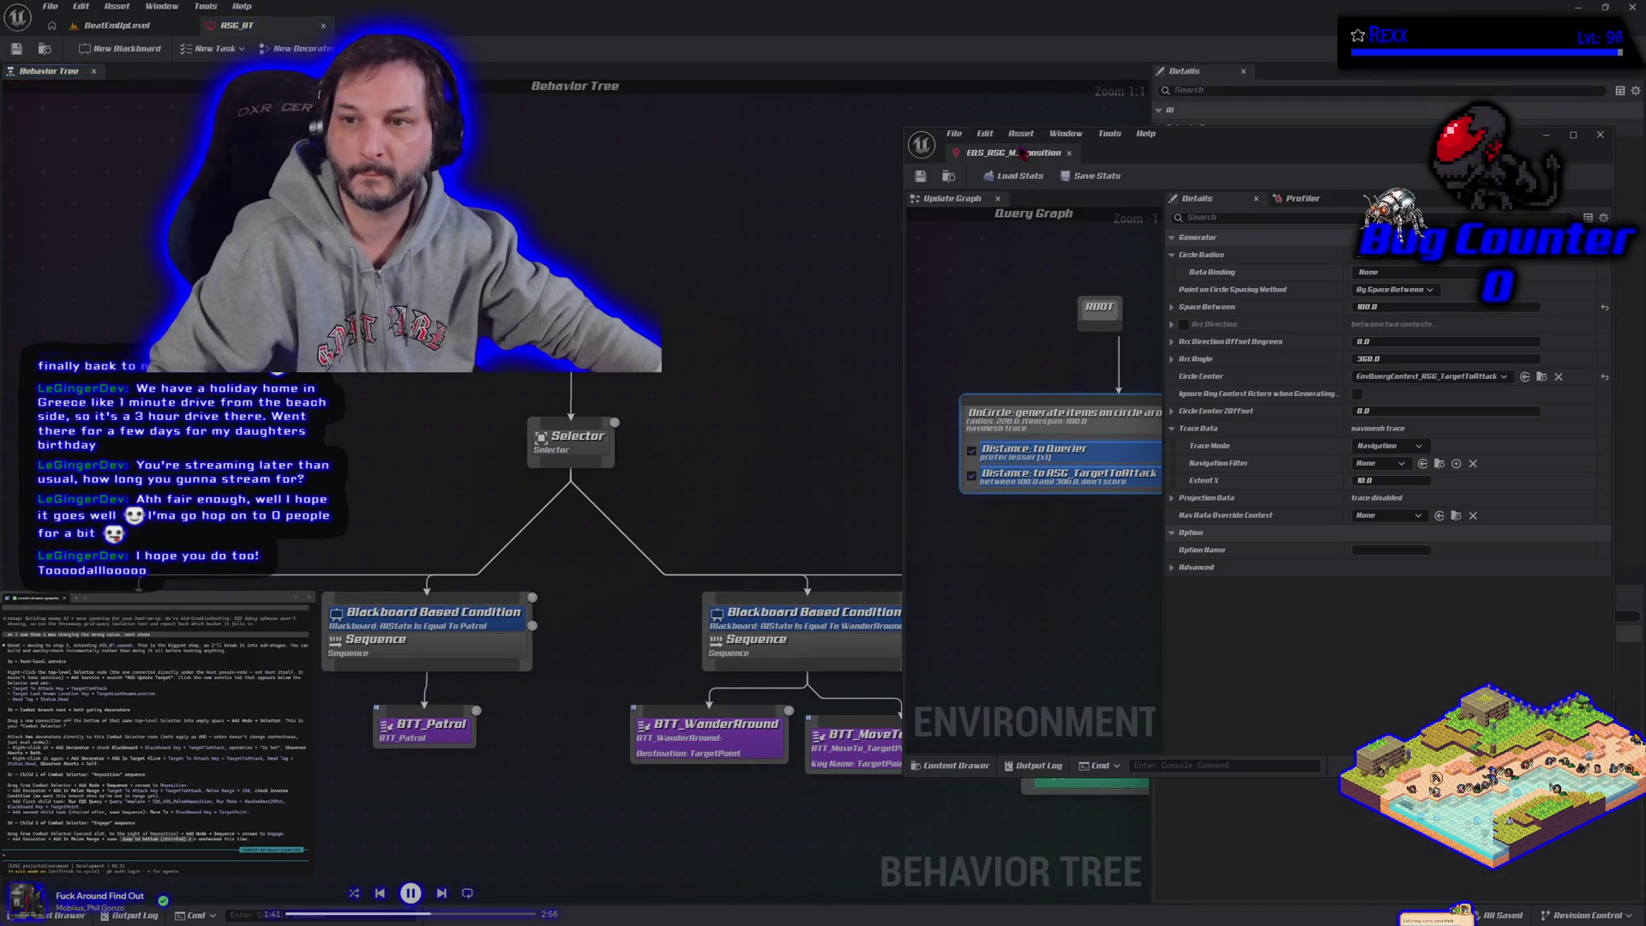
Step: Dock the environment query editor as a tab beside the ASG_BT behavior tree
drag(1020, 153, 358, 61)
click(257, 25)
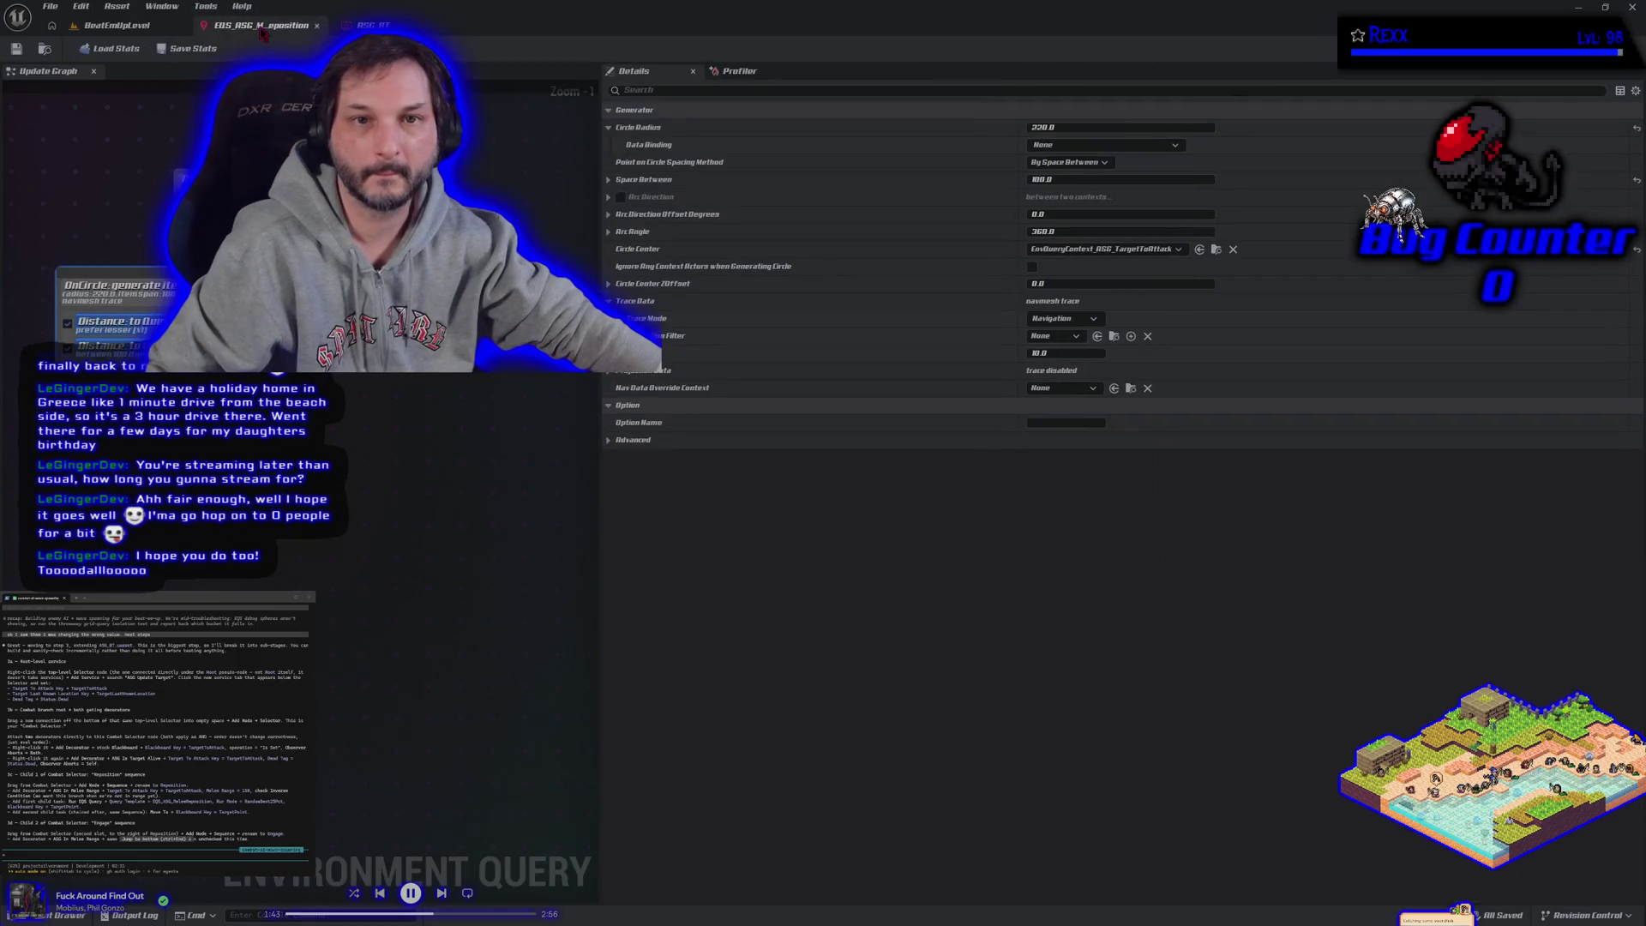
click(373, 24)
drag(857, 258, 811, 142)
scroll(321, 218, down, 2)
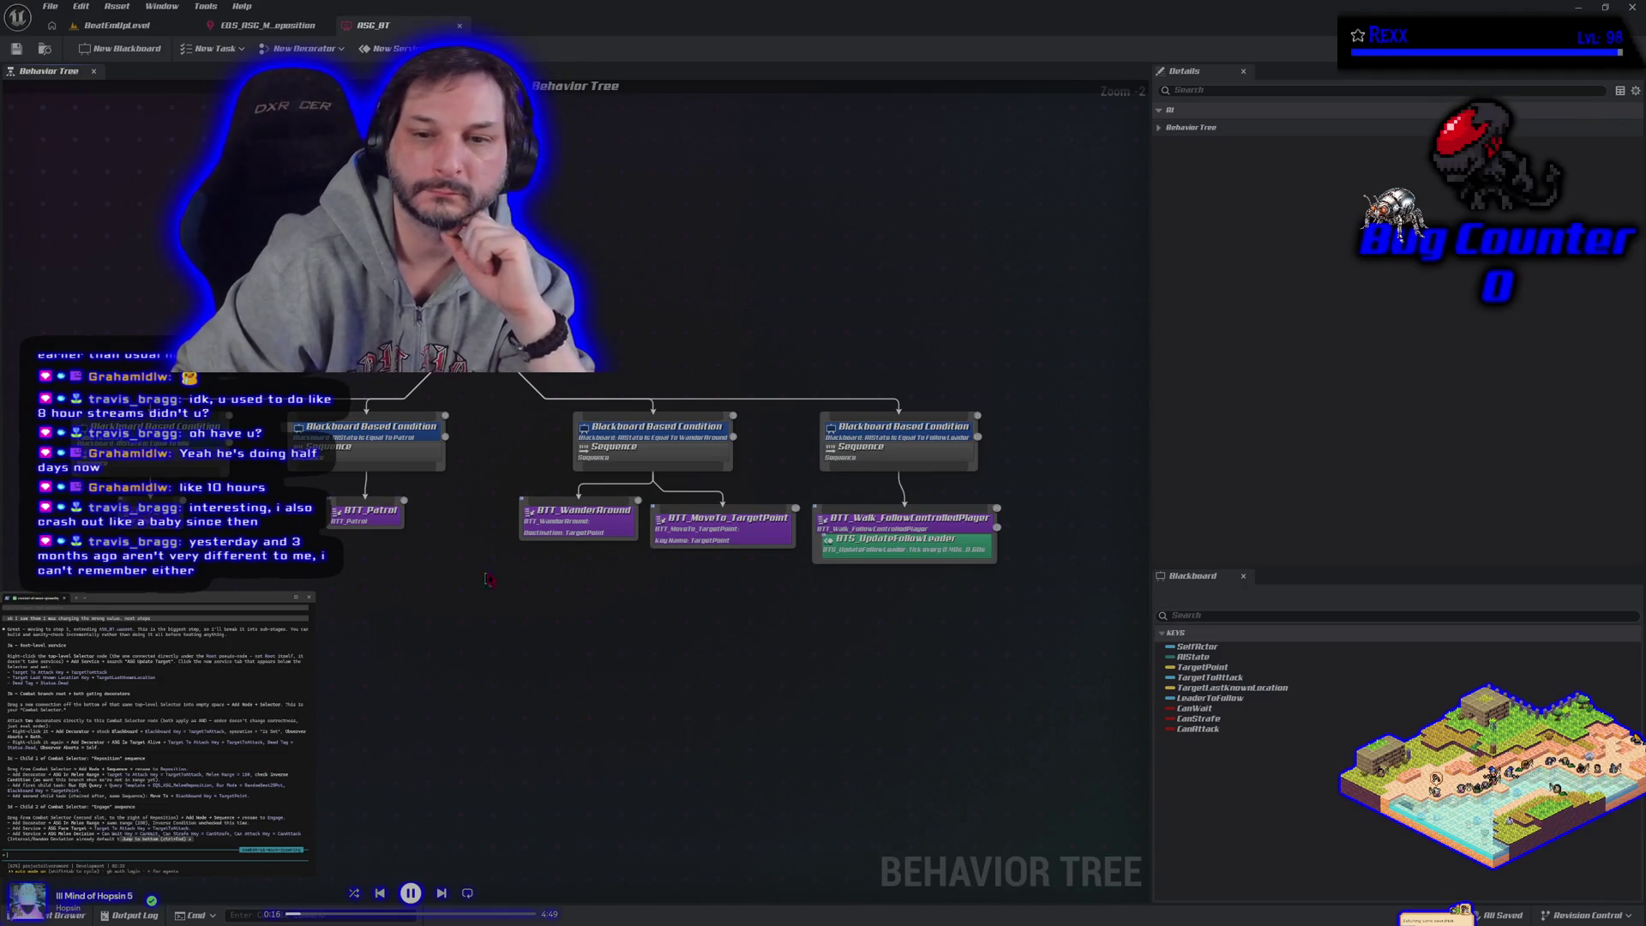
Step: Pan and zoom the graph until the whole ASG_BT tree, root Selector included, is visible
drag(599, 619, 461, 626)
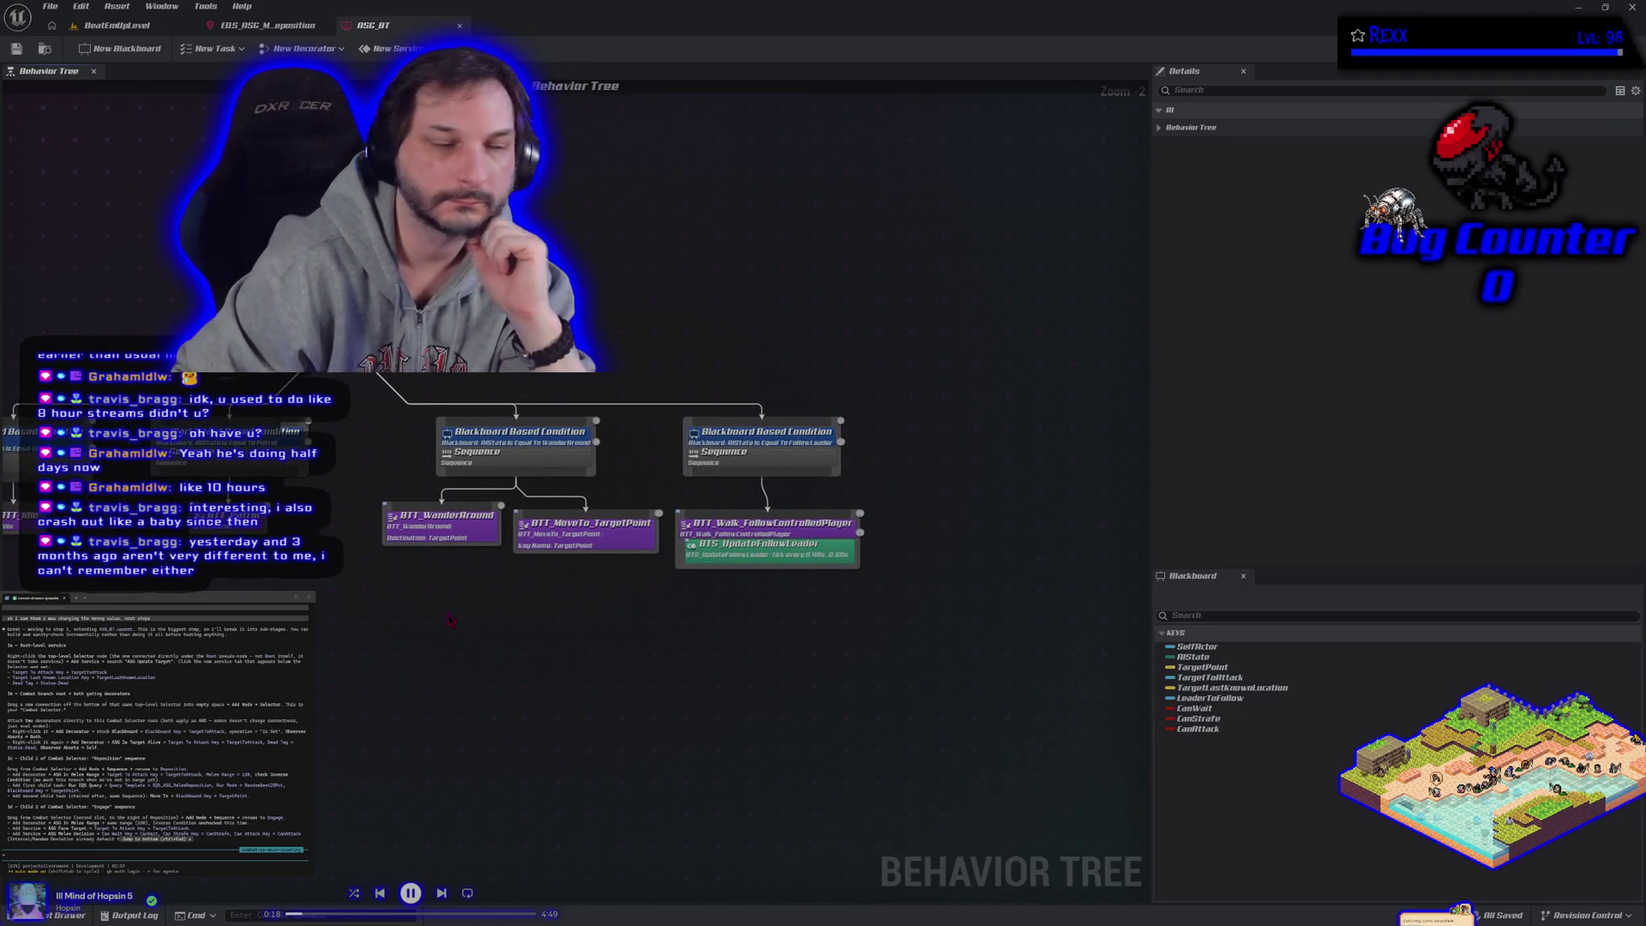
scroll(445, 569, down, 2)
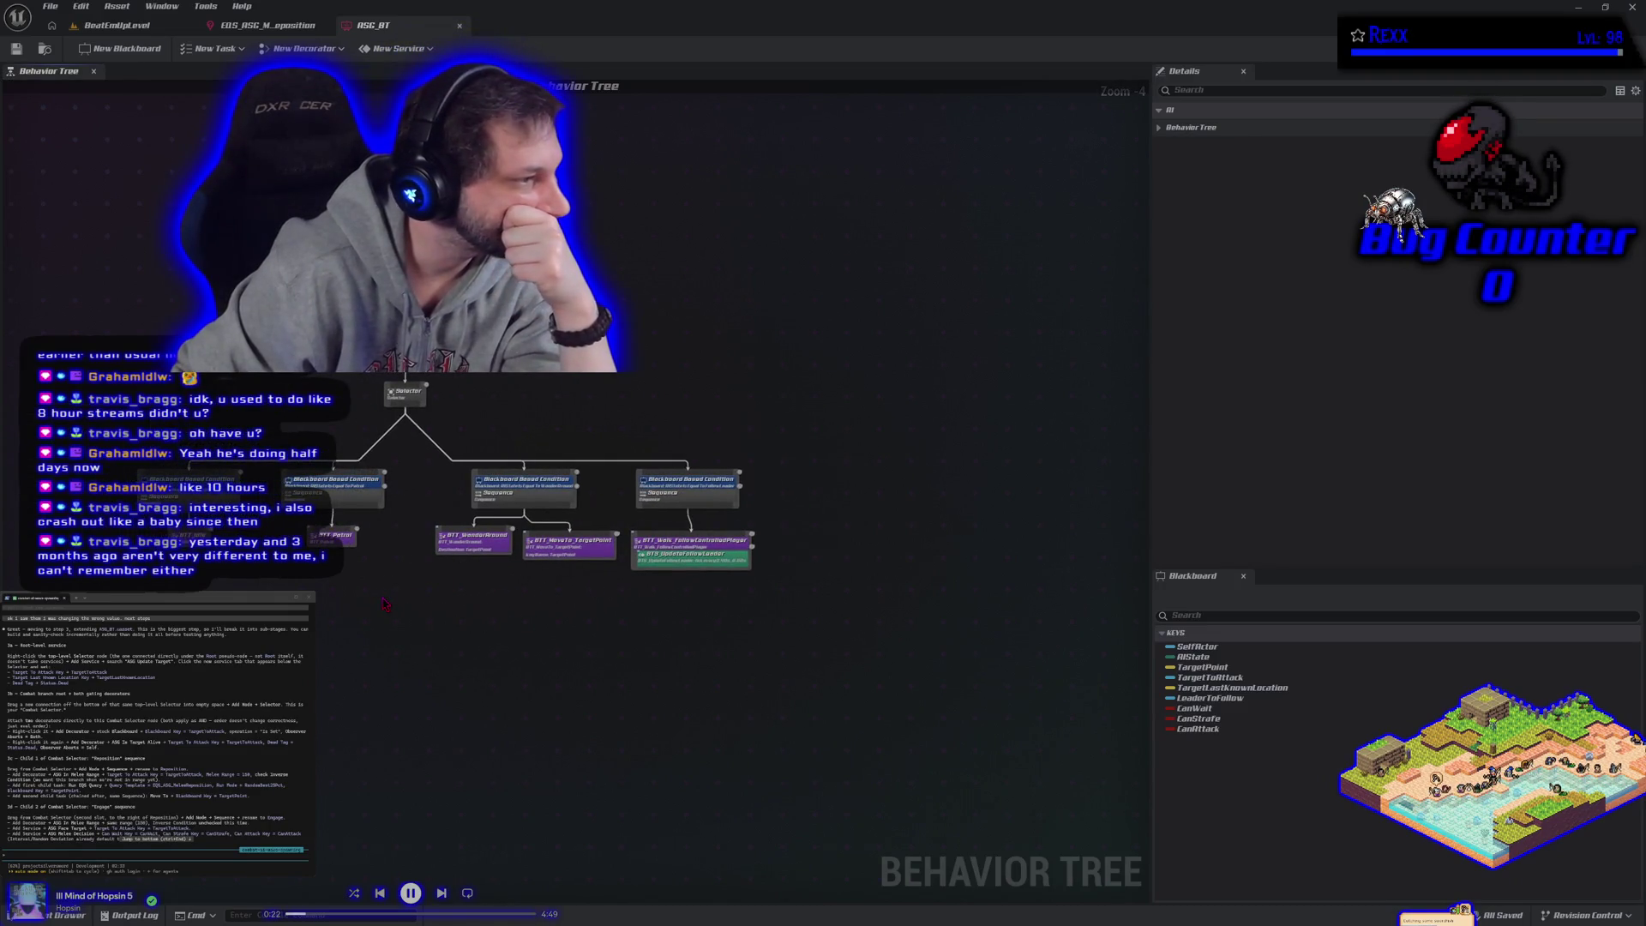
scroll(154, 729, up, 1)
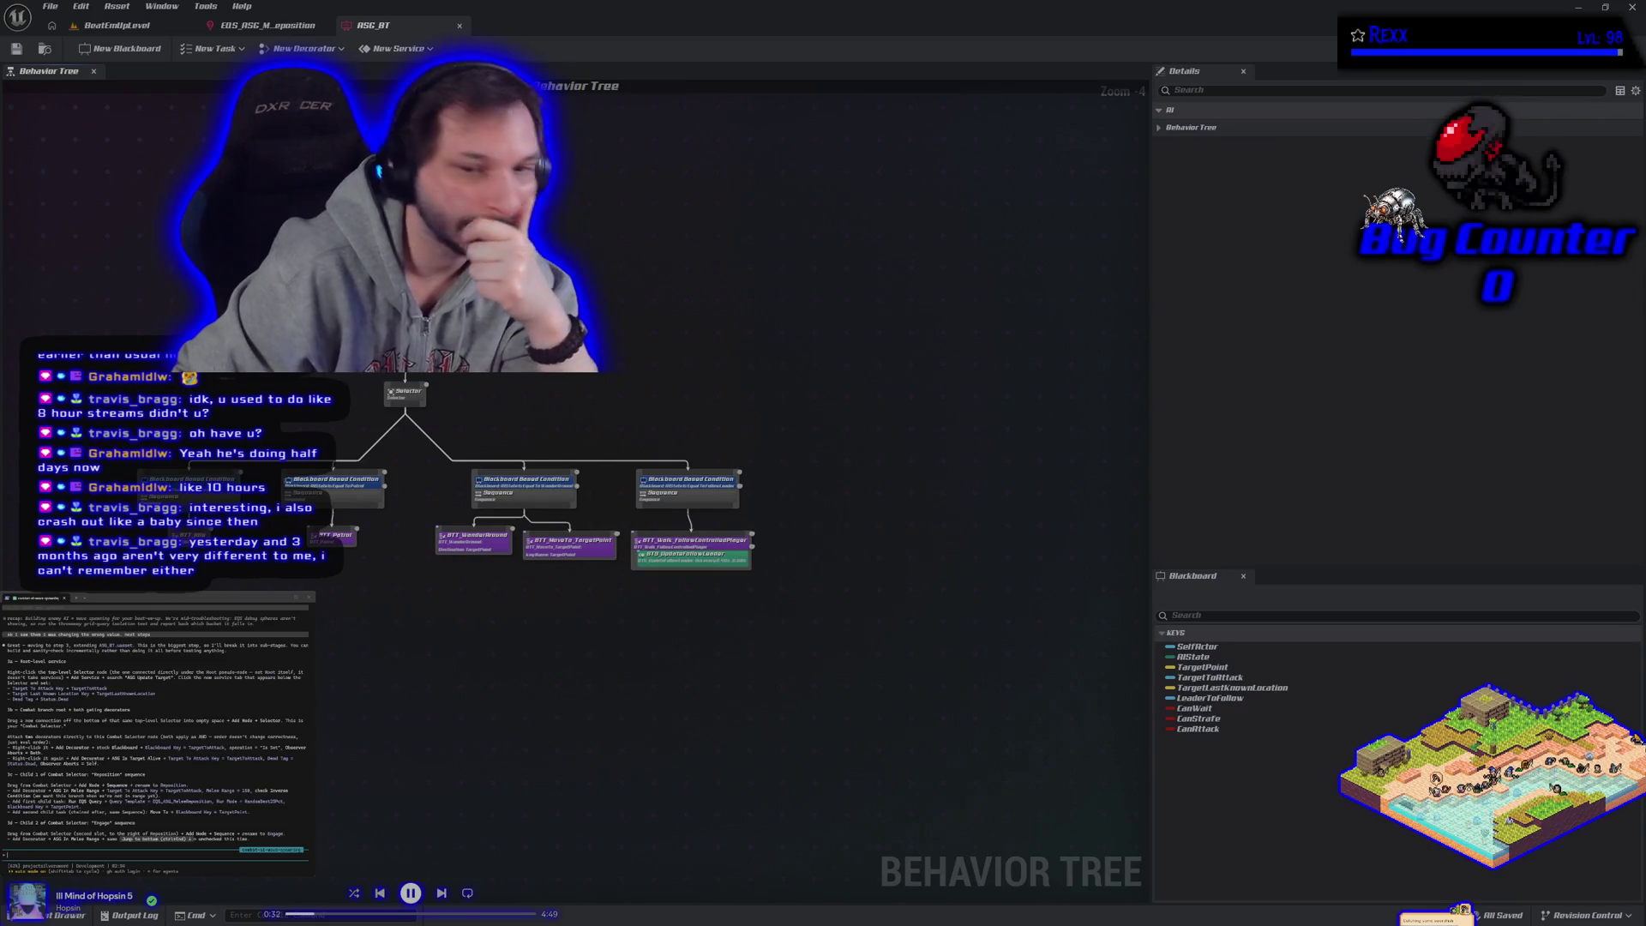
Step: Add an ASG Update Target service to the root Selector and select it
scroll(399, 399, up, 5)
right_click(400, 403)
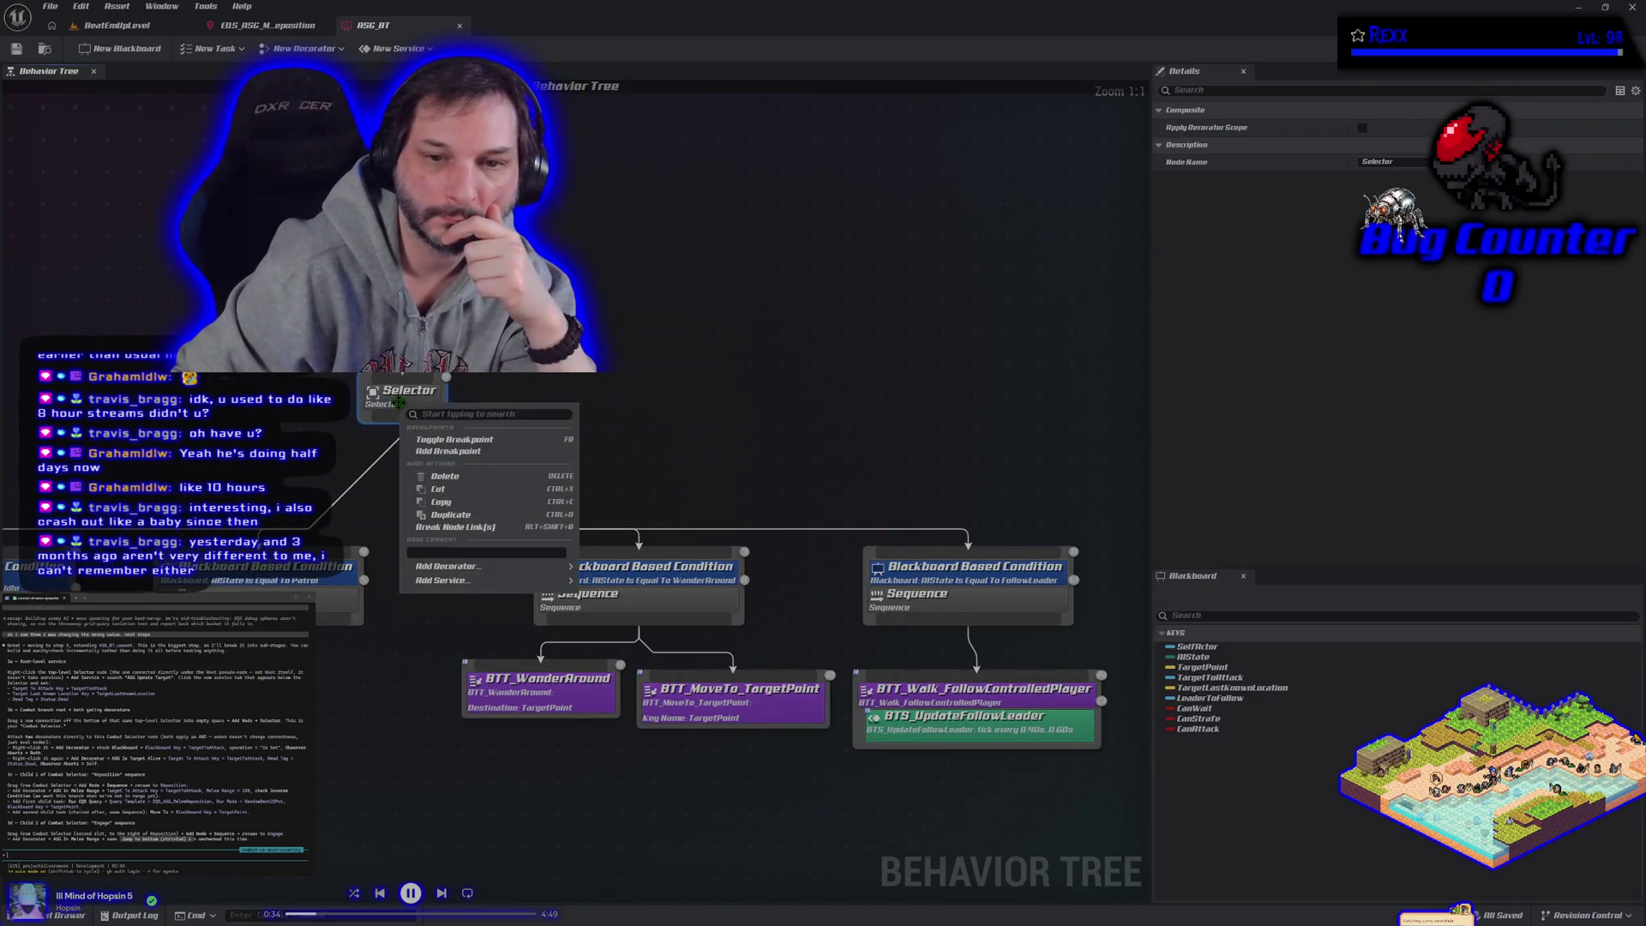
mouse_move(494, 585)
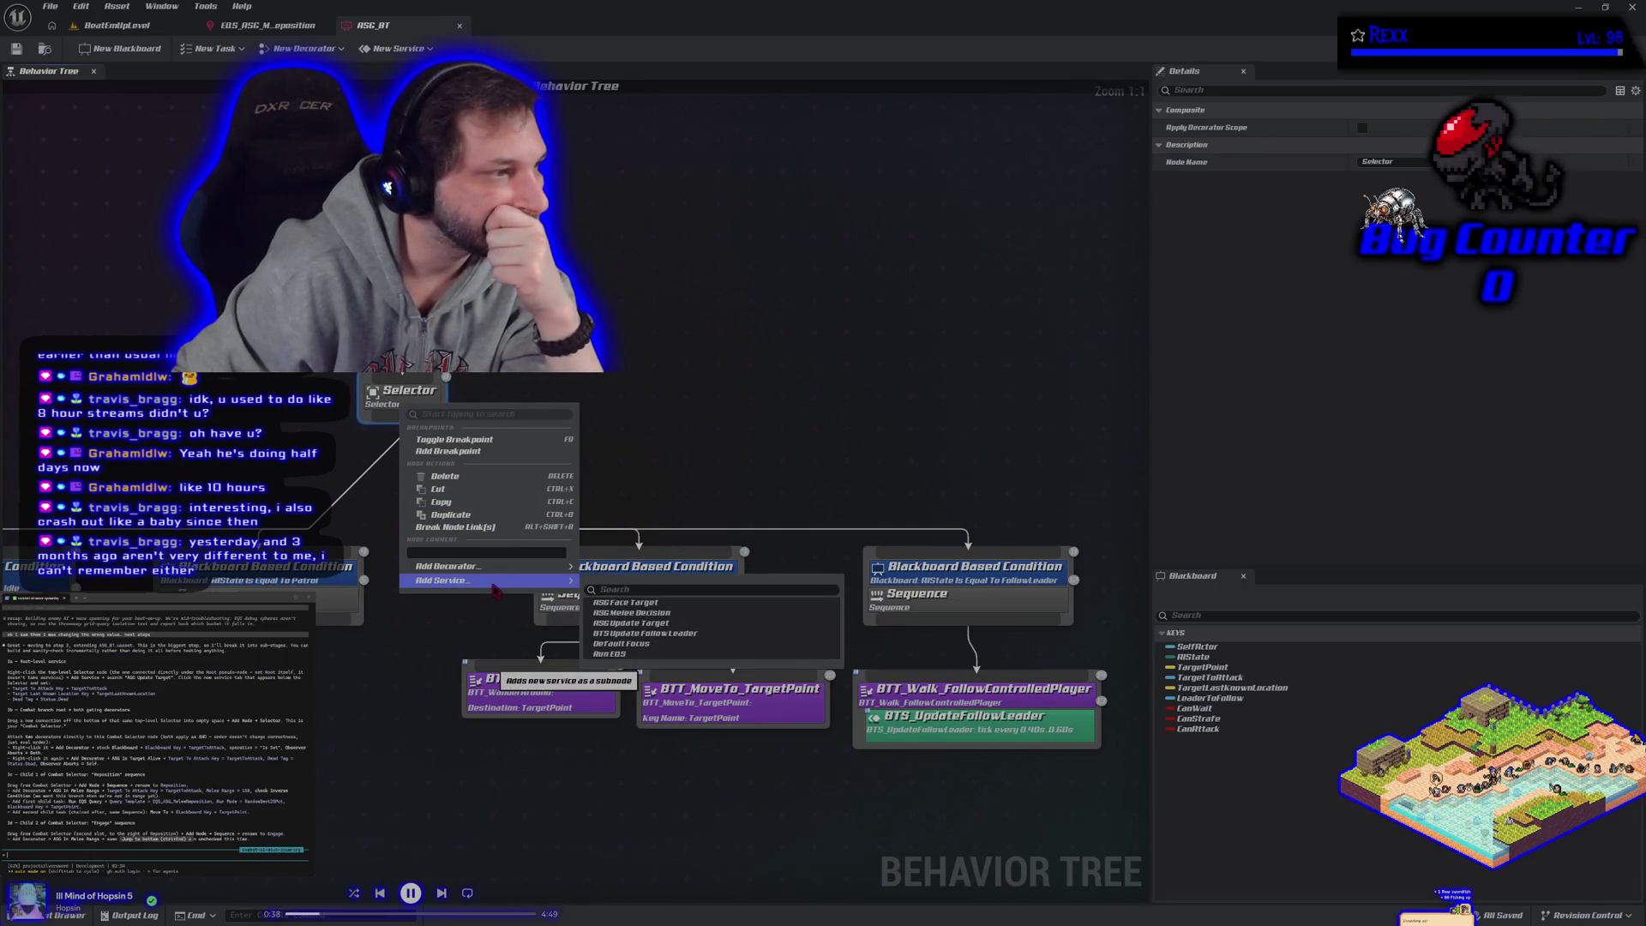
click(635, 623)
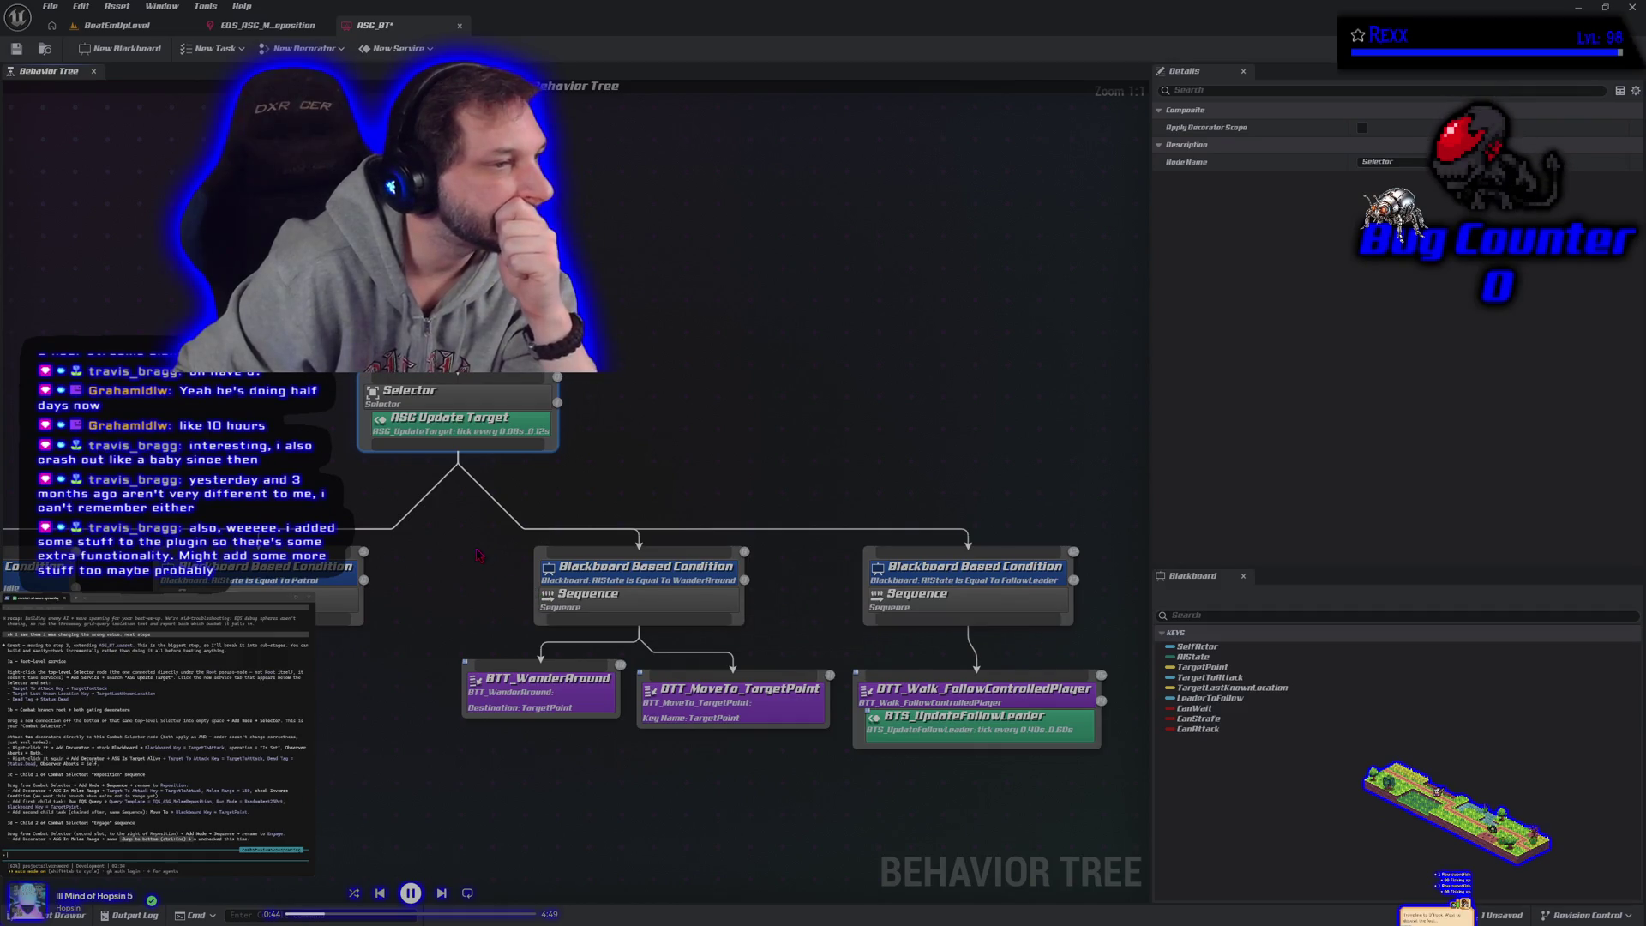
click(454, 424)
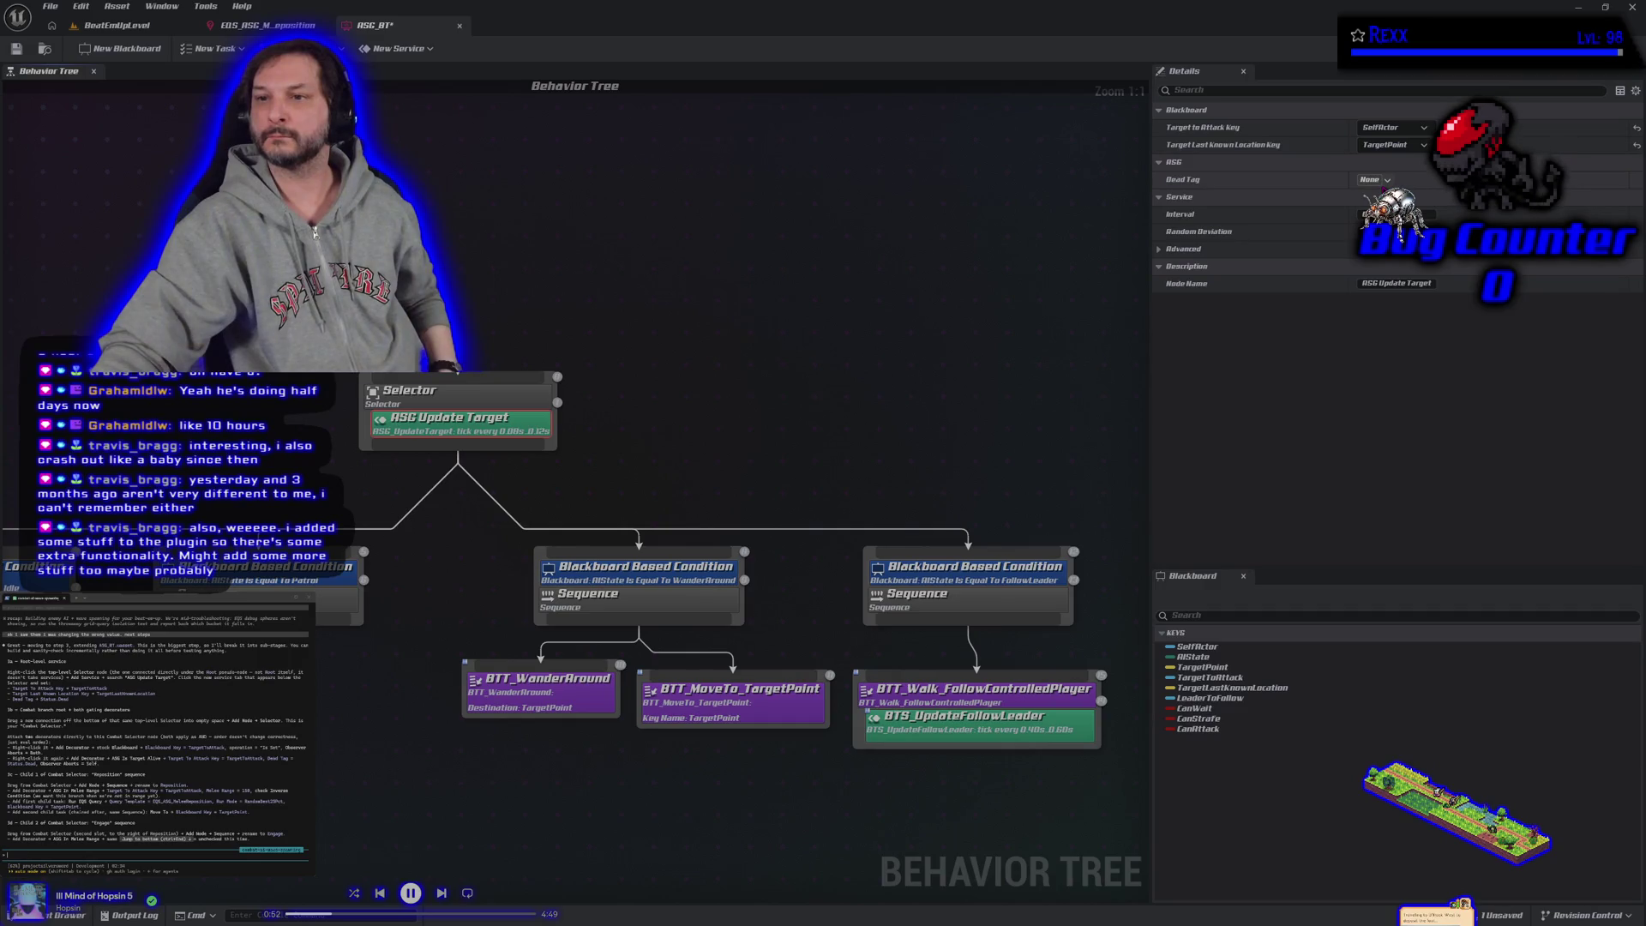
Step: Set the service's keys to TargetToAttack and TargetLastKnownLocation
click(1390, 127)
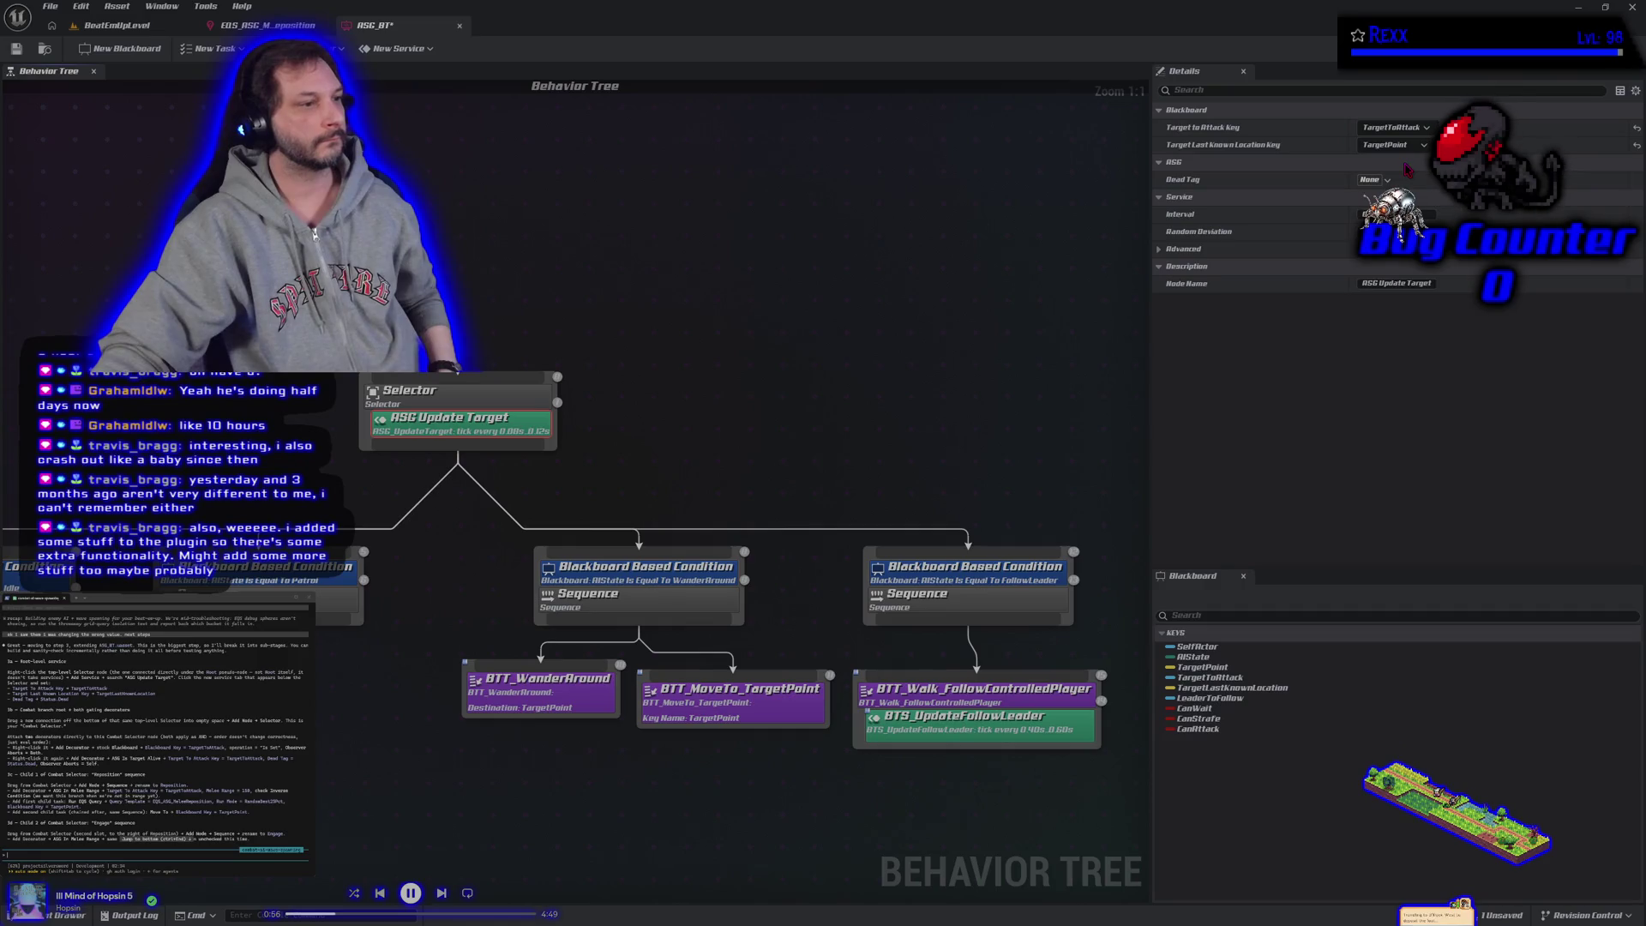
click(1393, 144)
click(1412, 177)
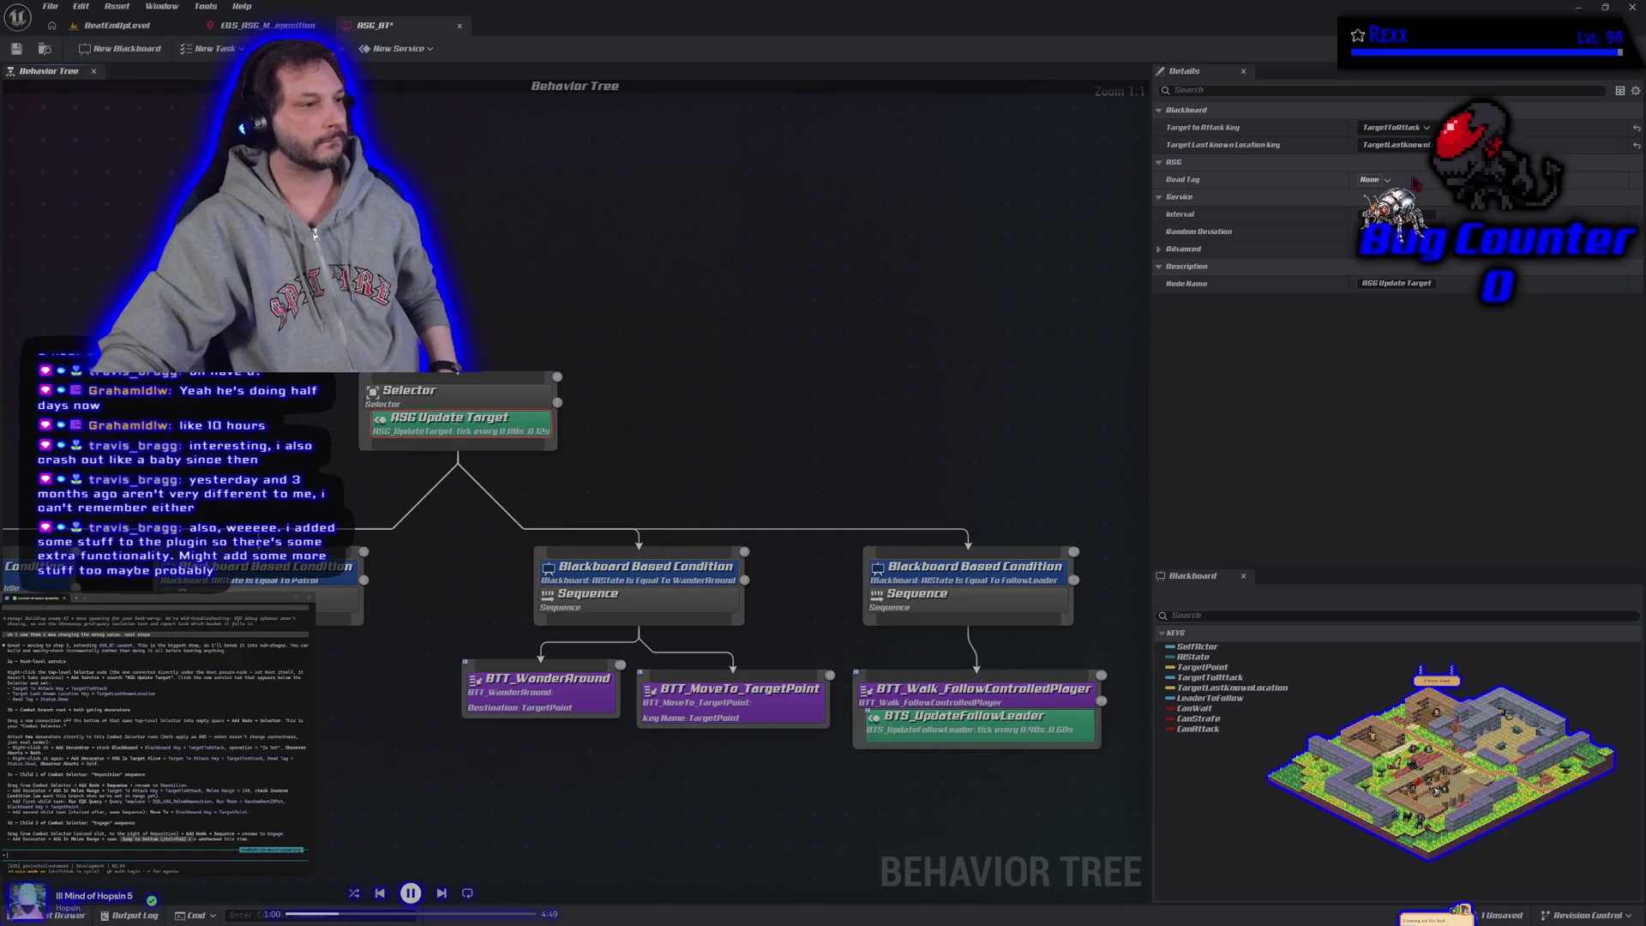
Step: Set the service's Dead Tag to Status.Dead and save the behavior tree
click(1374, 181)
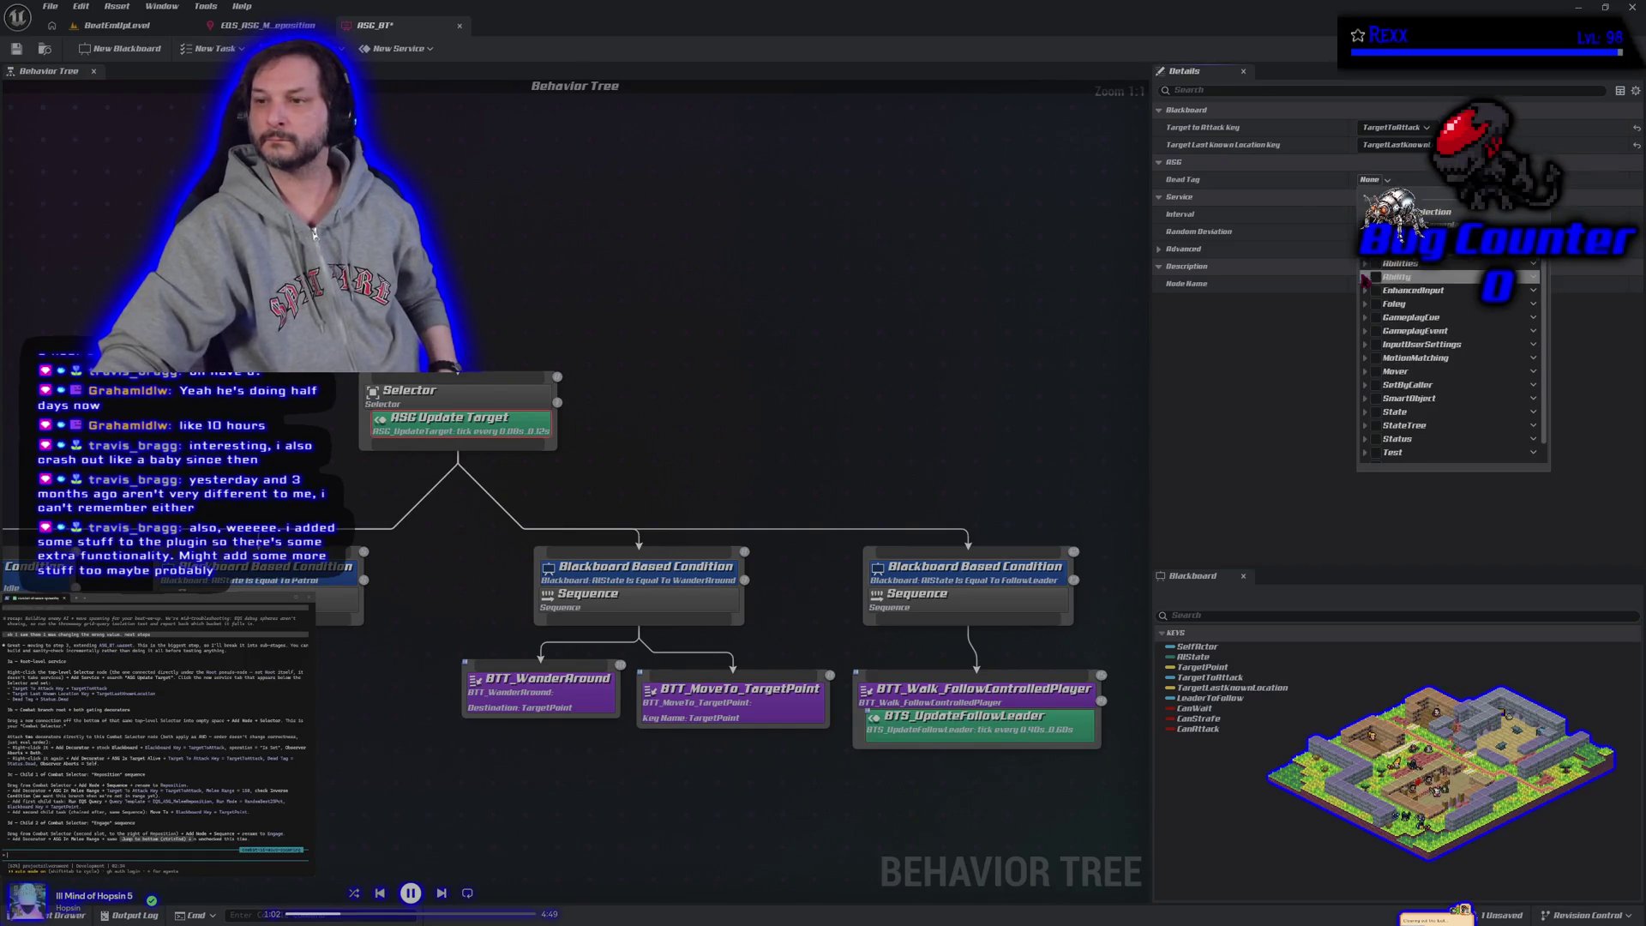
click(1364, 438)
click(1382, 453)
key(Escape)
click(26, 50)
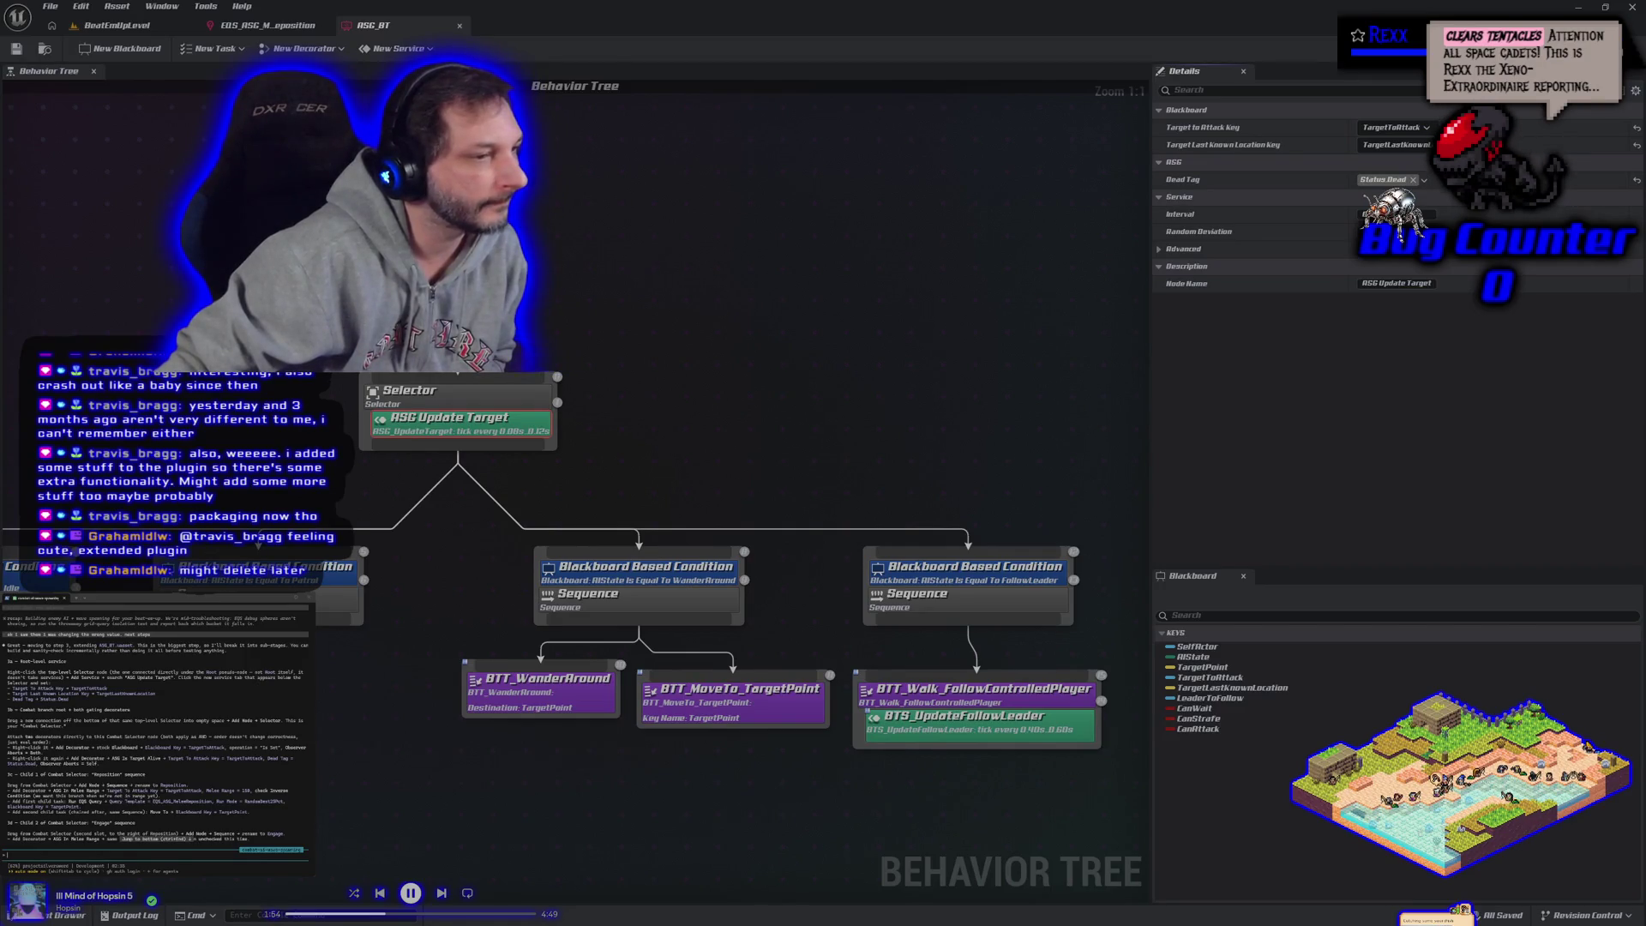
drag(433, 483, 387, 377)
Step: Create a new Selector node wired beneath the root Selector
click(433, 482)
scroll(437, 483, down, 3)
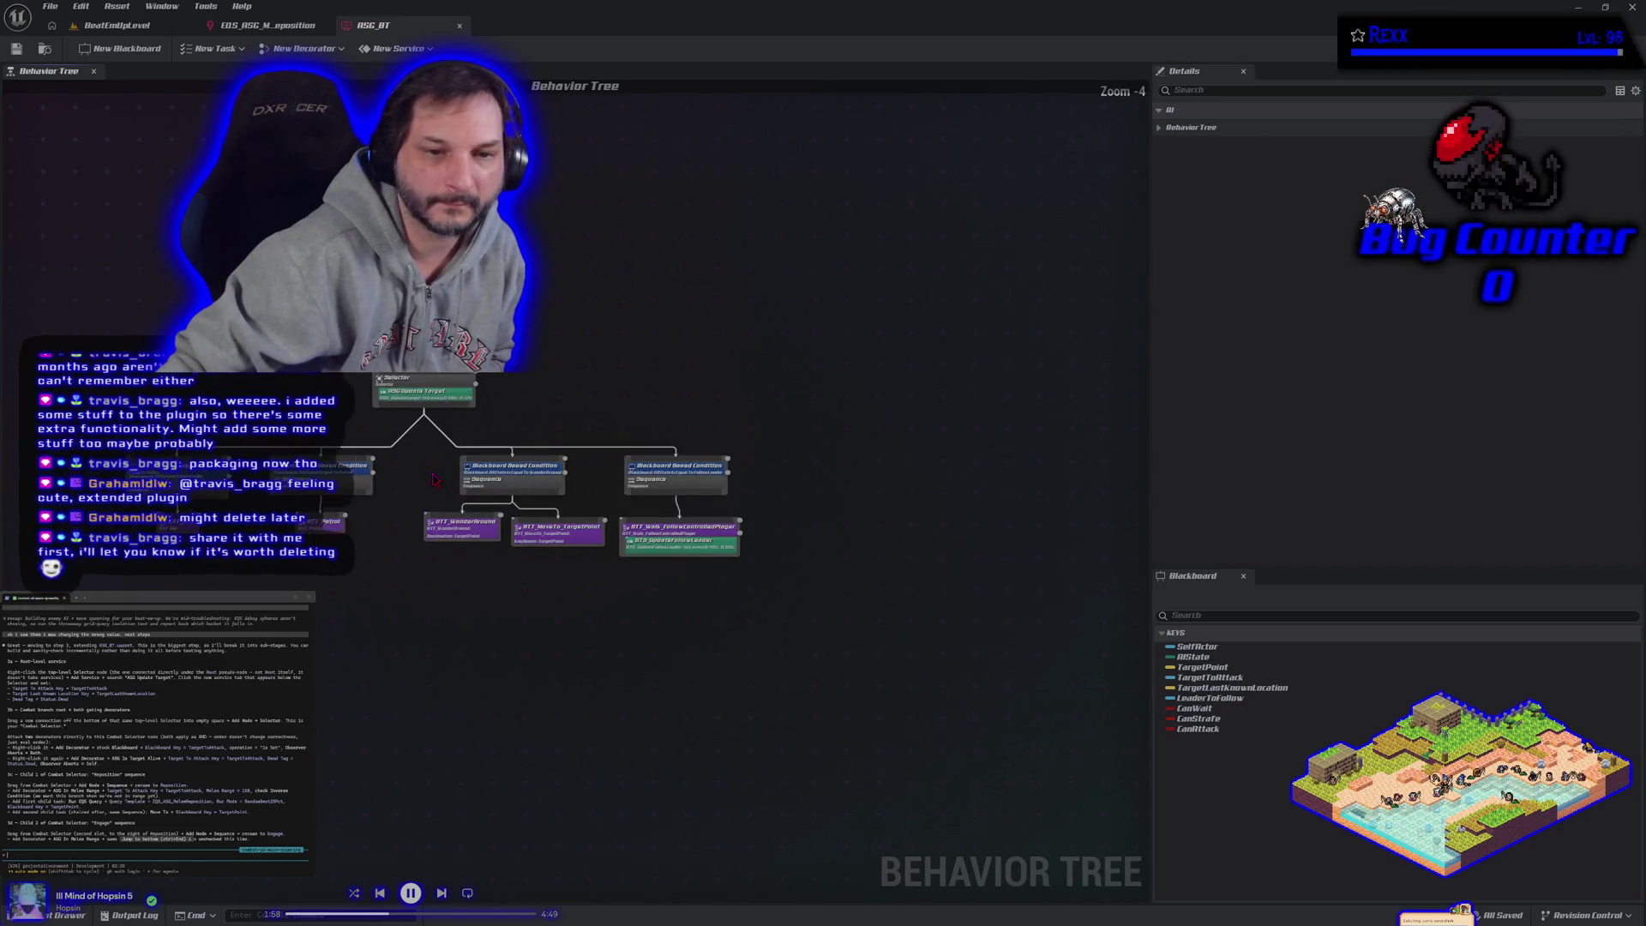
drag(446, 480, 511, 488)
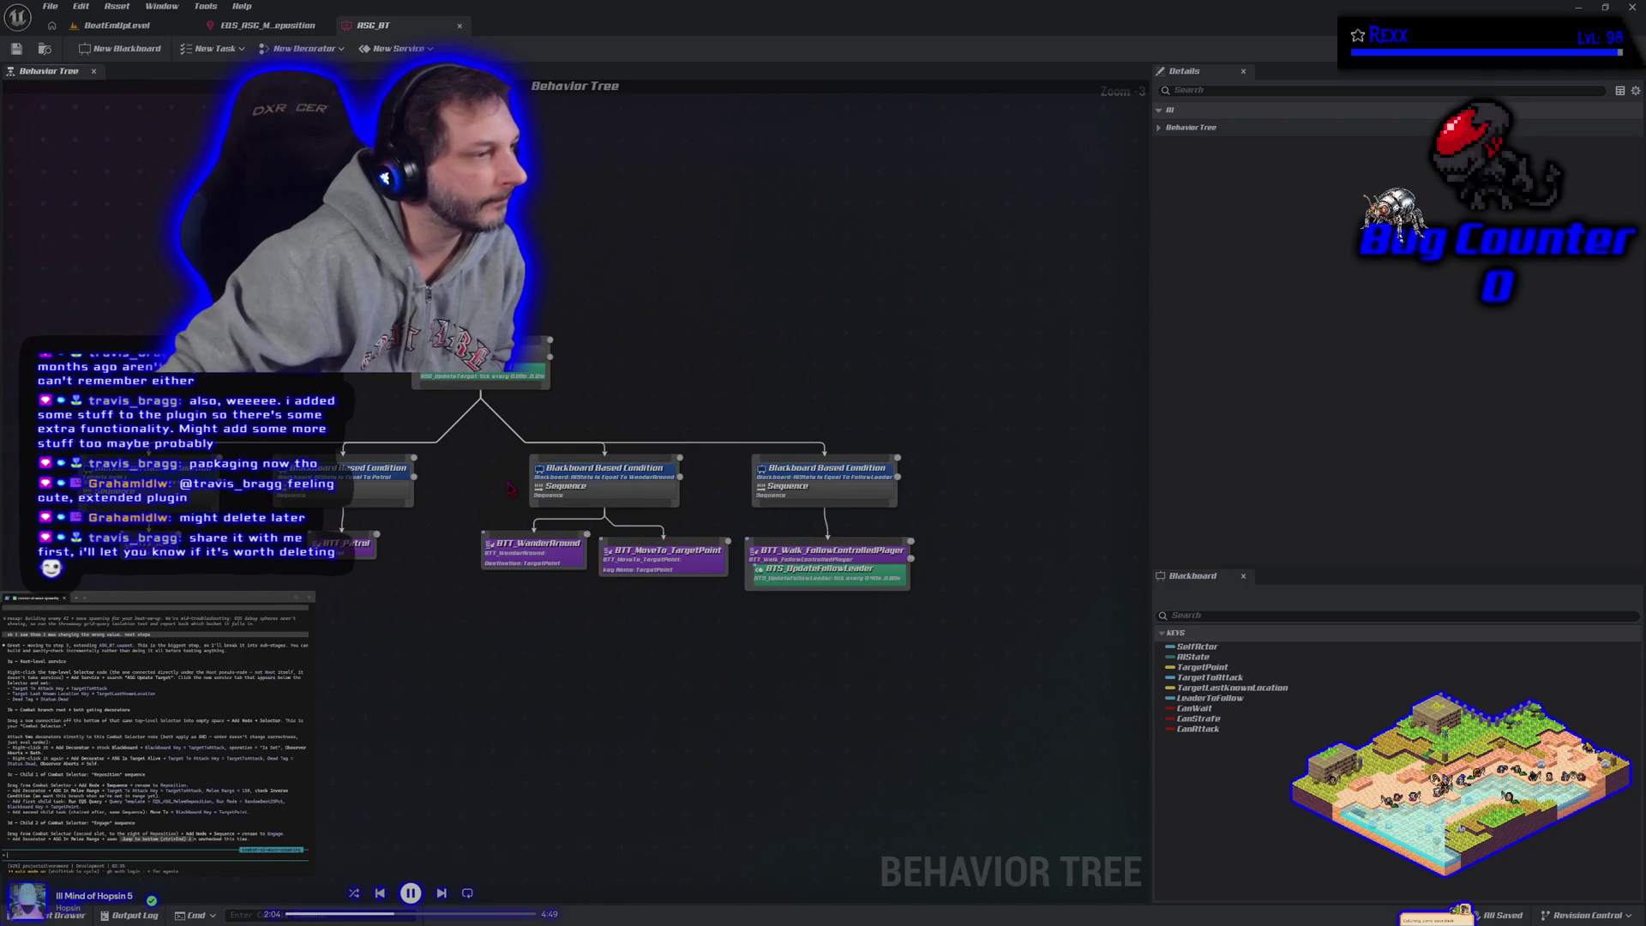
mouse_move(485, 391)
mouse_down()
mouse_move(549, 411)
mouse_move(1019, 419)
mouse_move(836, 463)
mouse_move(411, 434)
mouse_move(445, 441)
mouse_up()
click(1058, 461)
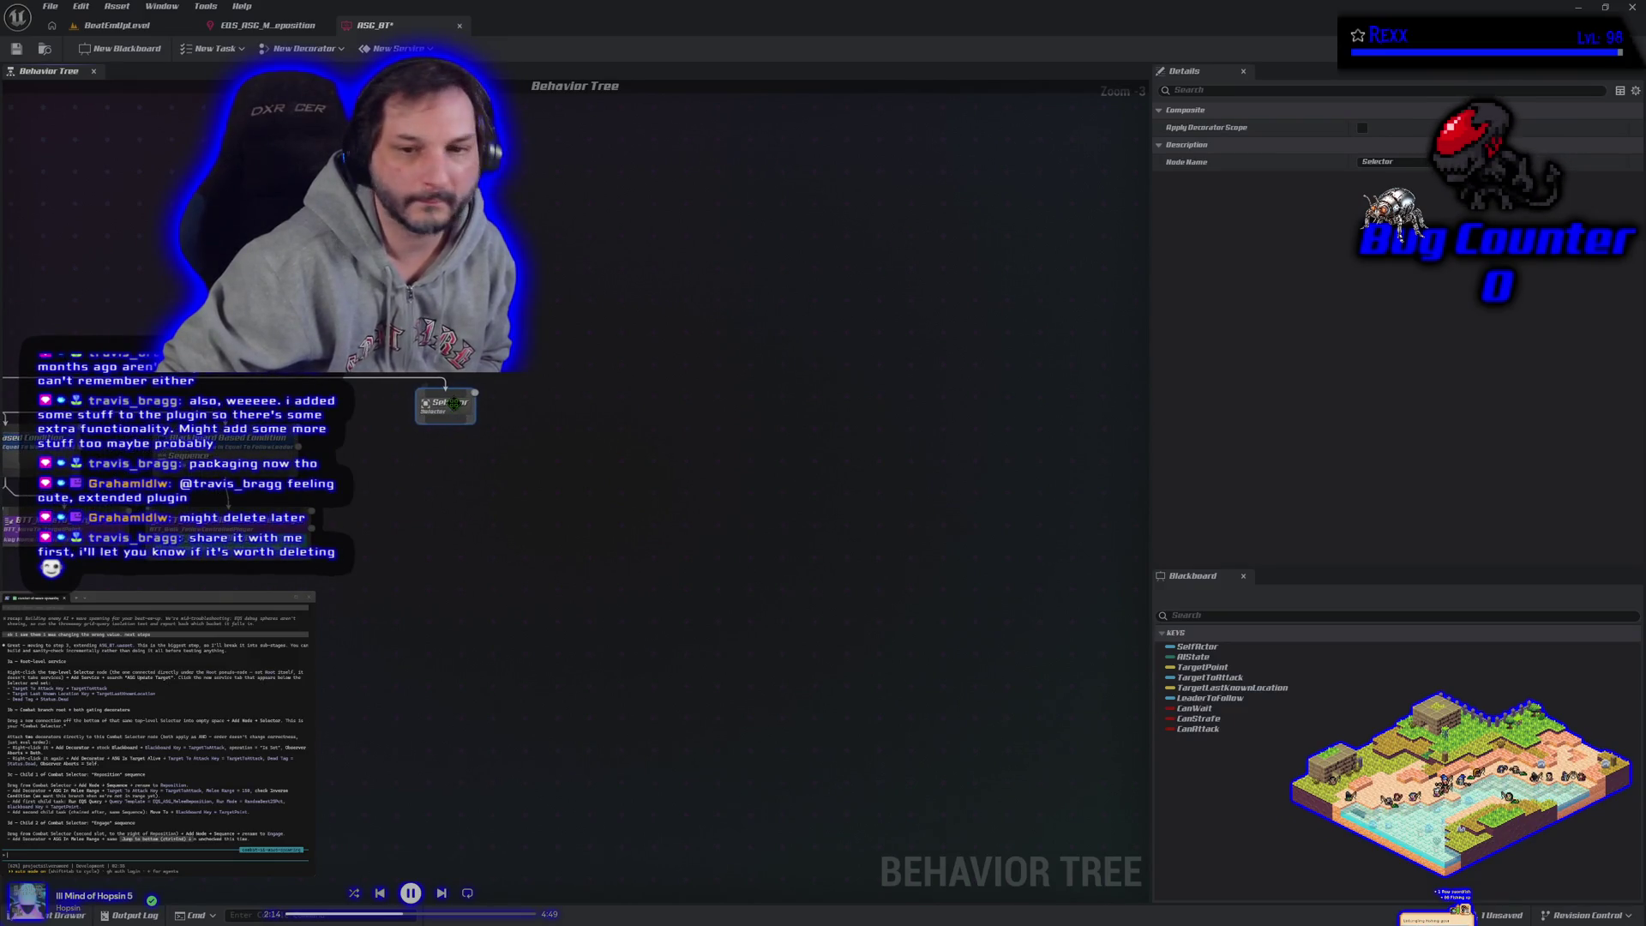
right_click(456, 407)
Step: Attach a Blackboard Based Condition decorator to the new Selector and inspect its Details
mouse_move(506, 568)
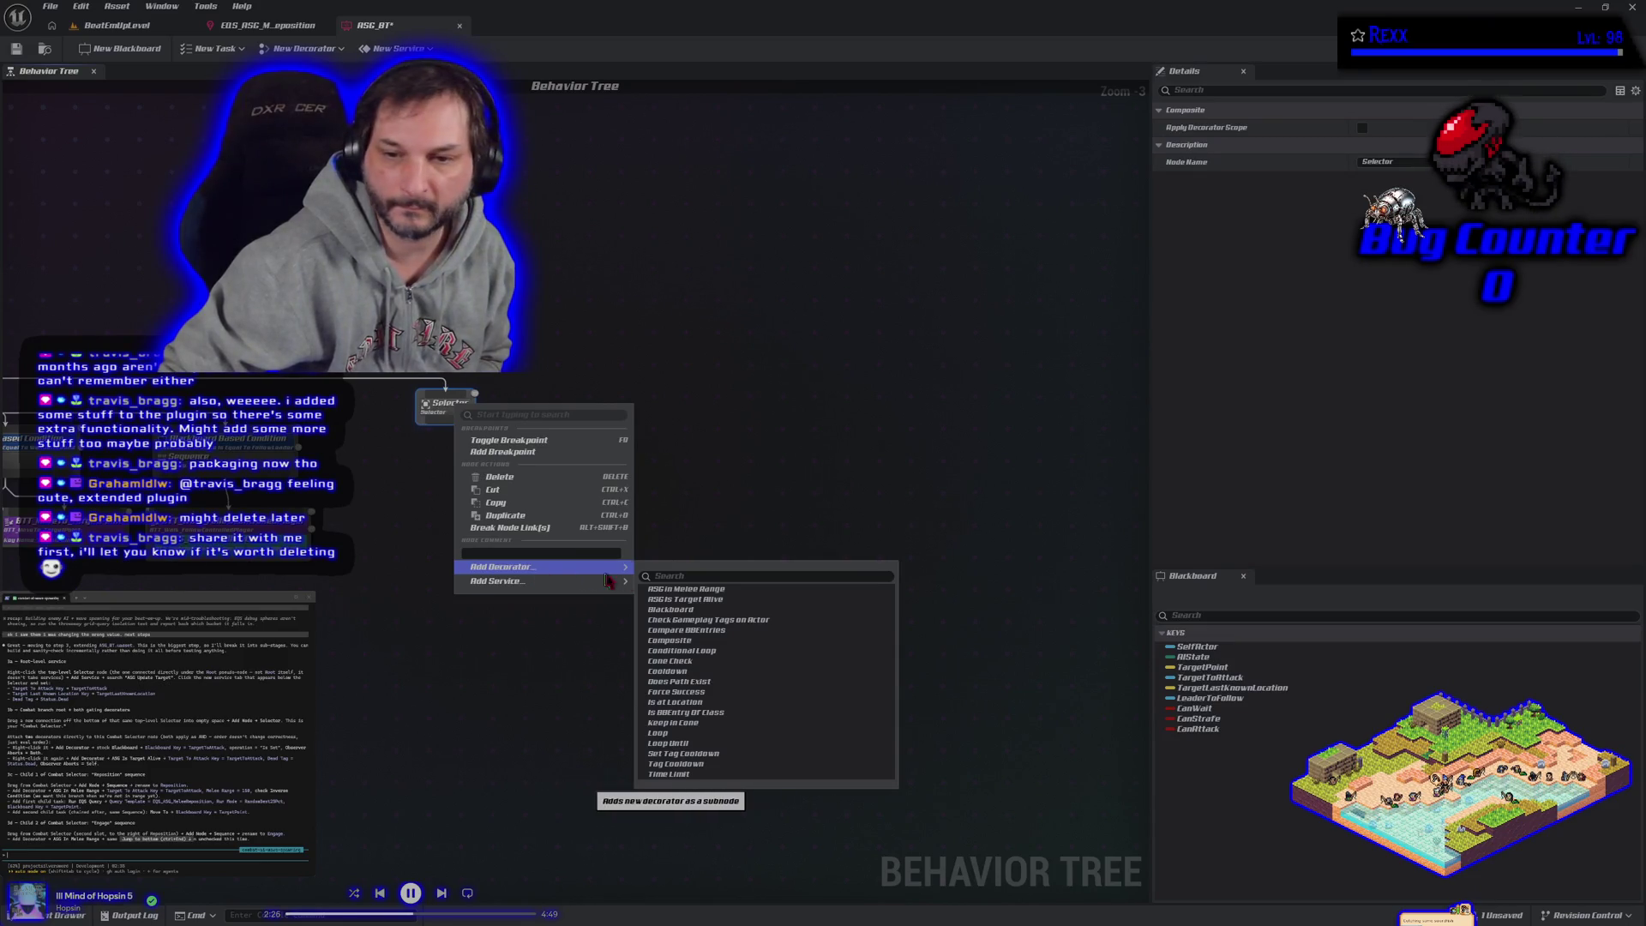
click(681, 611)
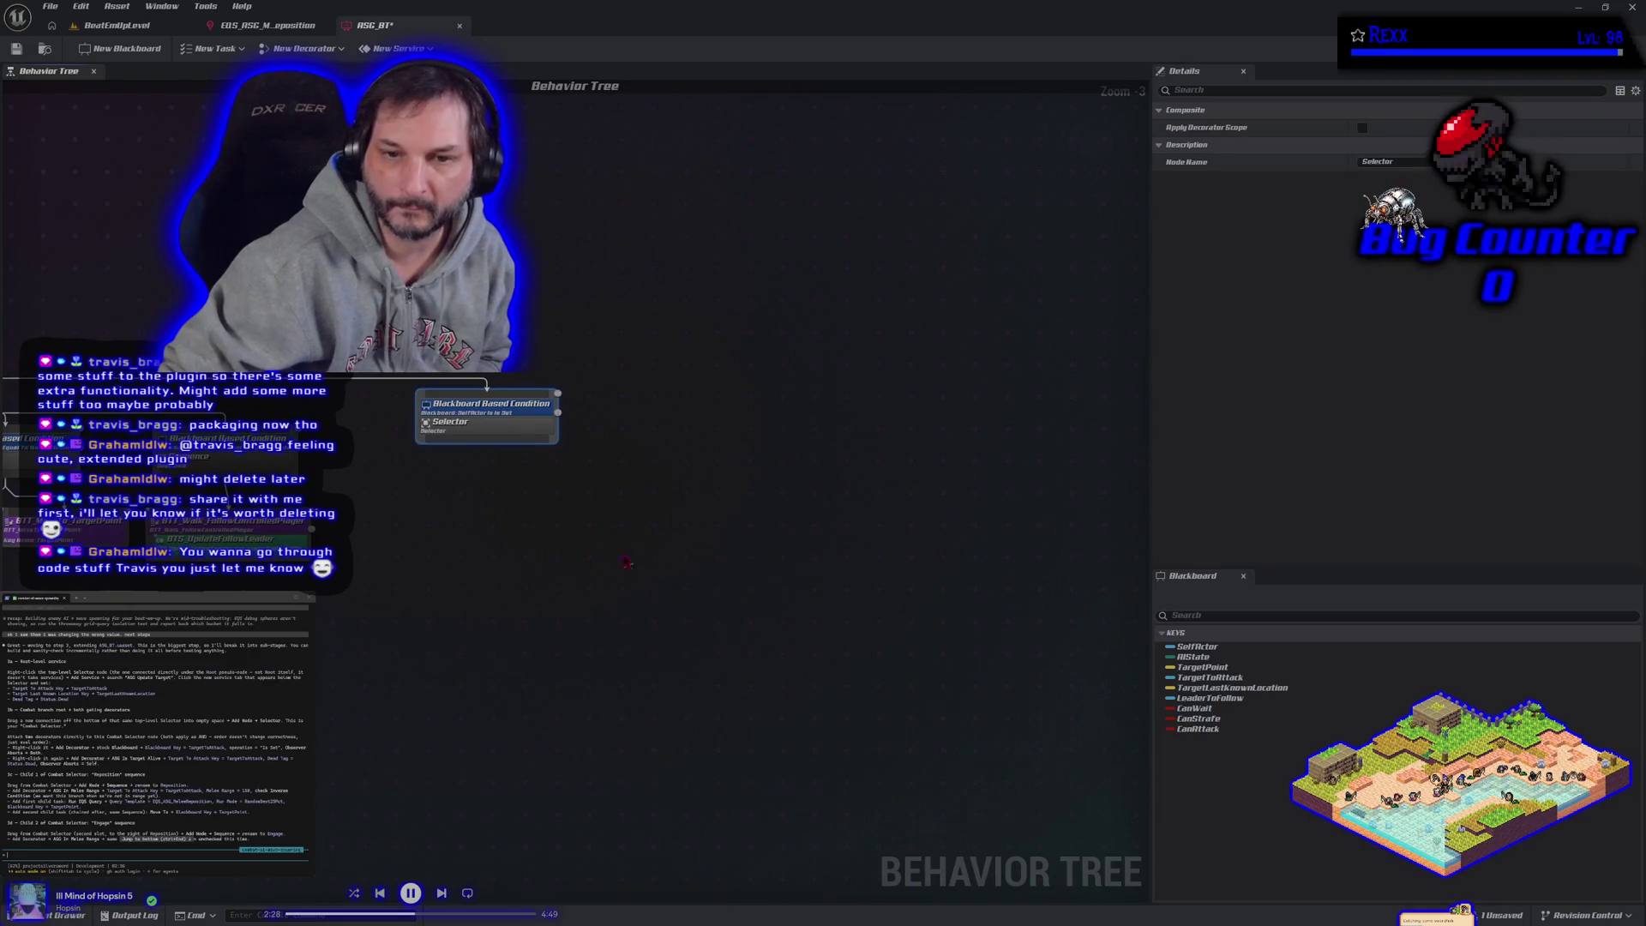
click(495, 406)
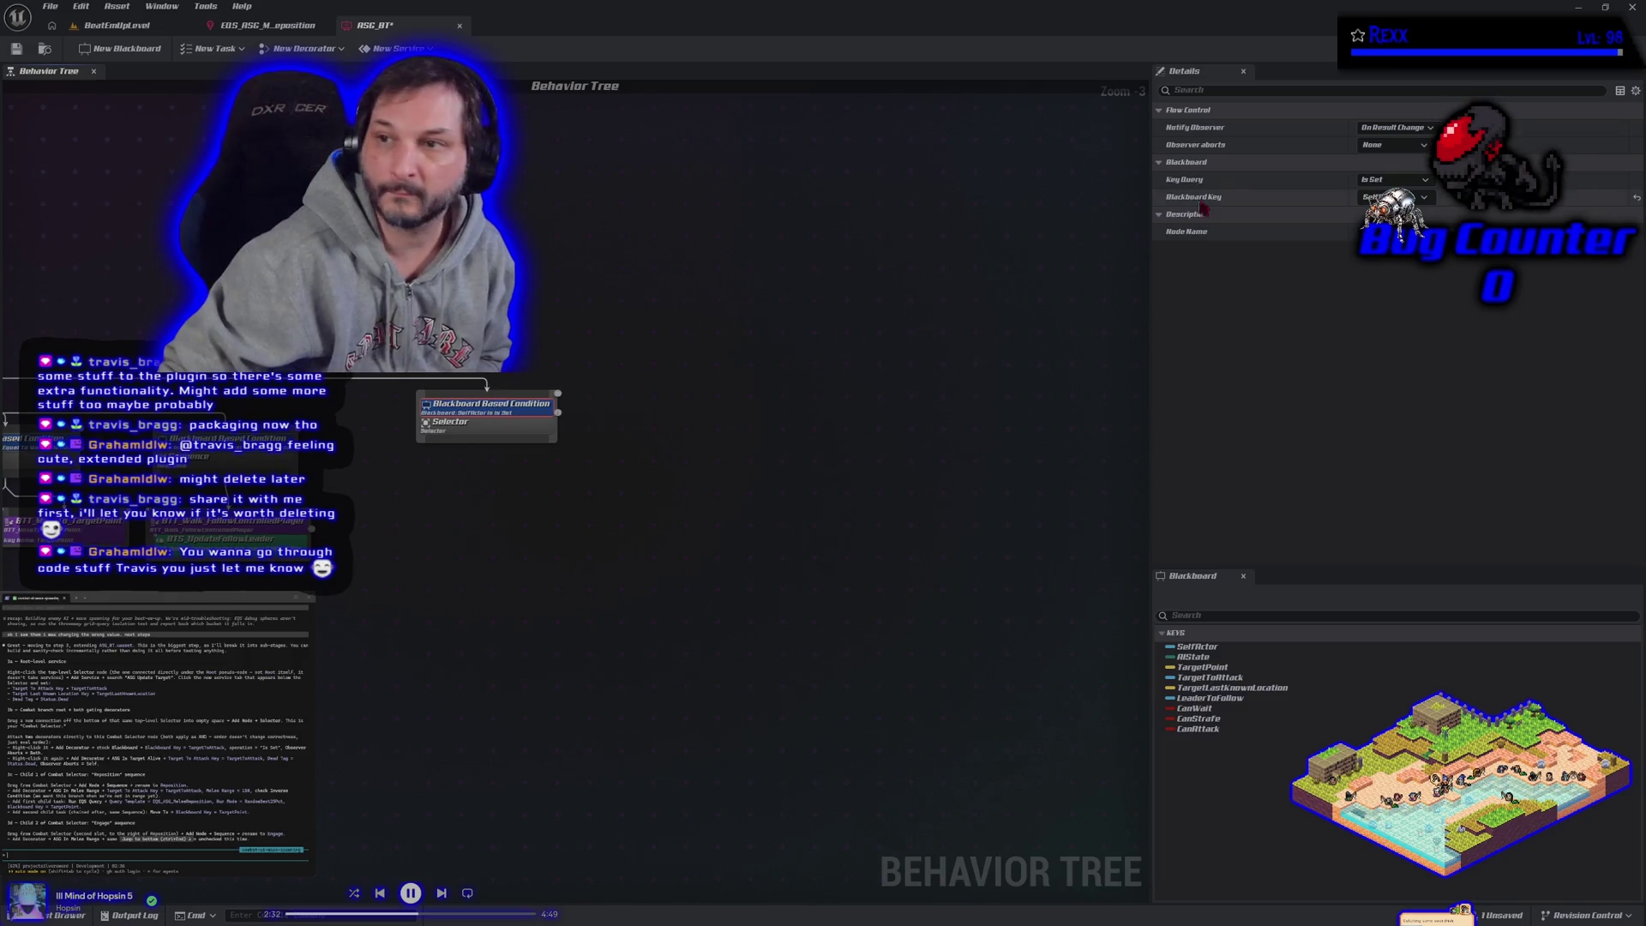
click(1392, 149)
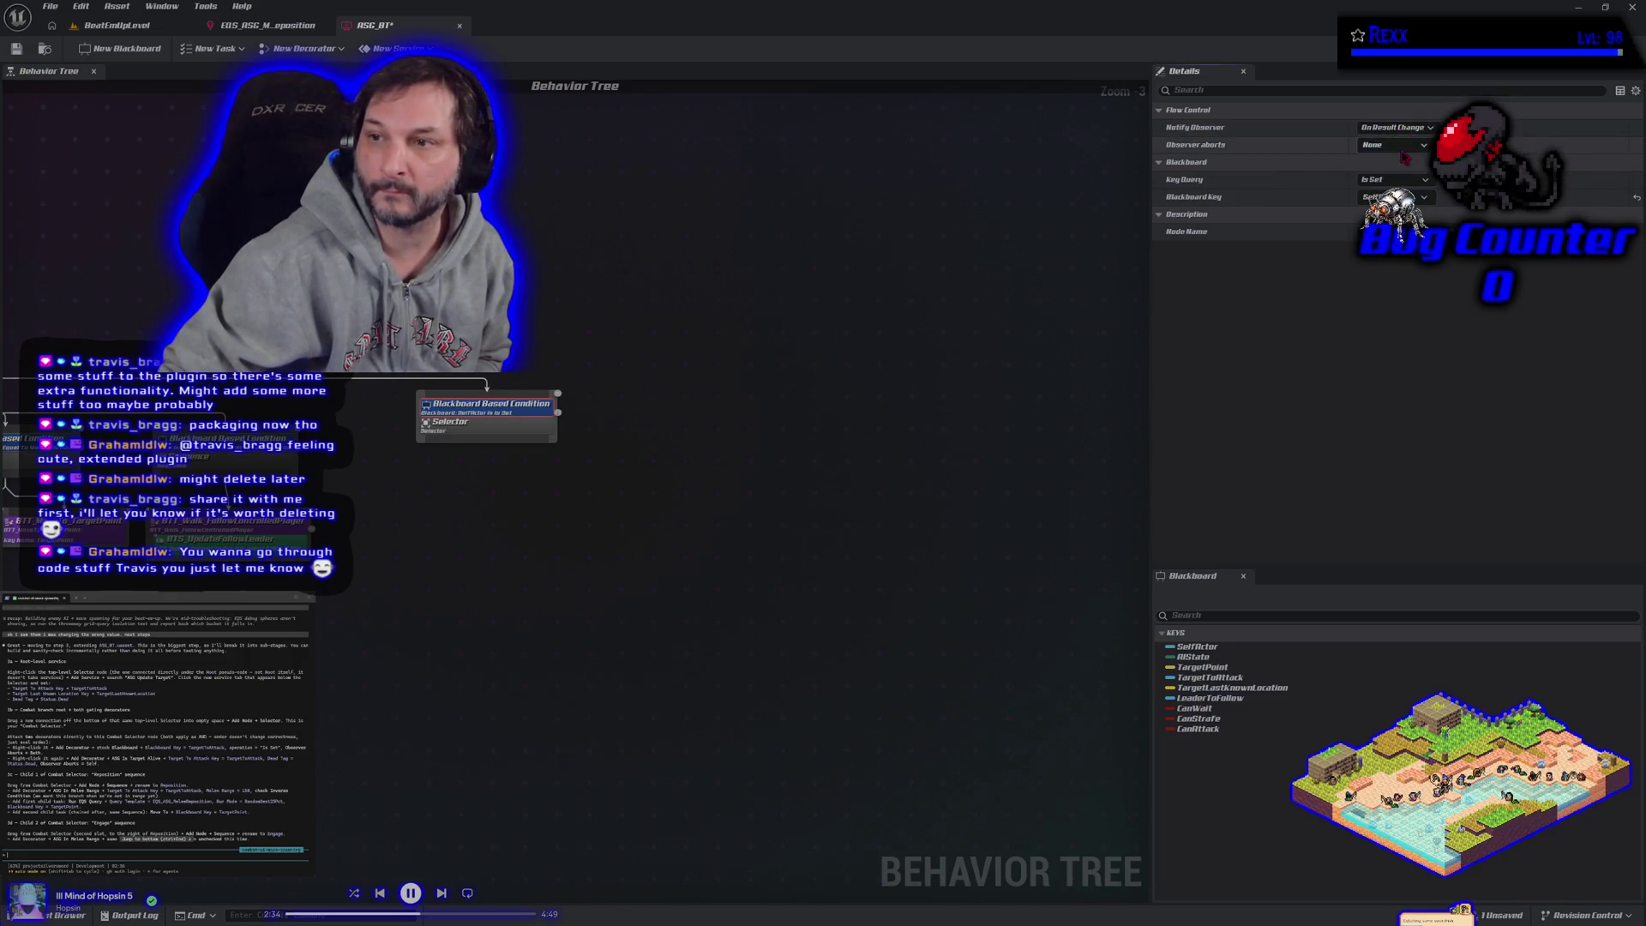